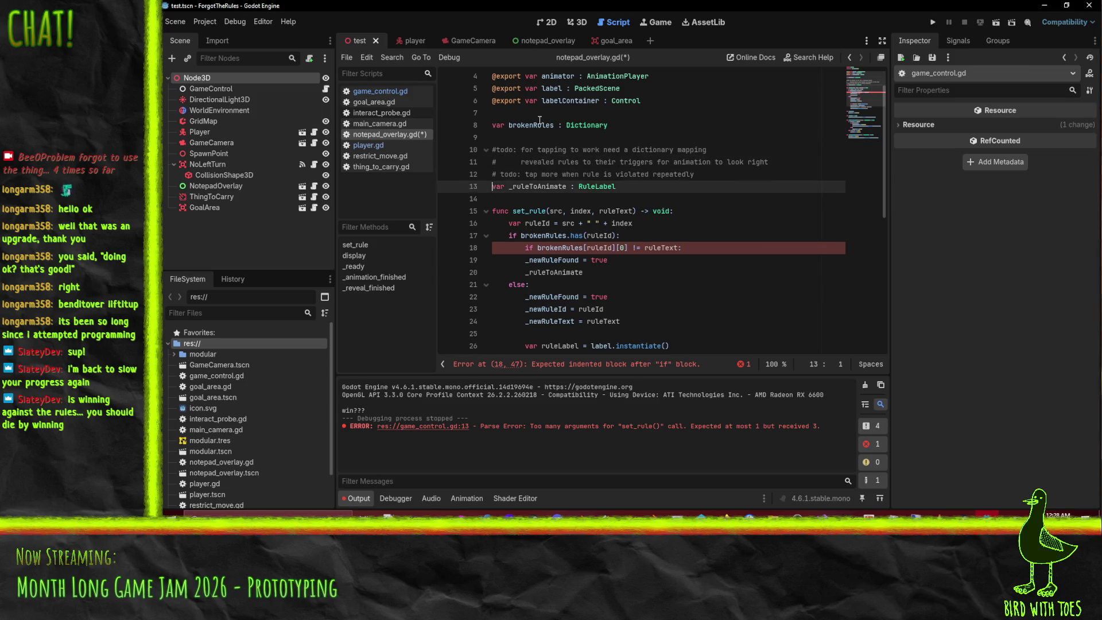
# Step: Declare var _newRuleFound : bool = false in notepad_overlay.gd
pyautogui.write(': bool = fals')
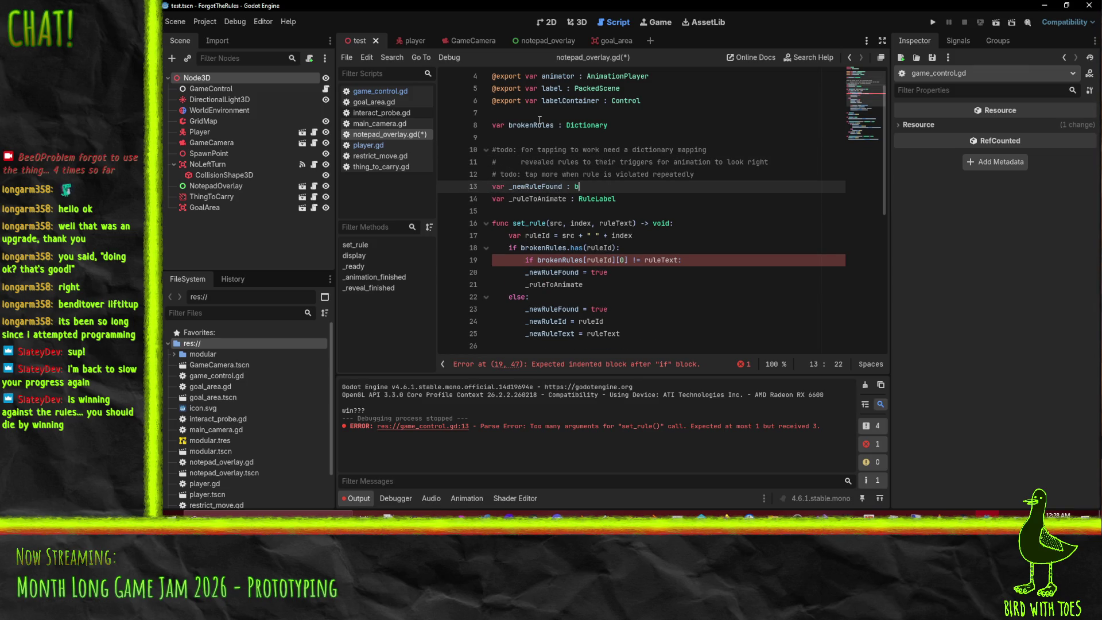
pyautogui.write('e')
pyautogui.hotkey('ctrl', 'Left')
pyautogui.write('=')
pyautogui.click(558, 222)
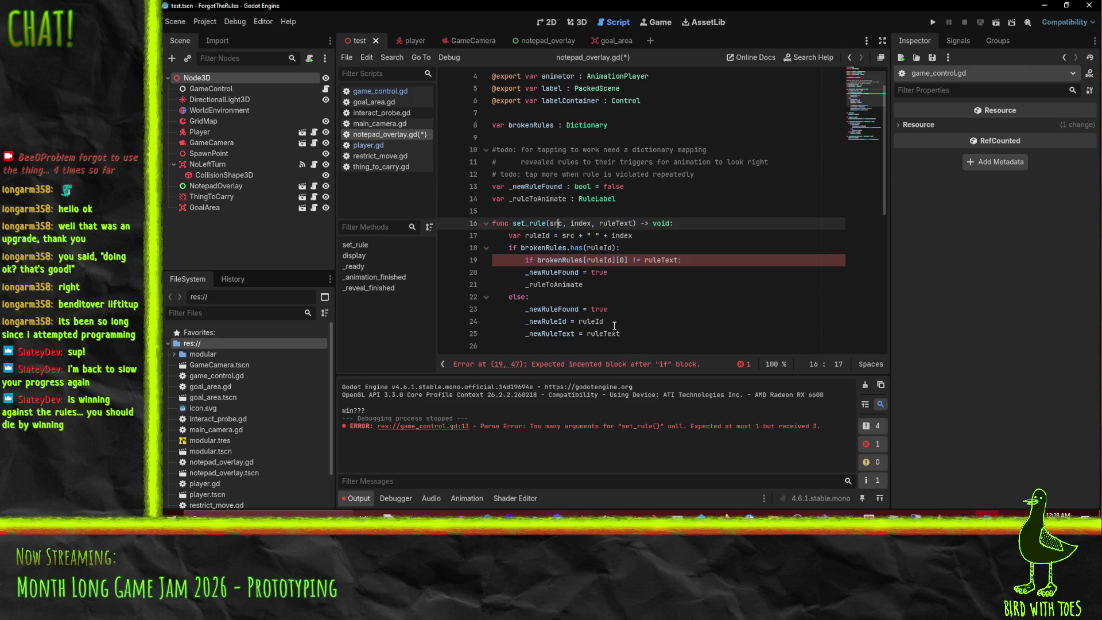
# Step: Indent _newRuleFound = true under the inner if check in set_rule
pyautogui.scroll(-1, 612, 306)
pyautogui.click(538, 225)
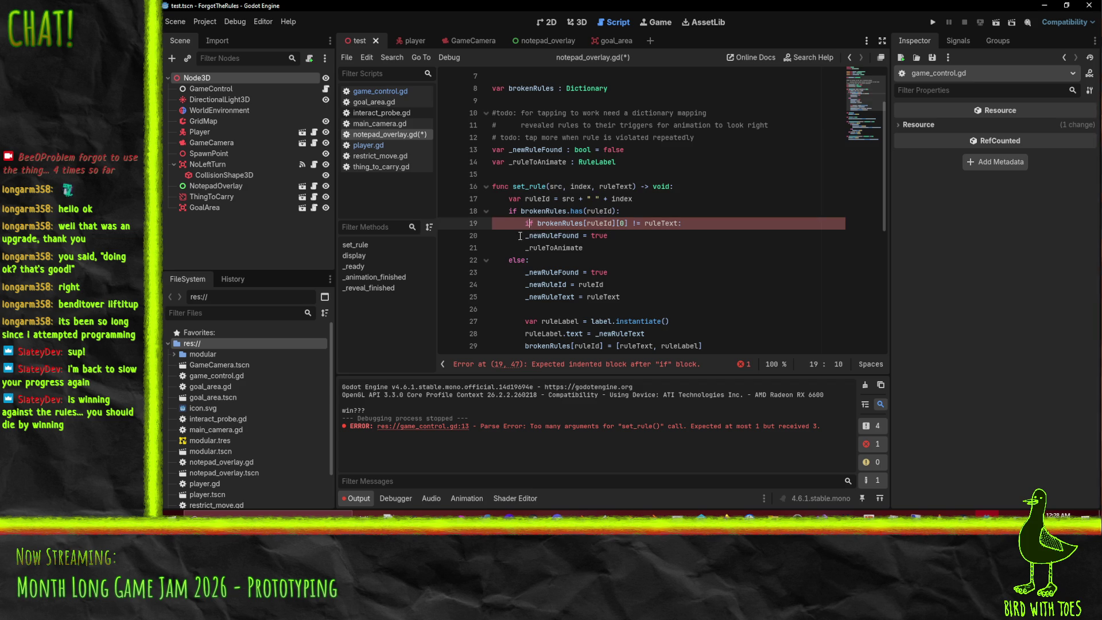
pyautogui.click(526, 235)
pyautogui.press('Tab')
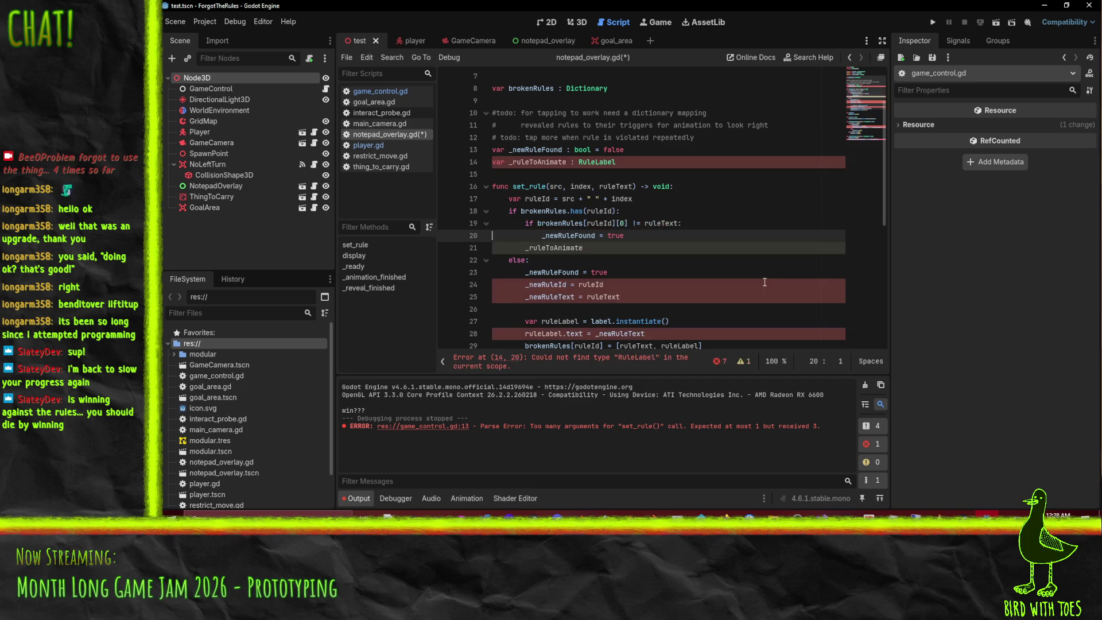
pyautogui.press('Down')
pyautogui.press('Home')
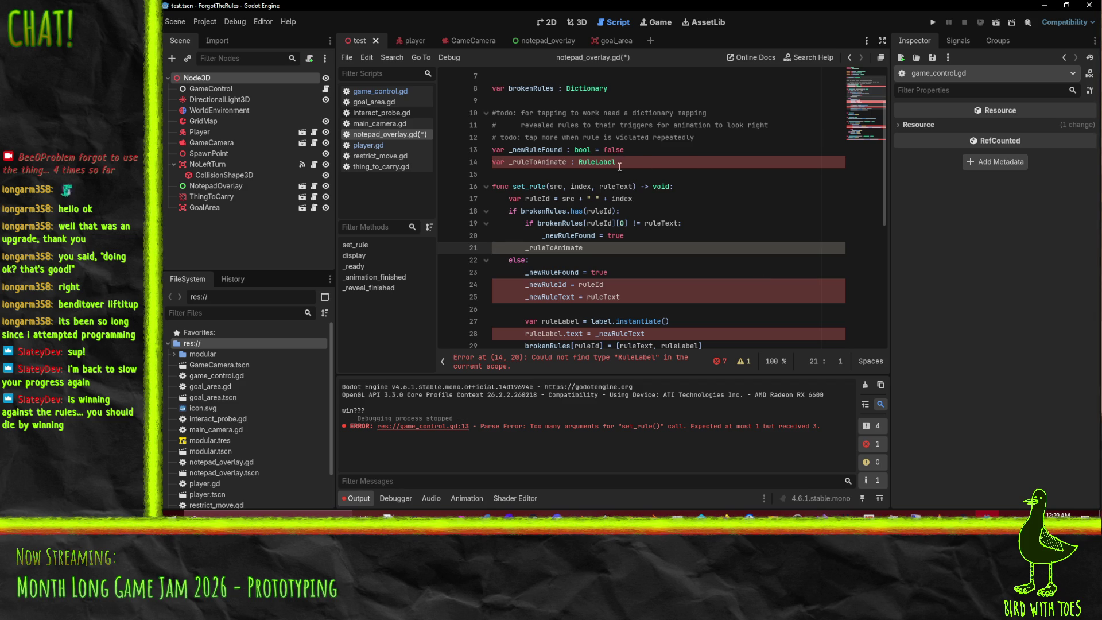
# Step: Assign brokenRules[1] to _ruleToAnimate
pyautogui.click(612, 250)
pyautogui.press('Up')
pyautogui.press('Up')
pyautogui.press('Down')
pyautogui.press('Down')
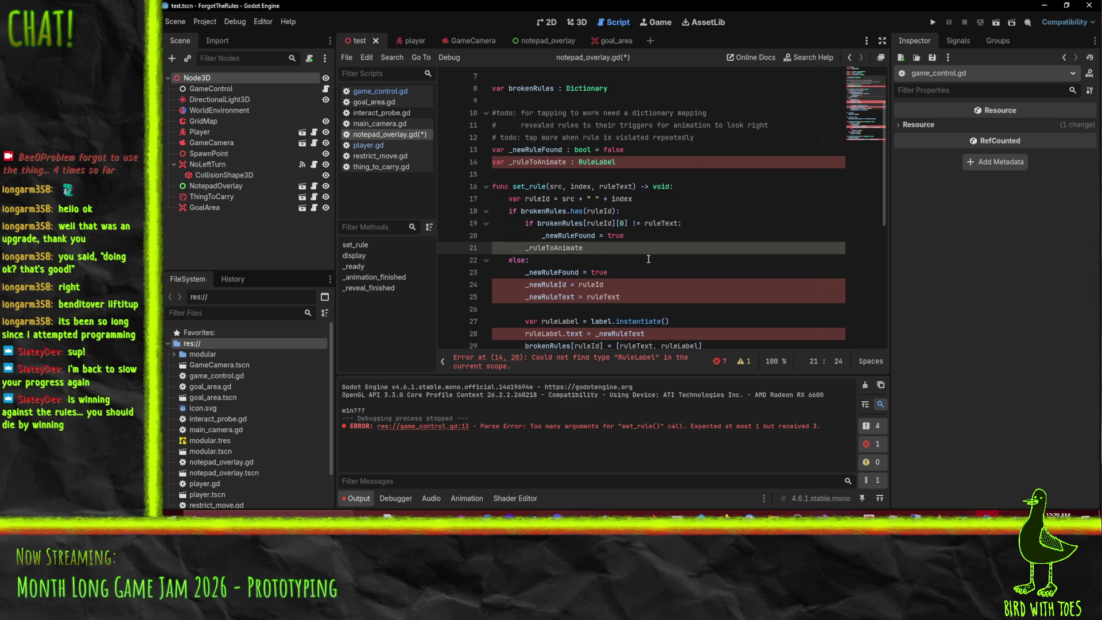
pyautogui.write('brokenRules[1]')
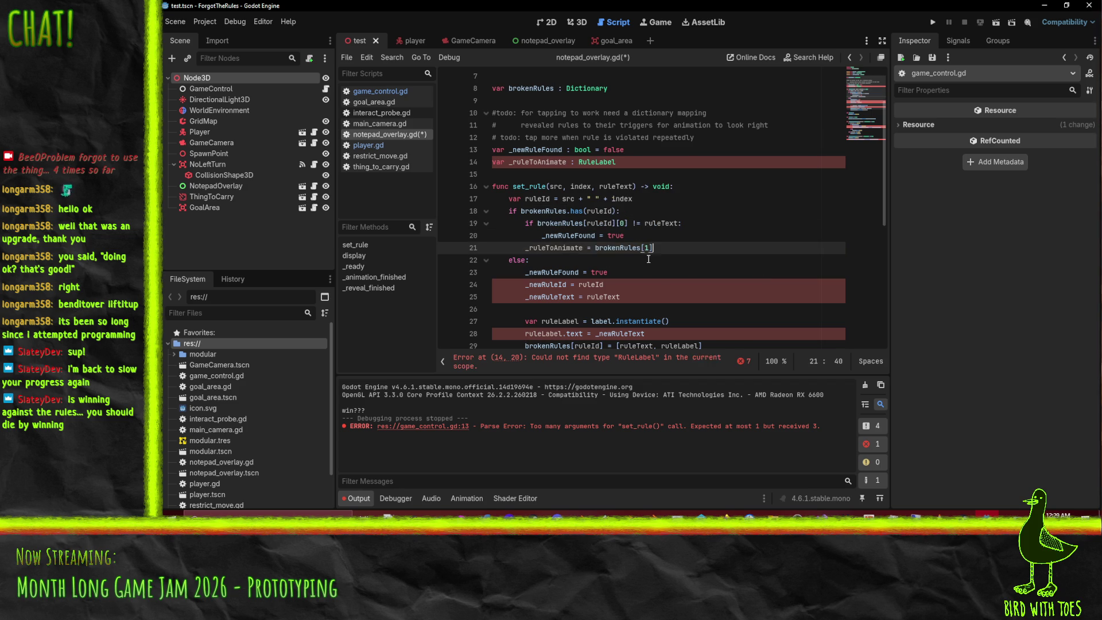
# Step: Delete the _newRuleId and _newRuleText lines from the else branch
pyautogui.press('Up')
pyautogui.scroll(-1, 699, 253)
pyautogui.press('Down')
pyautogui.press('Down')
pyautogui.press('Up')
pyautogui.press('Up')
pyautogui.press('Down')
pyautogui.press('Home')
pyautogui.press('Home')
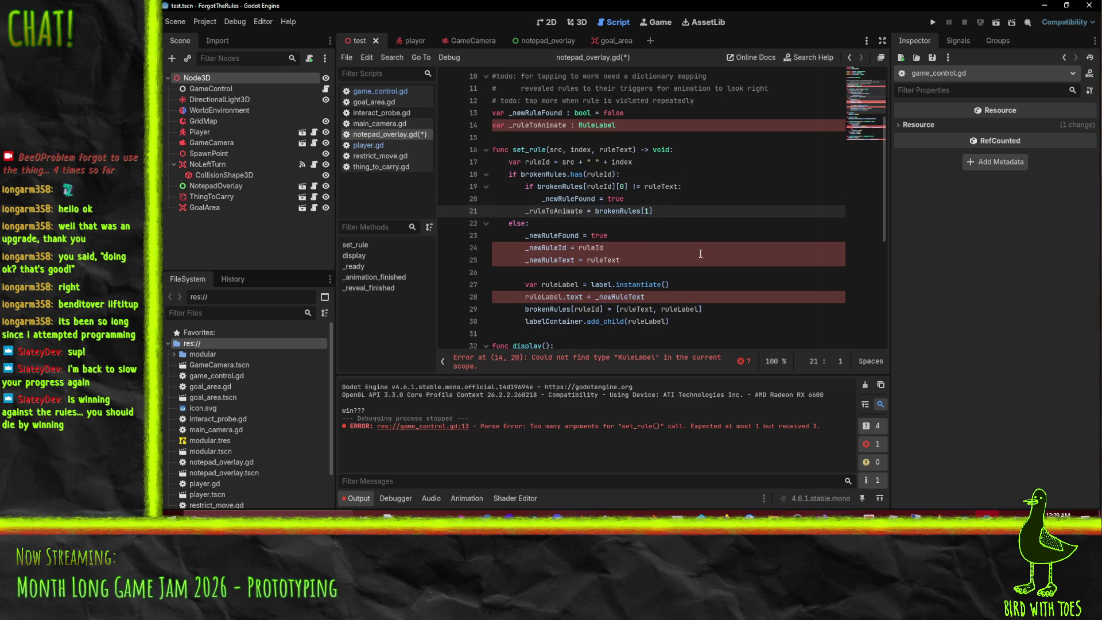
pyautogui.hotkey('shift', 'Down')
pyautogui.press('Down')
pyautogui.press('Down')
pyautogui.hotkey('shift', 'Down')
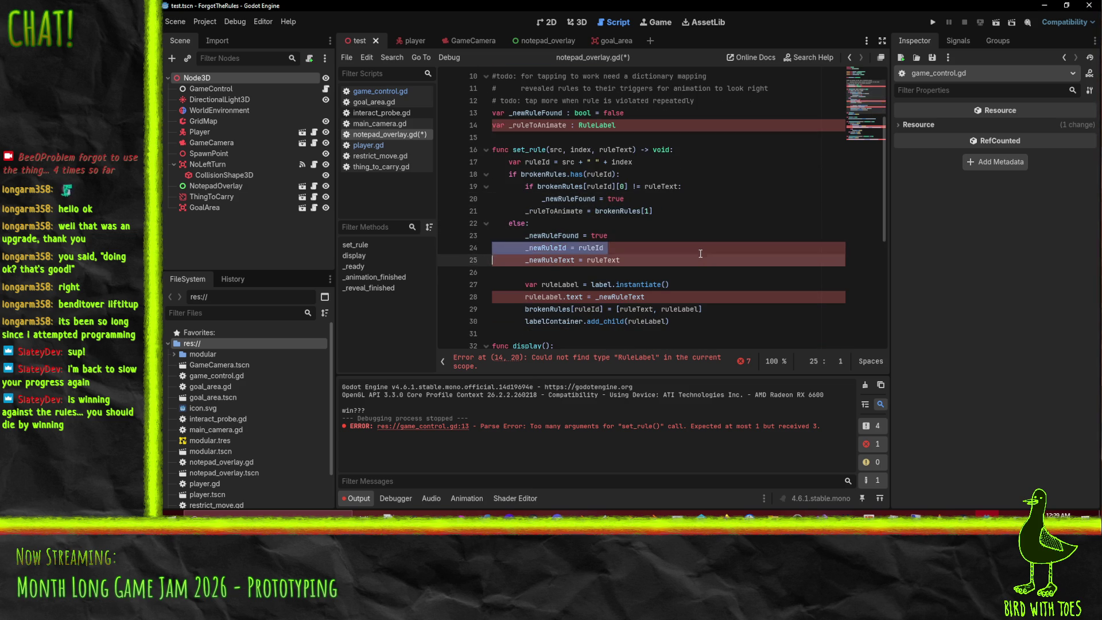
pyautogui.hotkey('shift', 'Down')
pyautogui.press('Delete')
pyautogui.press('Down')
pyautogui.press('Down')
# Step: Move the _ruleToAnimate = brokenRules[1] line to just after labelContainer.add_child
pyautogui.press('Up')
pyautogui.press('Up')
pyautogui.press('Up')
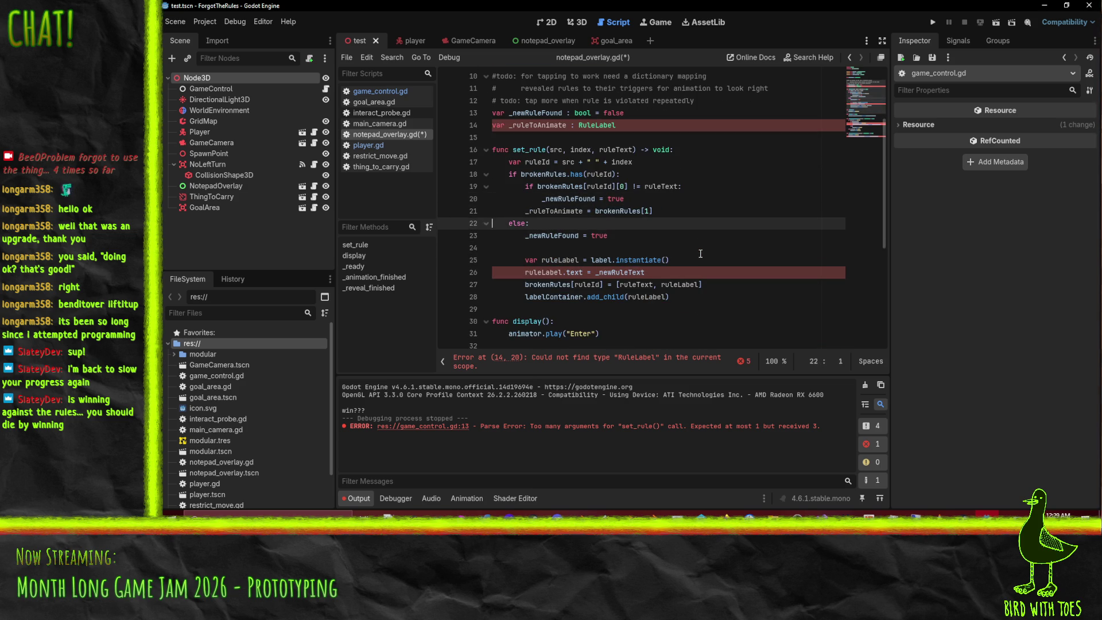
pyautogui.hotkey('shift', 'Down')
pyautogui.hotkey('ctrl', 'c')
pyautogui.press('Down')
pyautogui.press('Down')
pyautogui.press('Down')
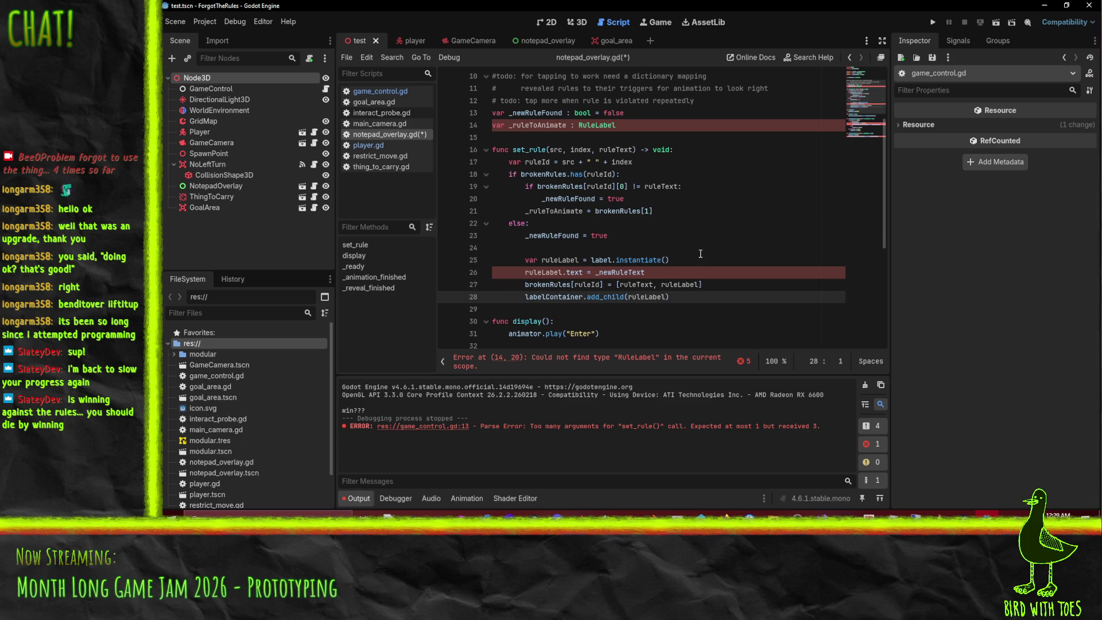
pyautogui.press('Down')
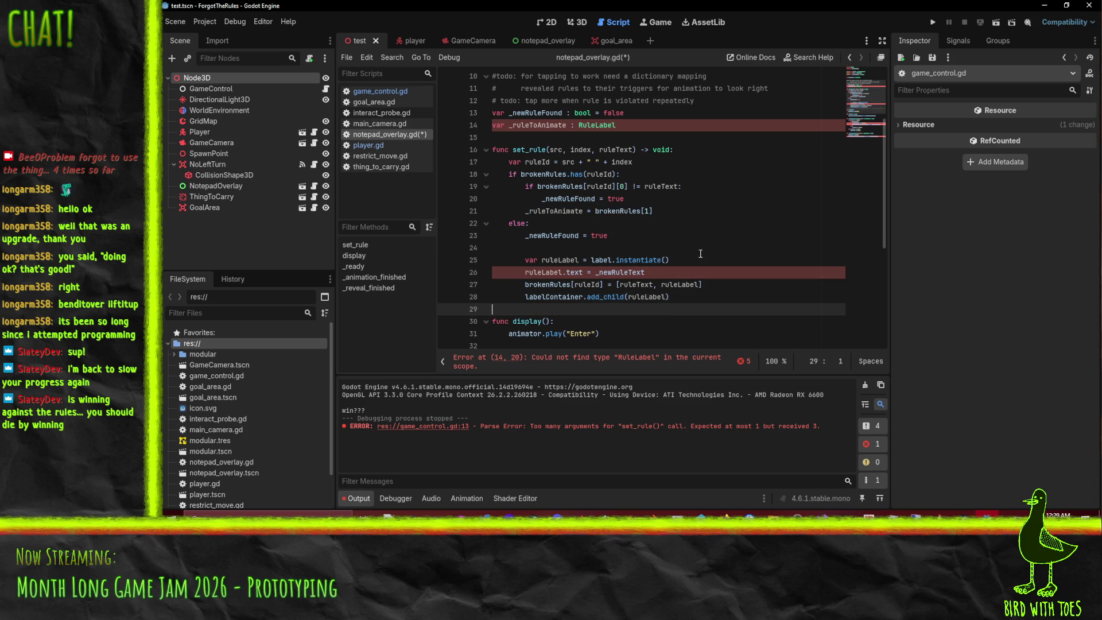
pyautogui.hotkey('ctrl', 'v')
# Step: Move _newRuleFound = true above the _ruleToAnimate line and save the script
pyautogui.press('Up')
pyautogui.press('Up')
pyautogui.press('Up')
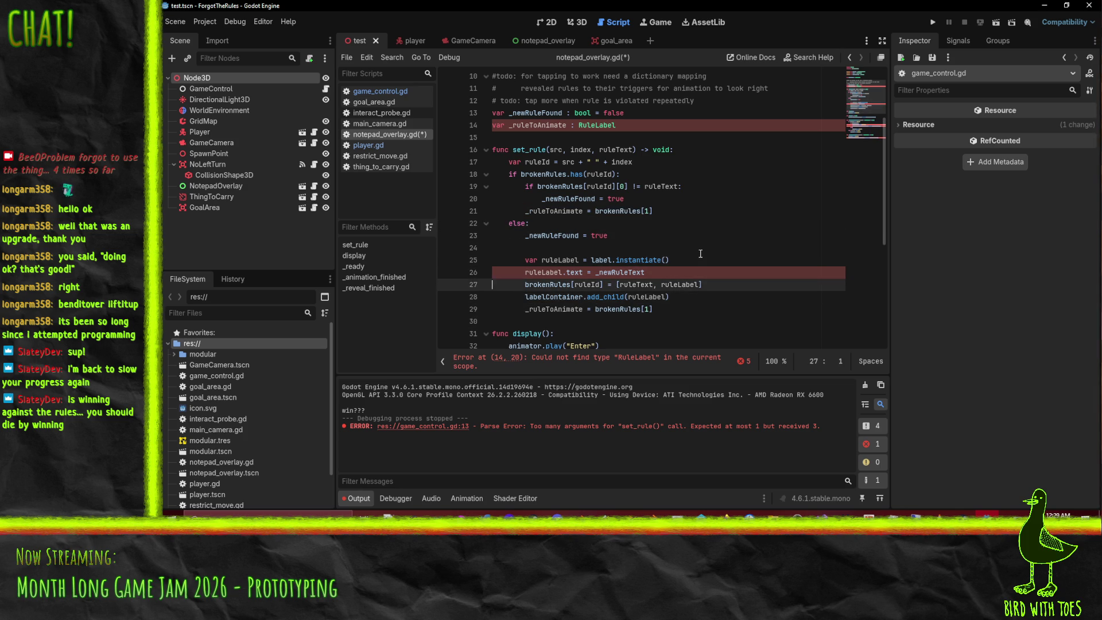
pyautogui.hotkey('ctrl', 's')
pyautogui.press('Up')
pyautogui.press('Up')
pyautogui.press('Up')
pyautogui.press('Up')
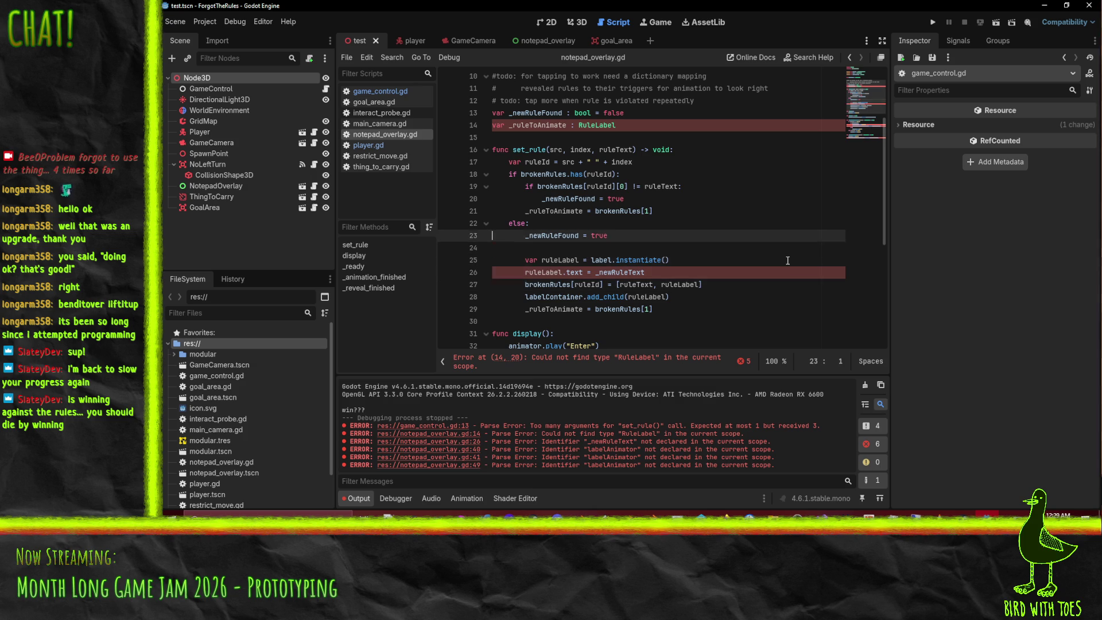
pyautogui.hotkey('ctrl', 'x')
pyautogui.hotkey('ctrl', 'x')
pyautogui.press('Down')
pyautogui.press('Down')
pyautogui.press('Down')
pyautogui.press('Down')
pyautogui.hotkey('ctrl', 'v')
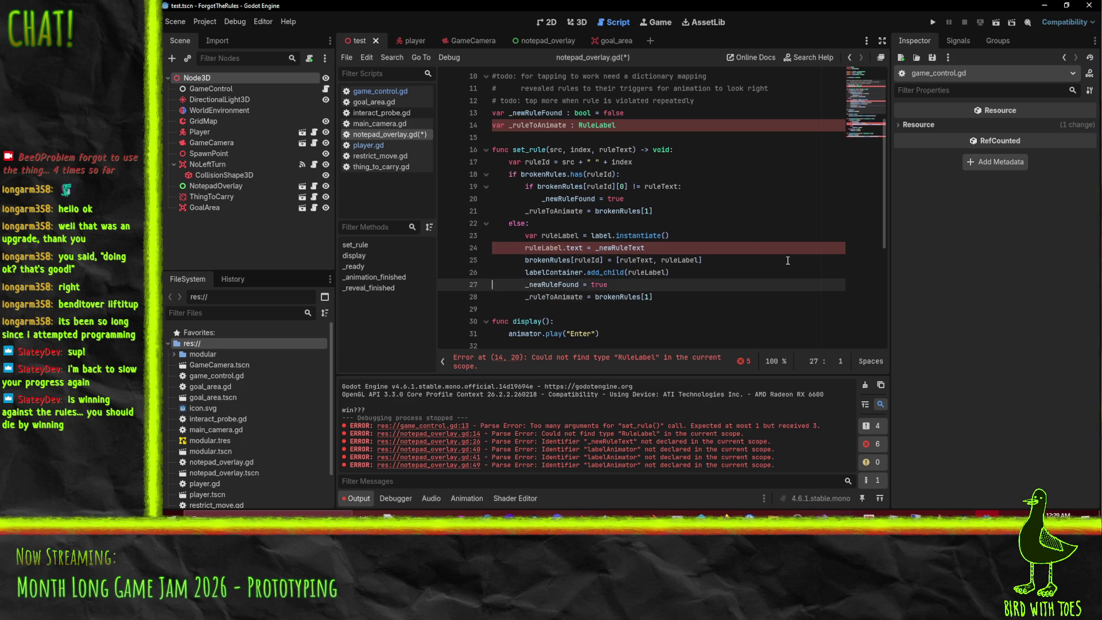
pyautogui.hotkey('ctrl', 's')
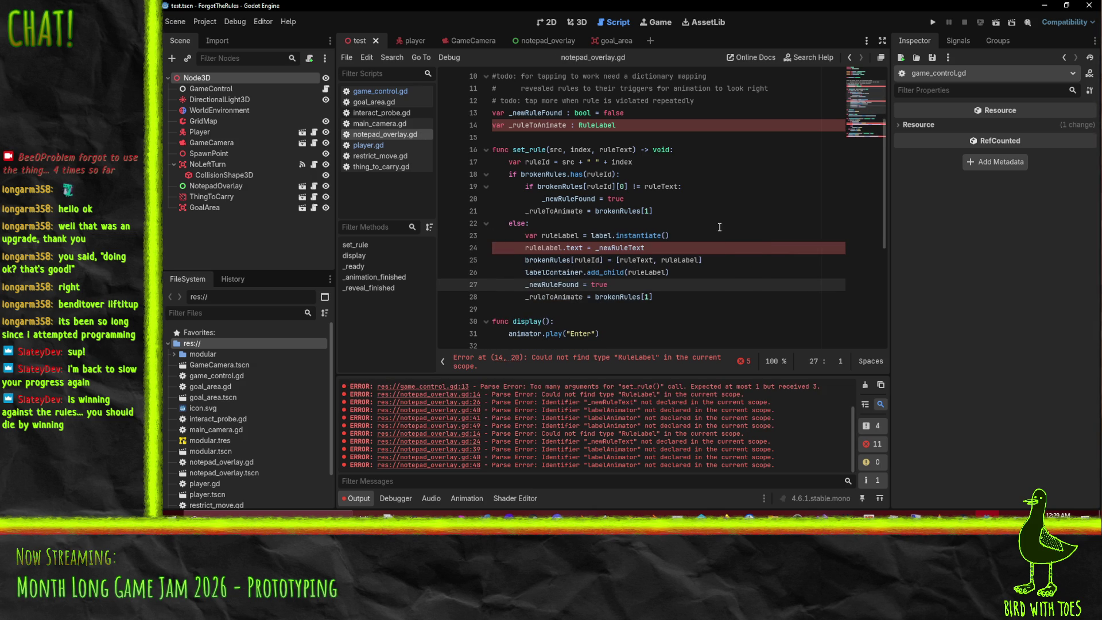
pyautogui.scroll(-3, 710, 222)
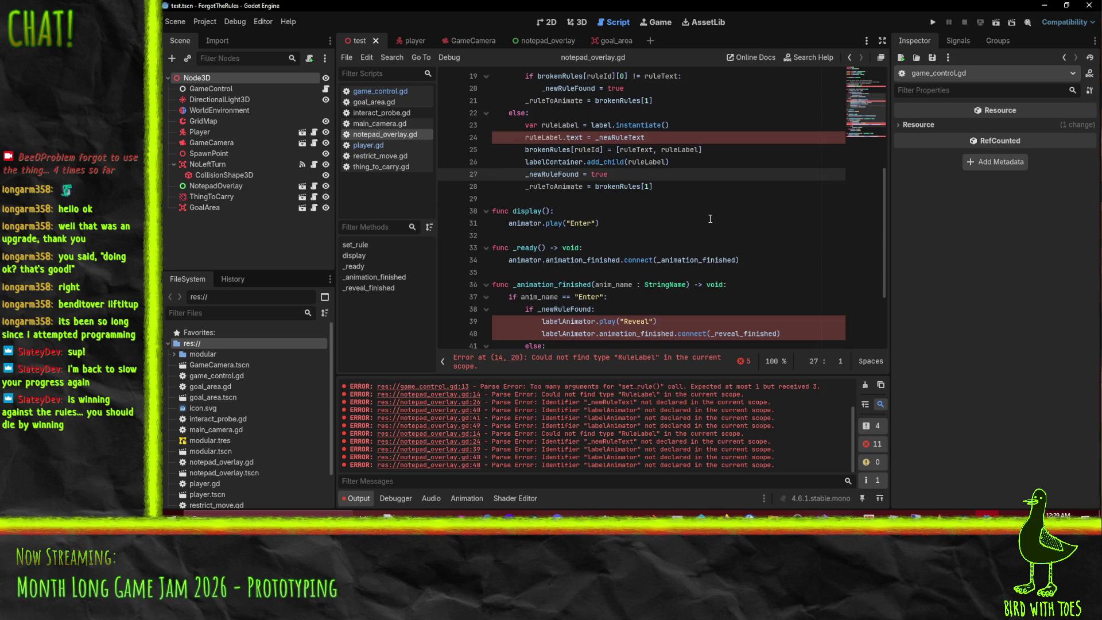
# Step: Replace labelAnimator with _ruleToAnimate on lines 39, 40 and 48
pyautogui.doubleClick(552, 174)
pyautogui.doubleClick(566, 186)
pyautogui.scroll(-3, 564, 232)
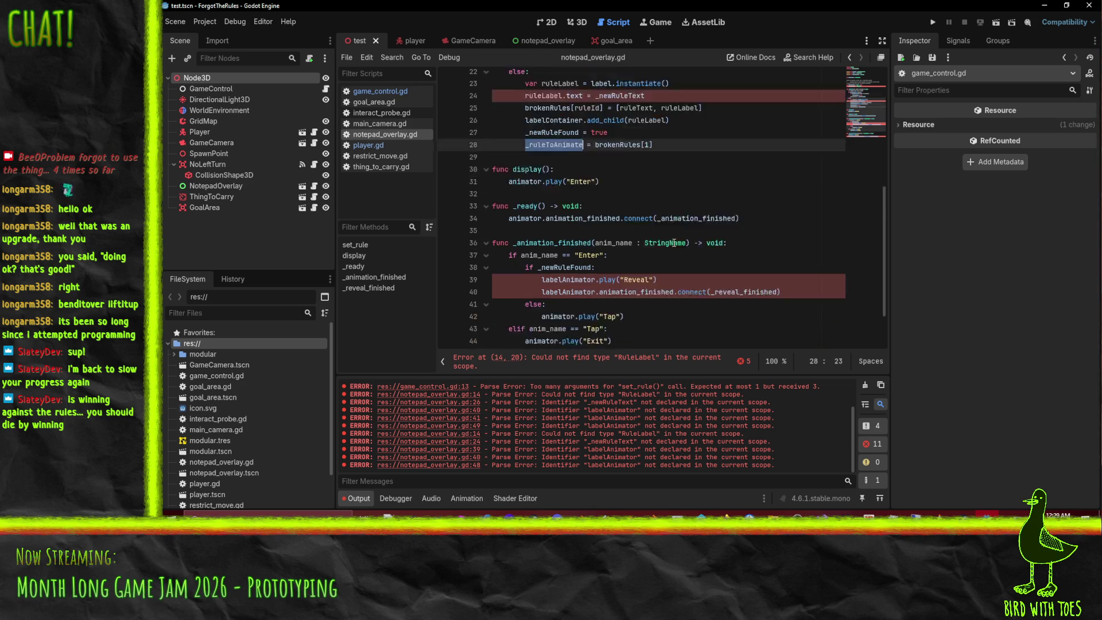
pyautogui.doubleClick(568, 223)
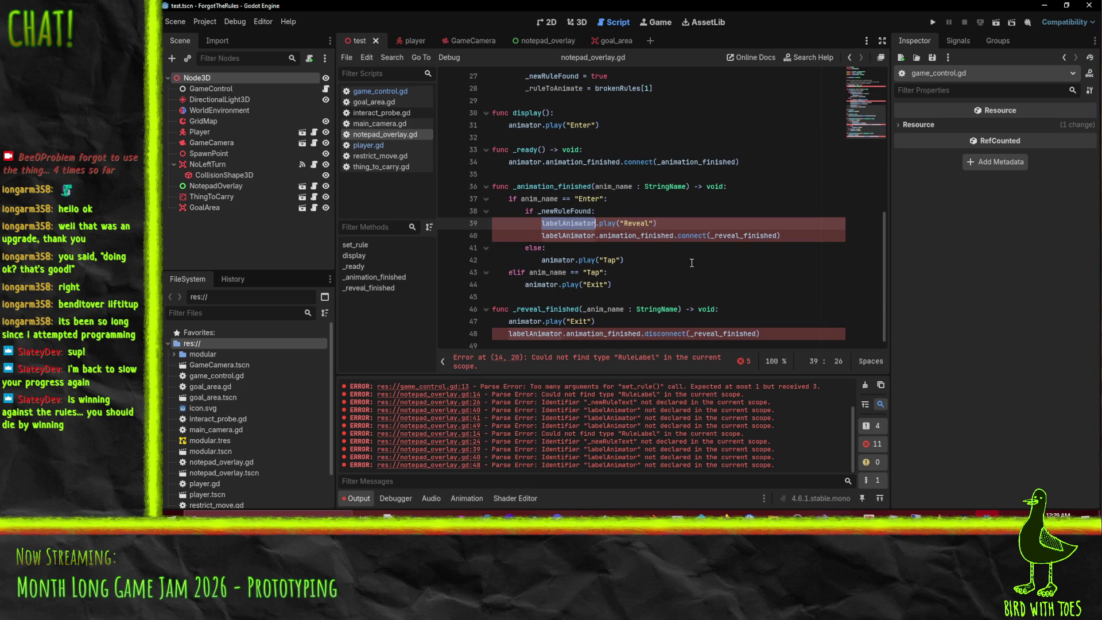
pyautogui.hotkey('ctrl', 'v')
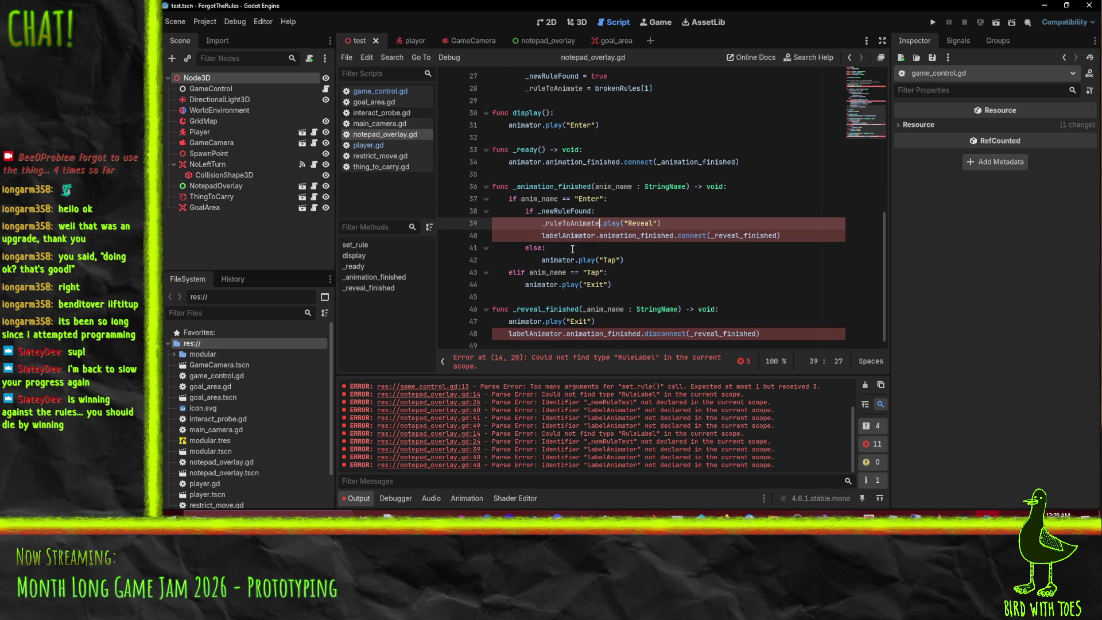
pyautogui.doubleClick(566, 238)
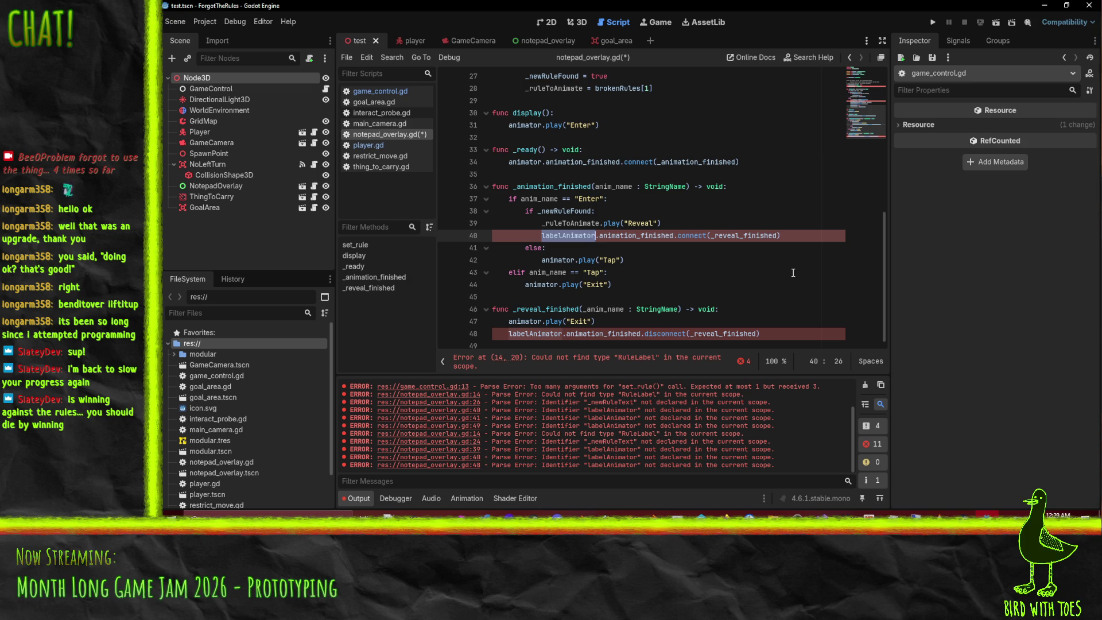
pyautogui.hotkey('ctrl', 'v')
pyautogui.click(712, 218)
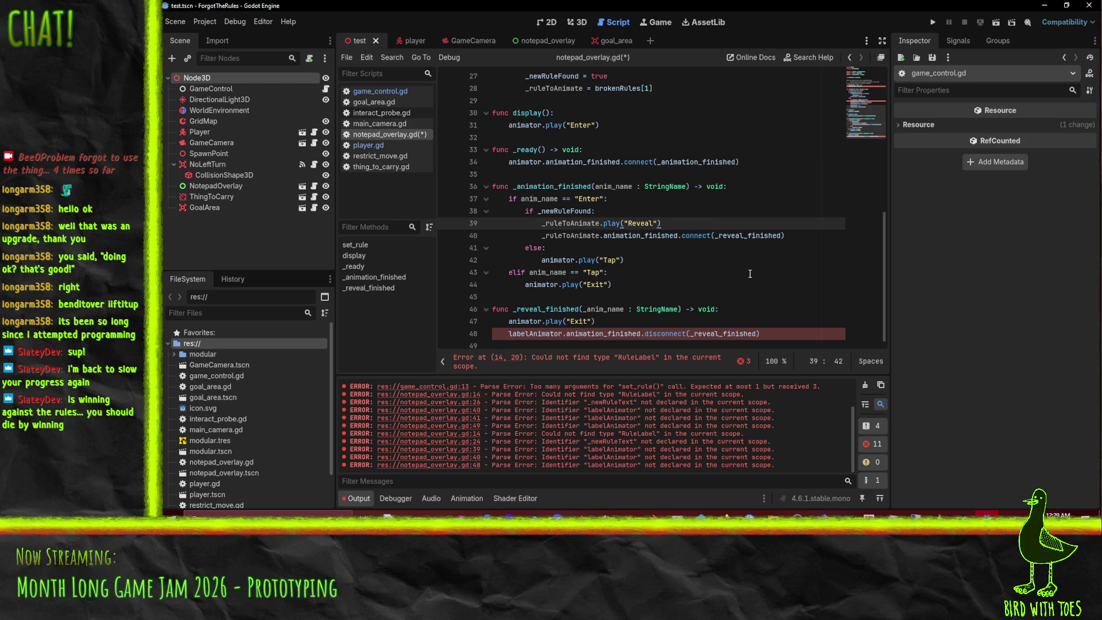
pyautogui.doubleClick(536, 333)
pyautogui.hotkey('ctrl', 'v')
pyautogui.click(692, 285)
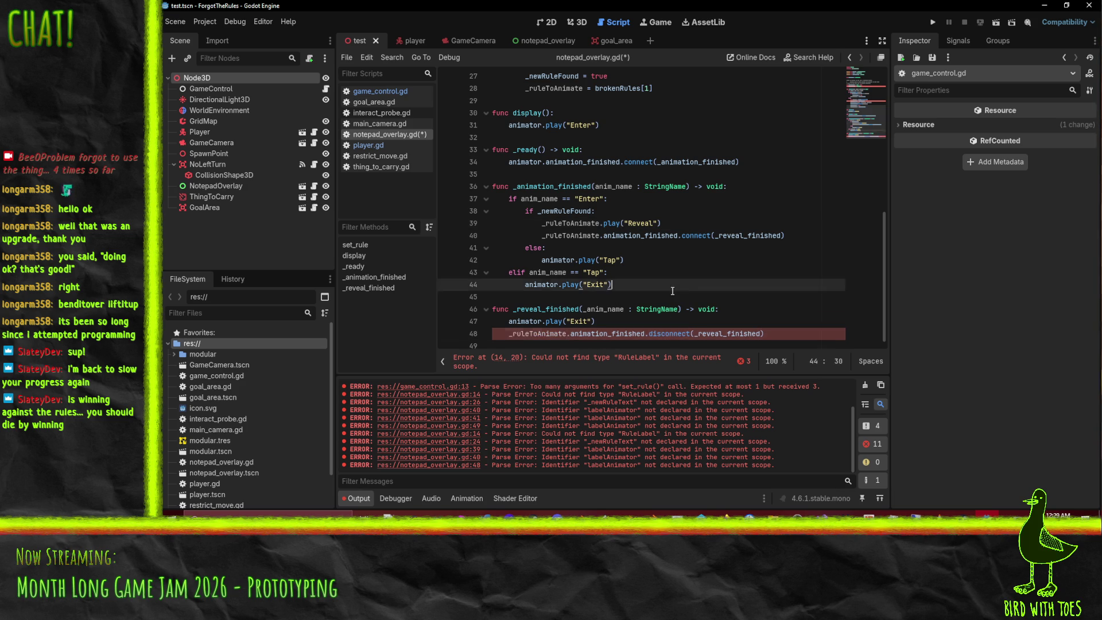
# Step: Append .animator to _ruleToAnimate on lines 48 and 40
pyautogui.click(567, 334)
pyautogui.write('.animator')
pyautogui.hotkey('shift', 'Left')
pyautogui.hotkey('shift', 'Left')
pyautogui.hotkey('shift', 'Left')
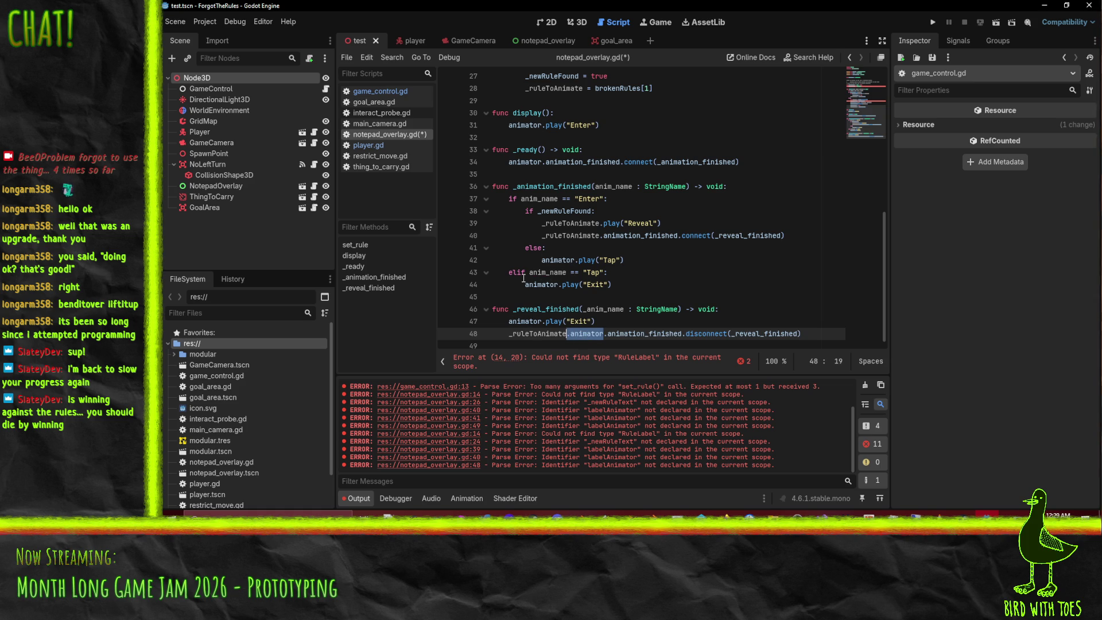
pyautogui.click(600, 235)
pyautogui.hotkey('ctrl', 'v')
# Step: Review the _animation_finished and ruleLabel.text lines, then switch to the notepad_overlay scene
pyautogui.click(729, 211)
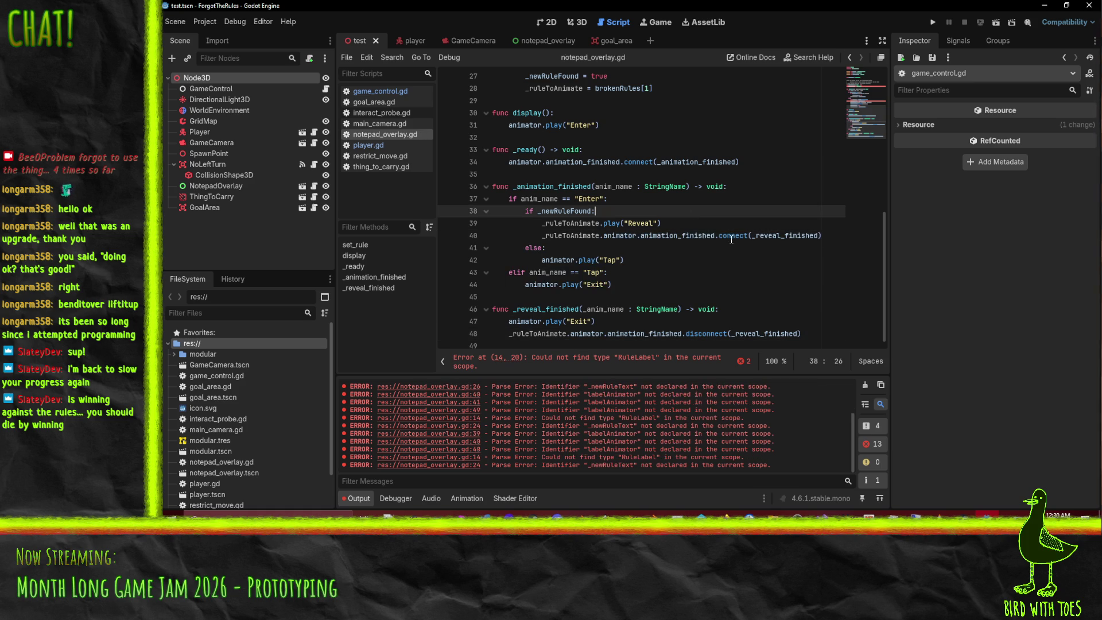
pyautogui.click(622, 247)
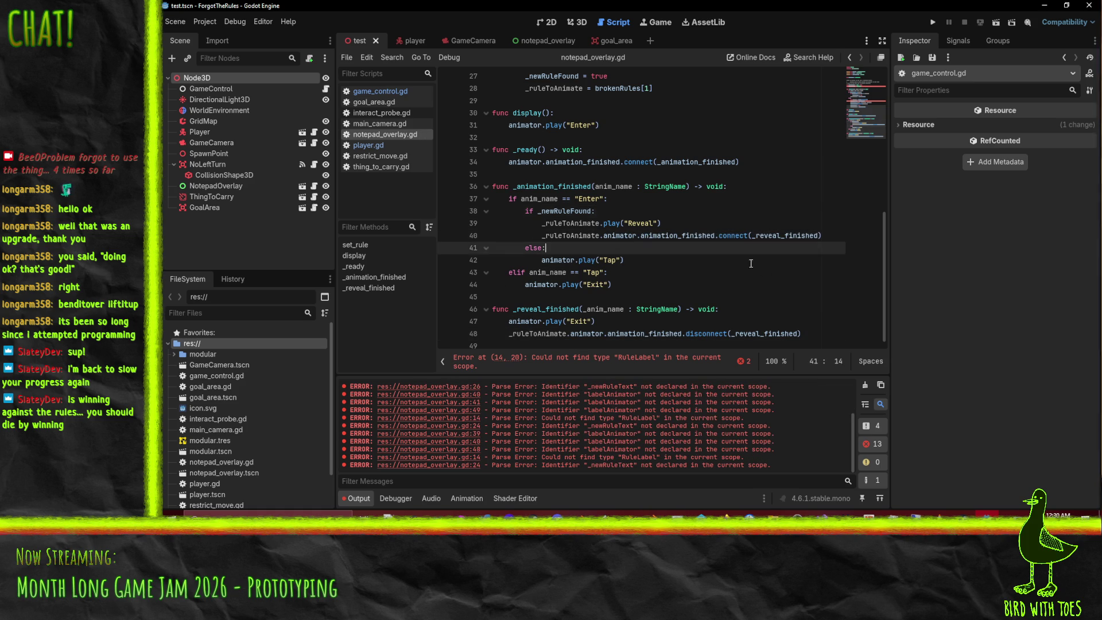
pyautogui.scroll(9, 791, 281)
pyautogui.scroll(-4, 790, 281)
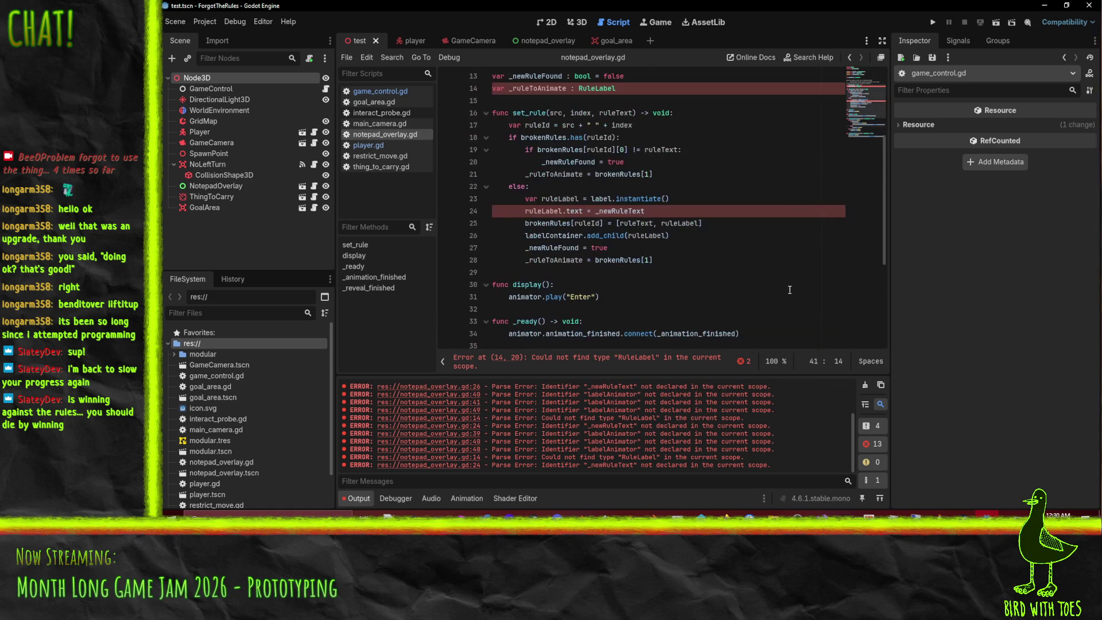
pyautogui.scroll(2, 797, 288)
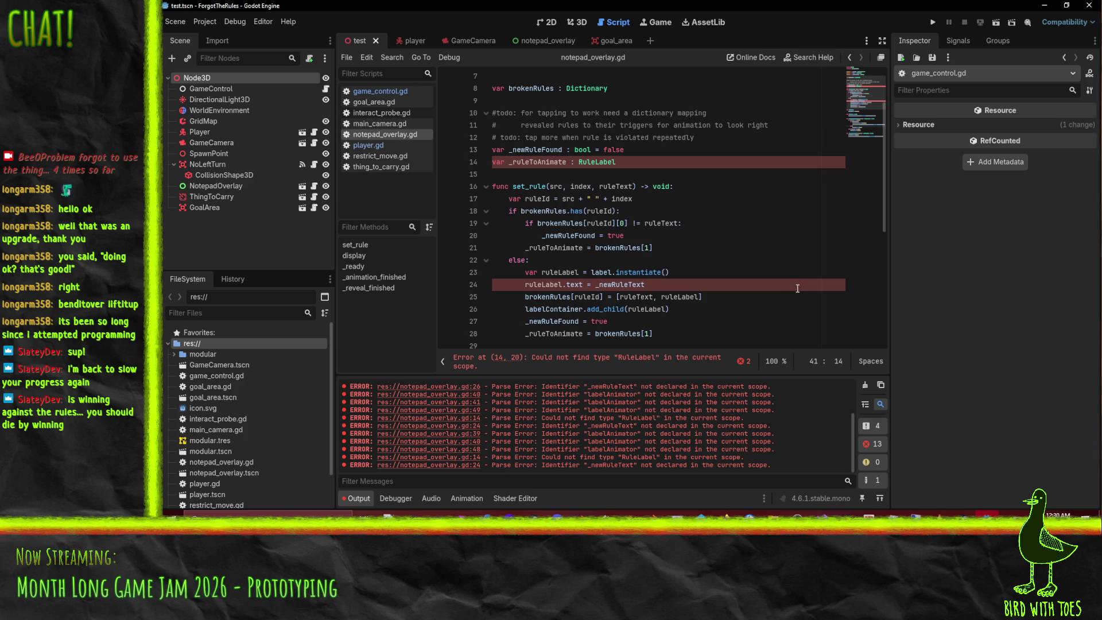
pyautogui.click(791, 286)
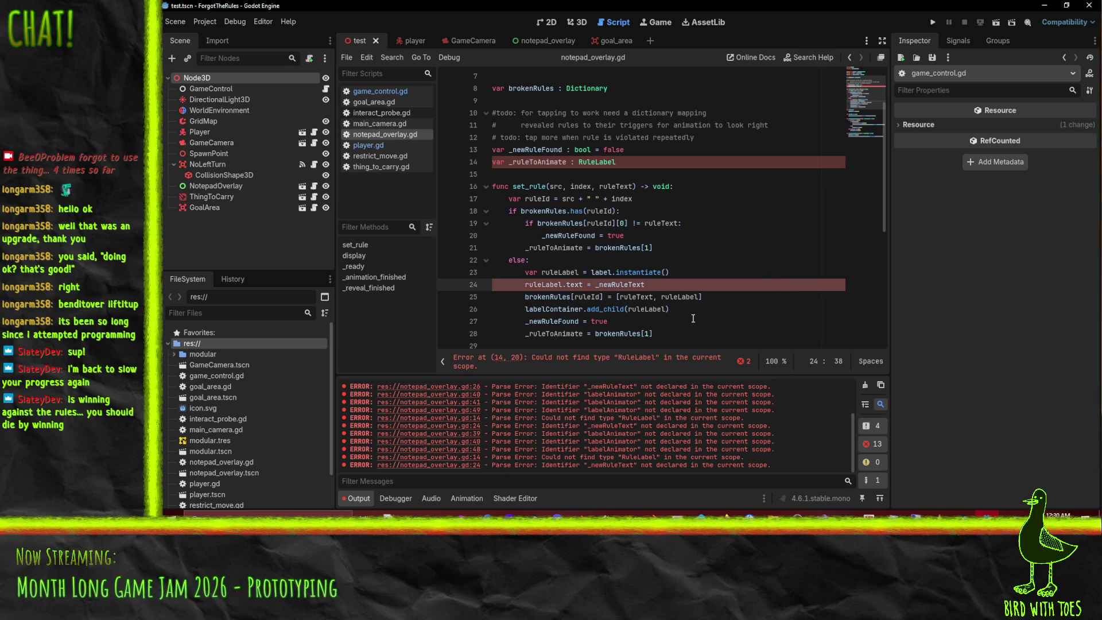
pyautogui.hotkey('ctrl', 'Left')
pyautogui.hotkey('ctrl', 'Left')
pyautogui.hotkey('ctrl', 'Left')
pyautogui.scroll(-8, 764, 306)
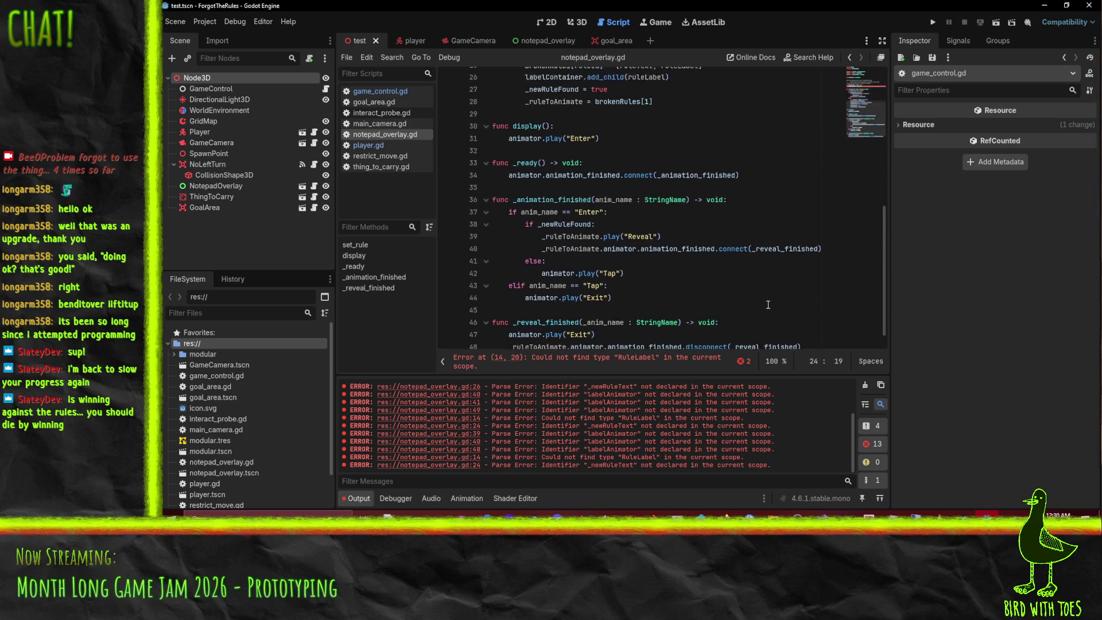
pyautogui.scroll(10, 770, 306)
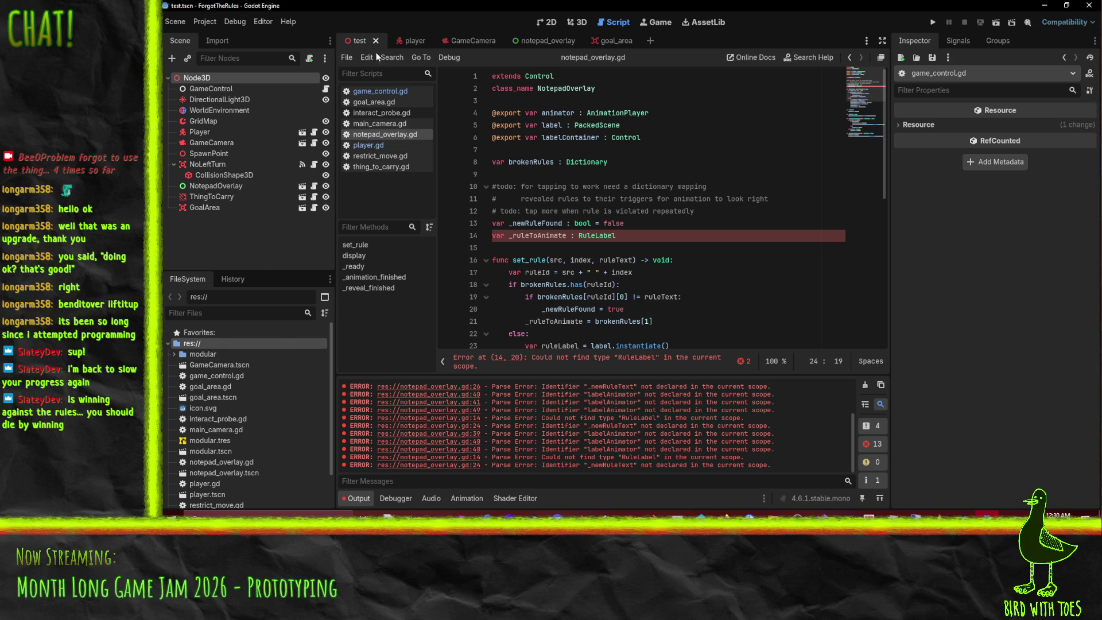
pyautogui.click(544, 43)
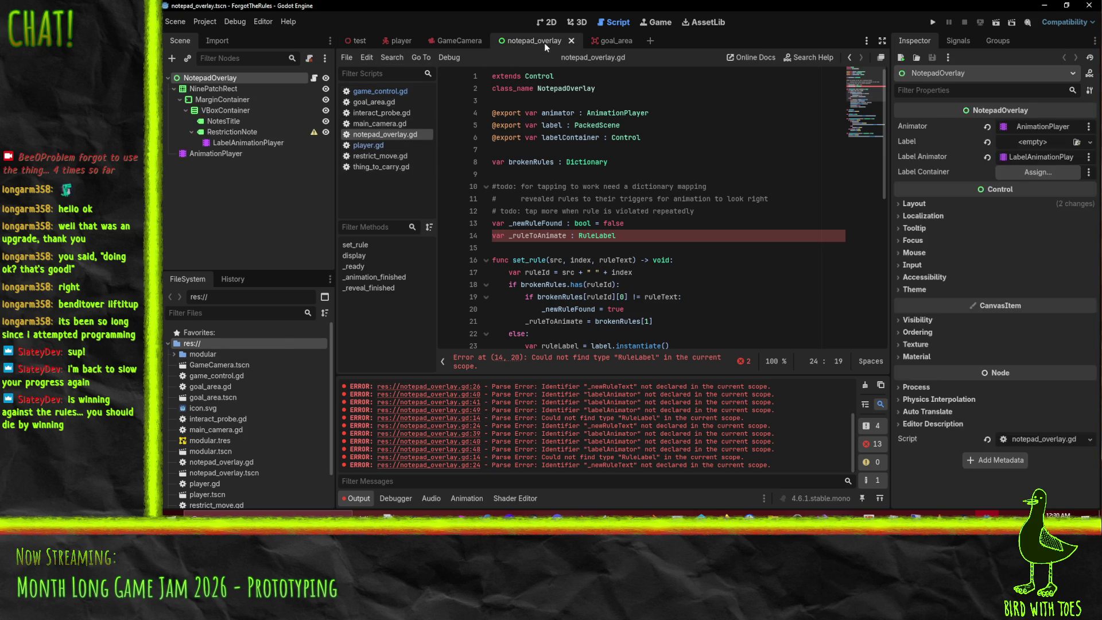
# Step: In the 2D view, save the RestrictionNote branch as rule_note.tscn and open it
pyautogui.click(550, 24)
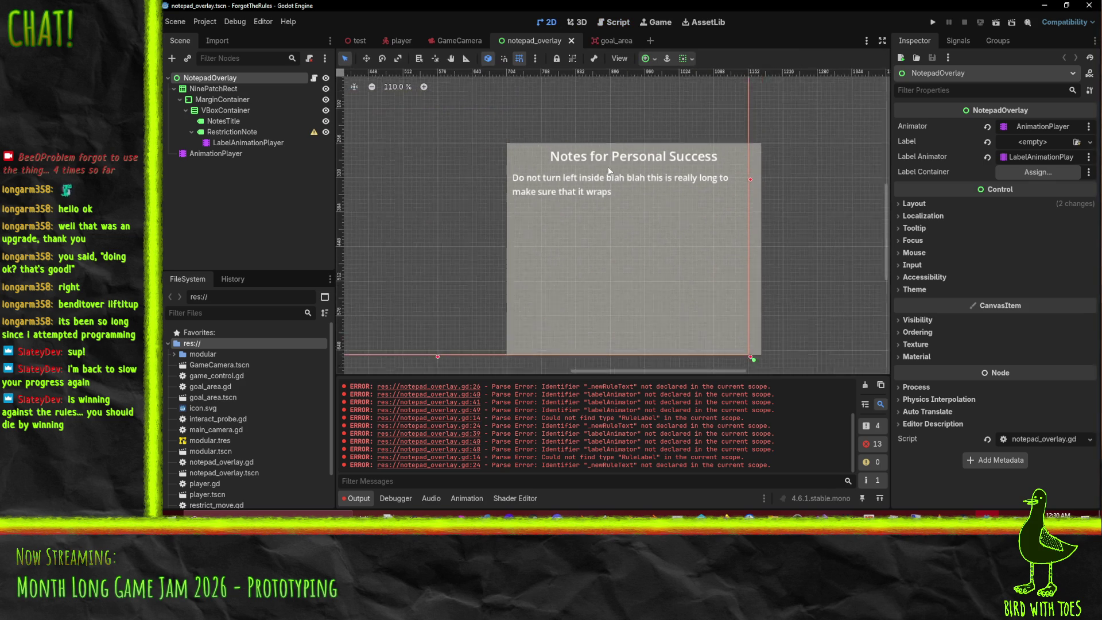
pyautogui.click(244, 132)
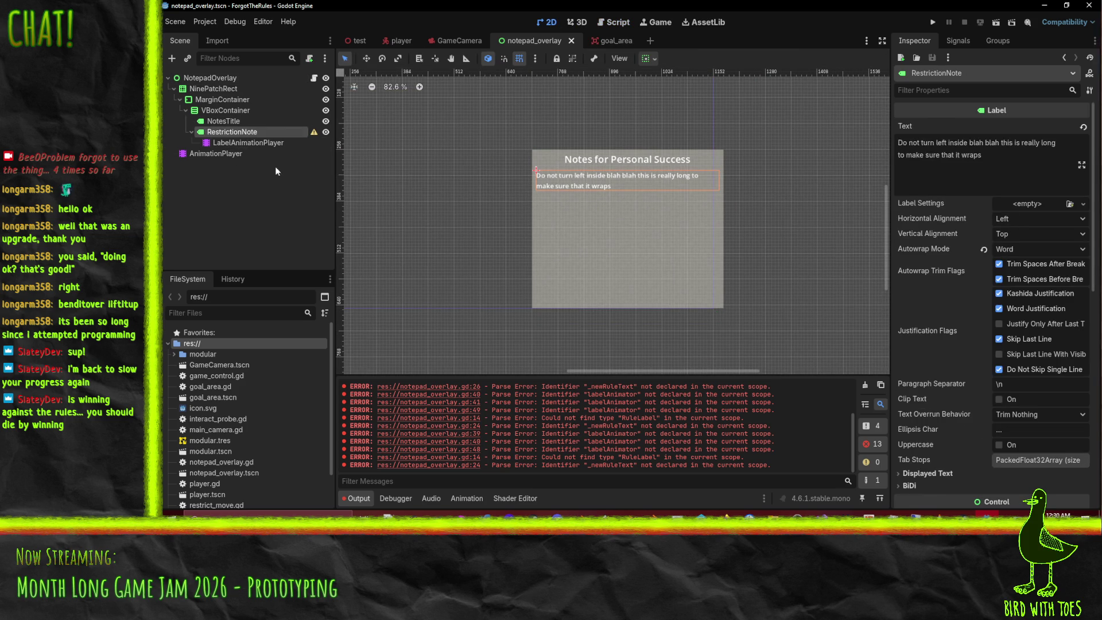
pyautogui.rightClick(233, 132)
pyautogui.click(275, 322)
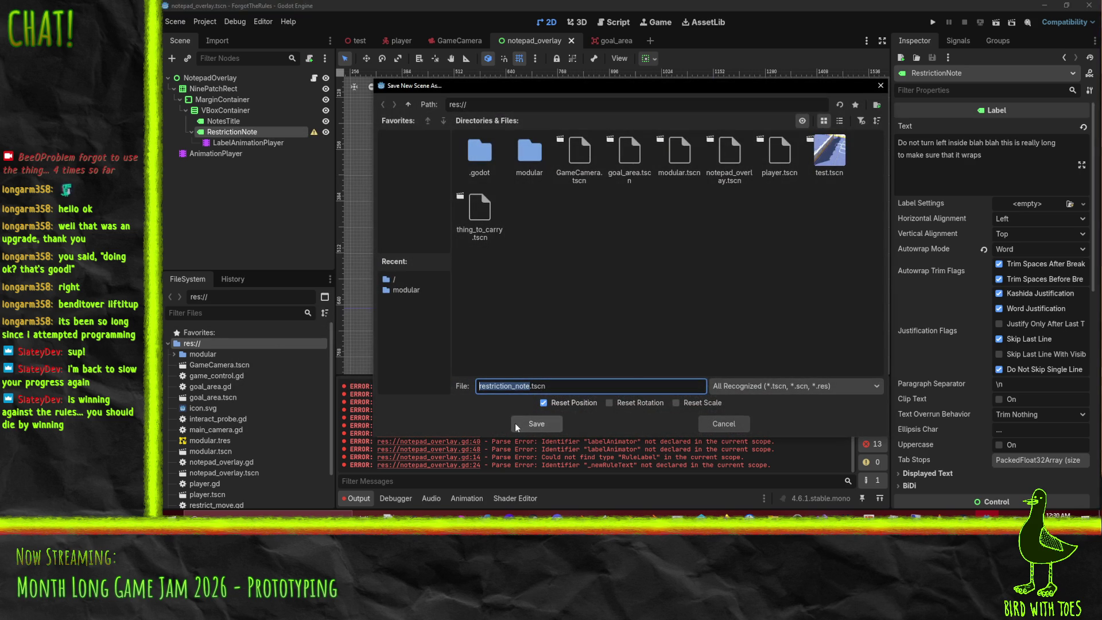
pyautogui.write('rule_not')
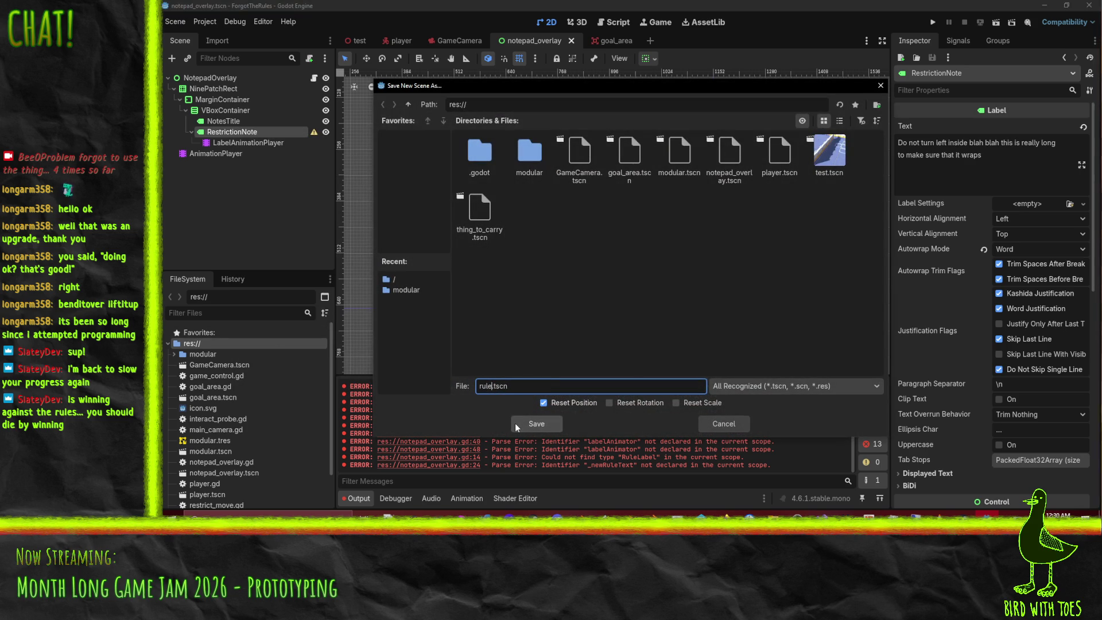
pyautogui.write('e')
pyautogui.click(515, 423)
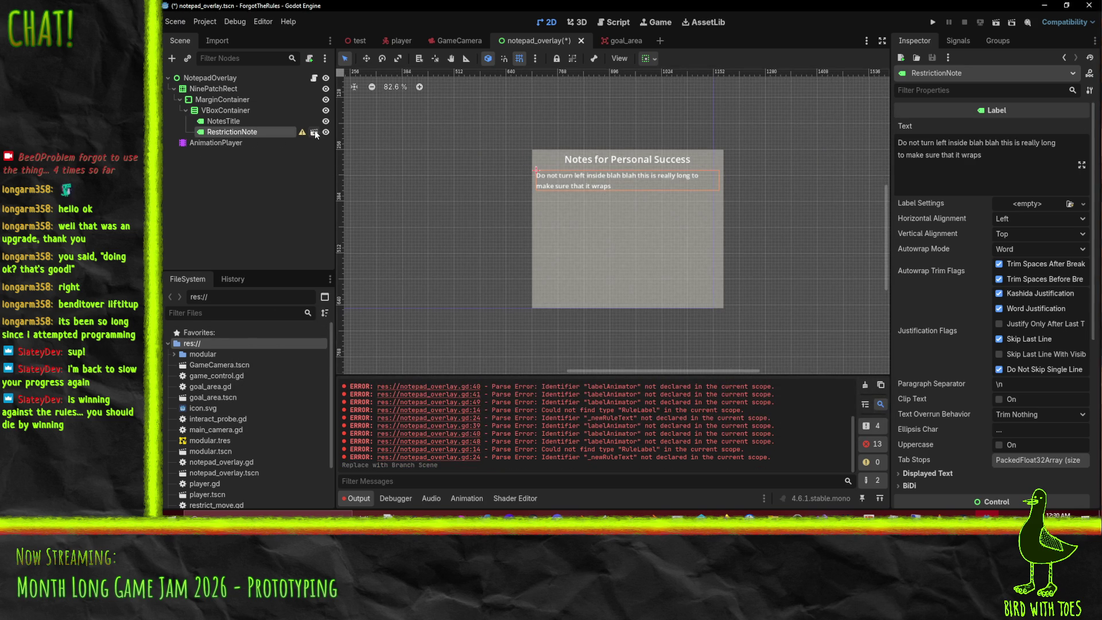
pyautogui.click(314, 132)
# Step: Apply the HCenter Wide anchor preset to the RestrictionNote label in rule_note.tscn
pyautogui.click(212, 89)
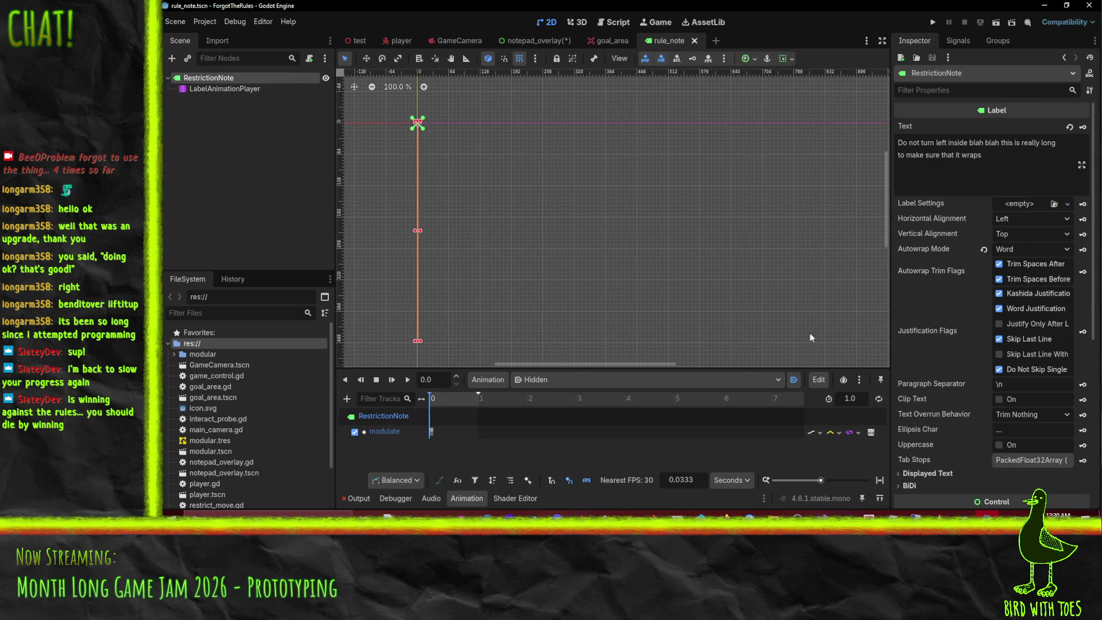
pyautogui.scroll(-3, 608, 164)
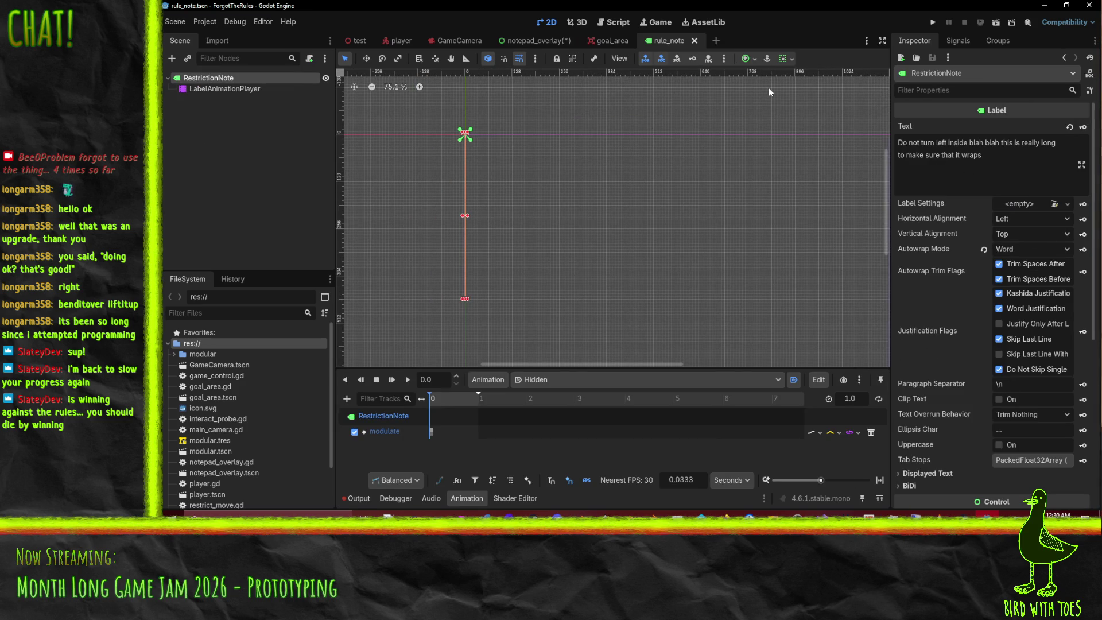
pyautogui.click(754, 59)
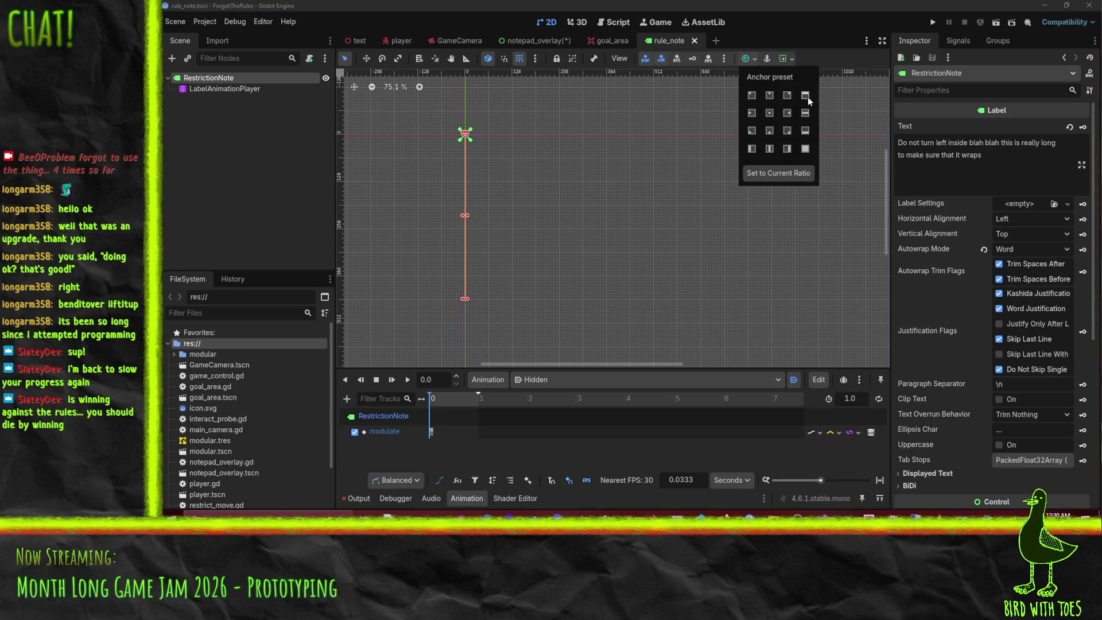
pyautogui.click(807, 113)
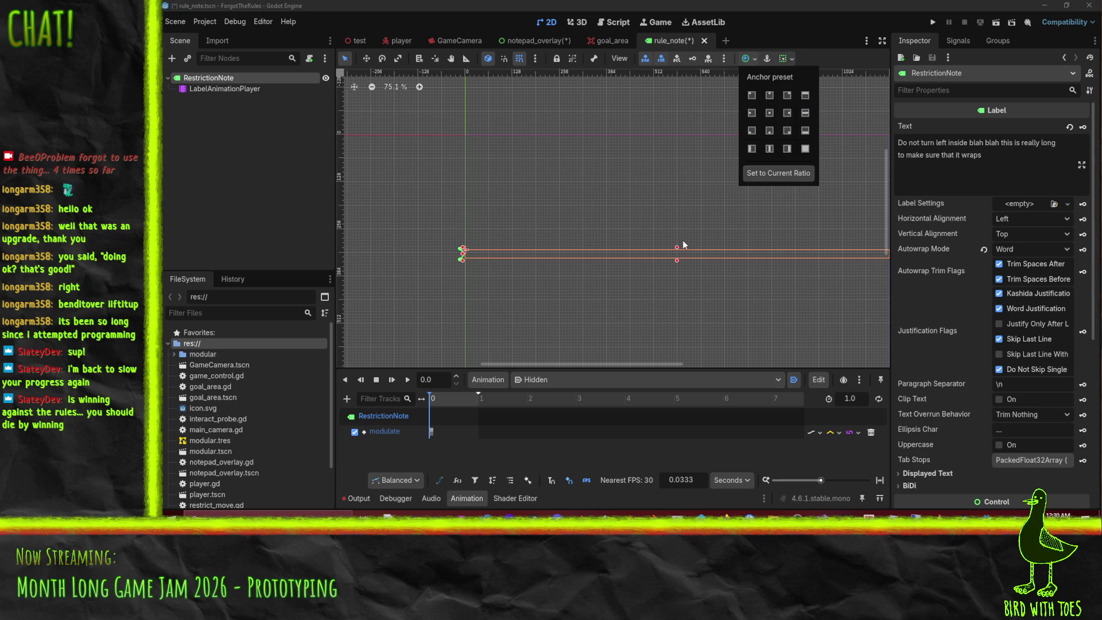
# Step: Create and attach a new res://rule_note.gd script extending Label to RestrictionNote
pyautogui.click(671, 223)
pyautogui.scroll(-2, 638, 190)
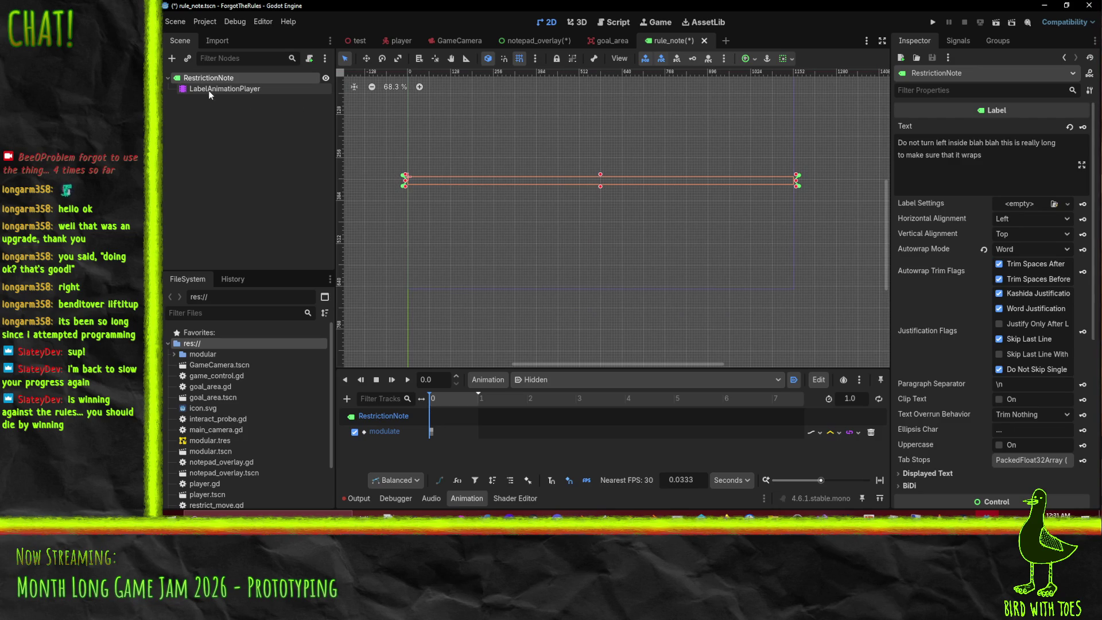
pyautogui.scroll(-5, 962, 203)
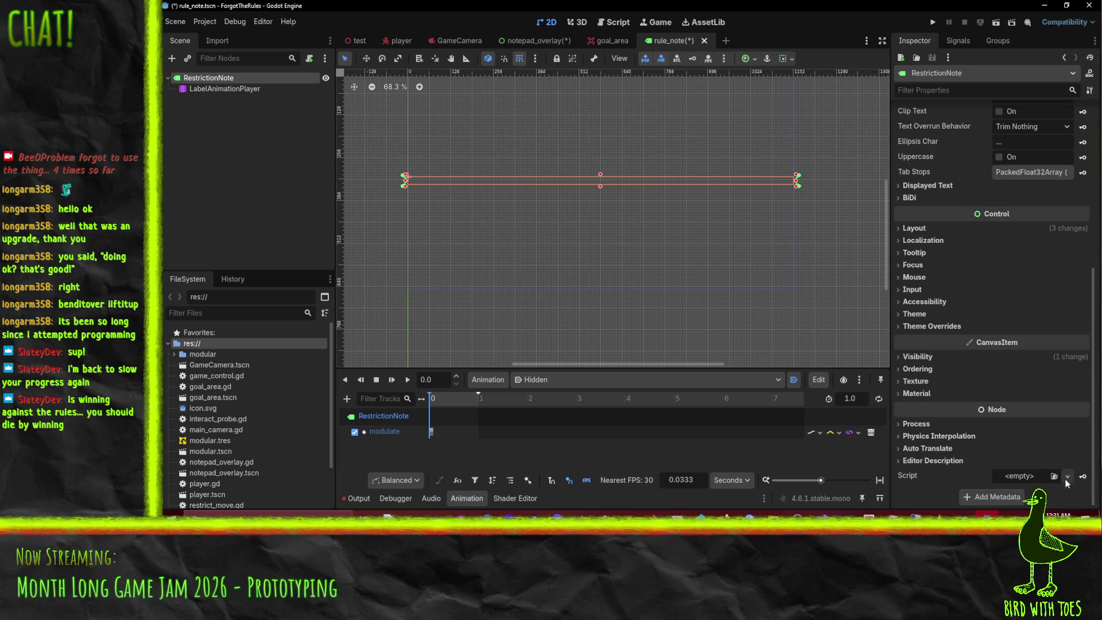
pyautogui.click(1030, 476)
pyautogui.click(1033, 488)
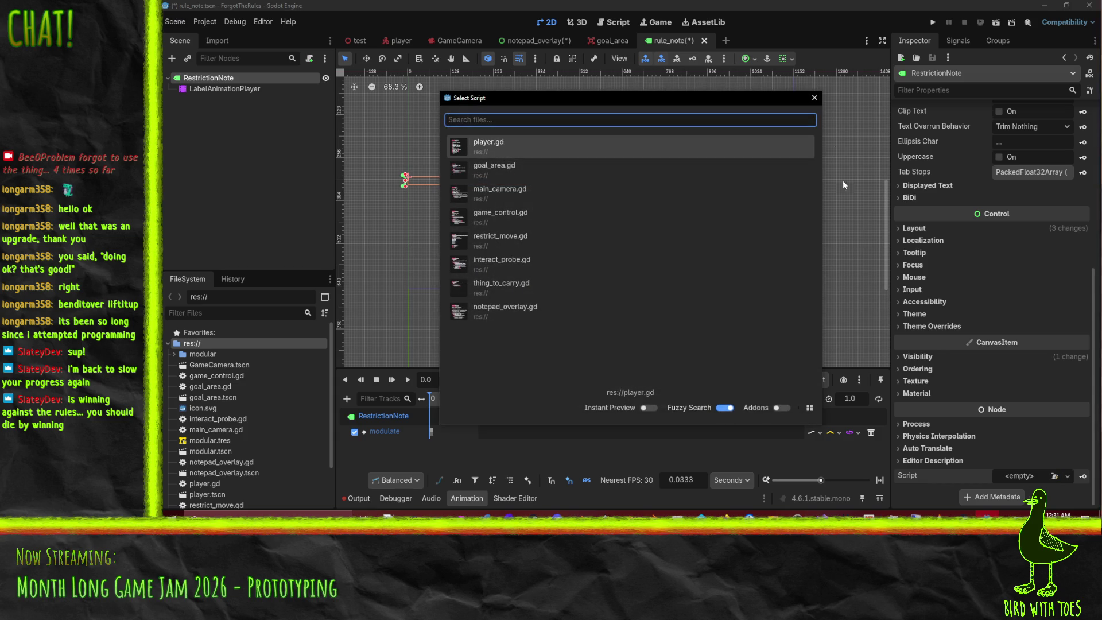
pyautogui.click(814, 99)
pyautogui.click(1067, 477)
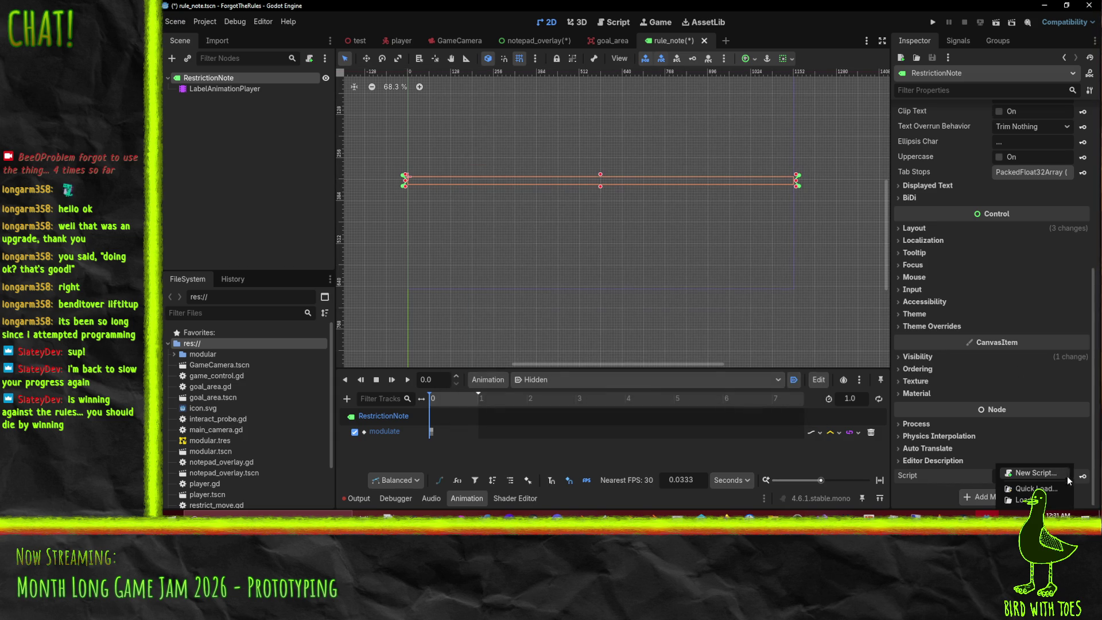
pyautogui.click(1030, 465)
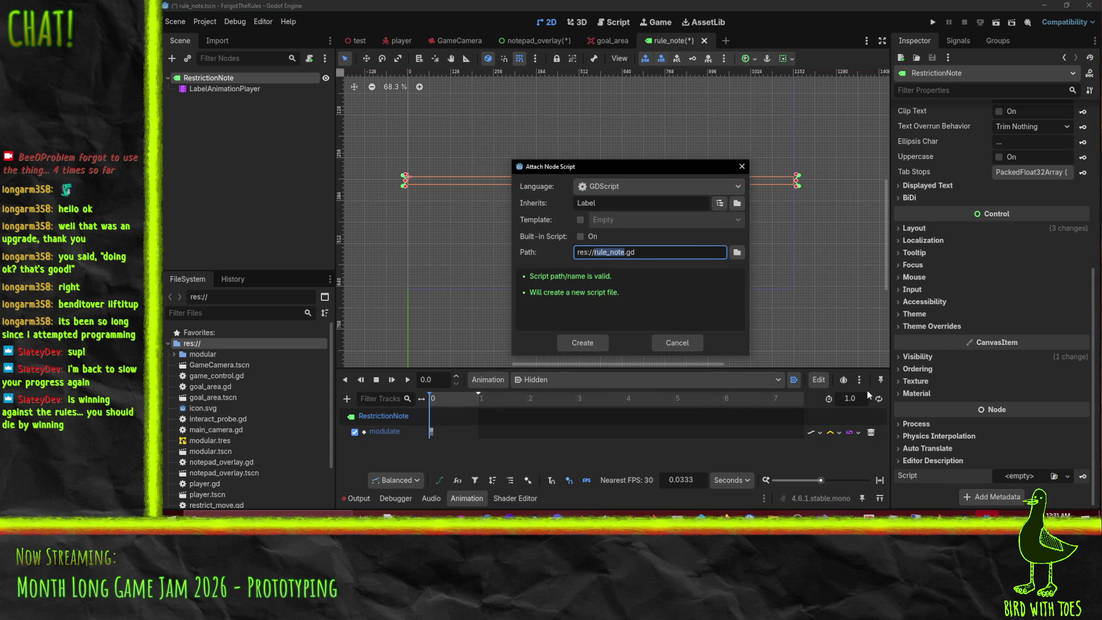
pyautogui.click(594, 342)
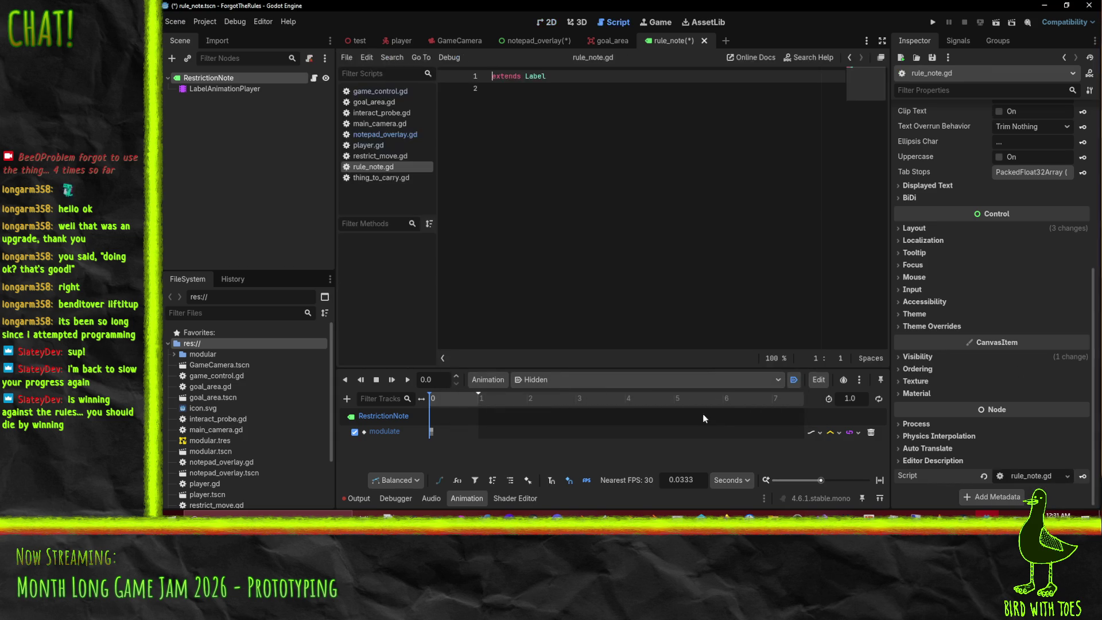
pyautogui.click(532, 124)
pyautogui.write('class_na')
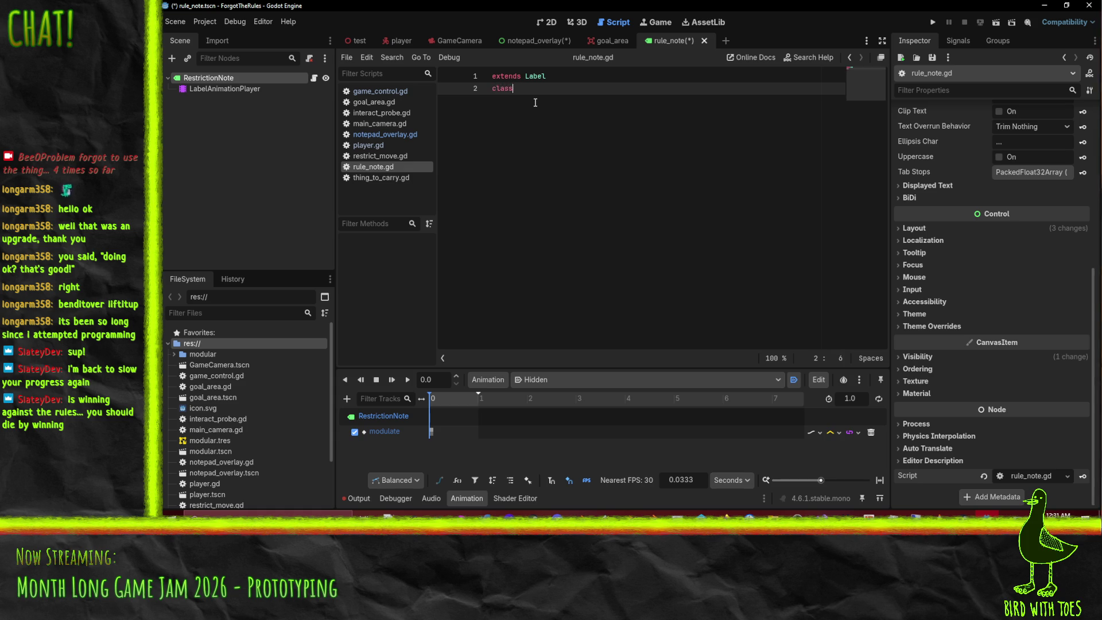
pyautogui.write('me RuleLabel')
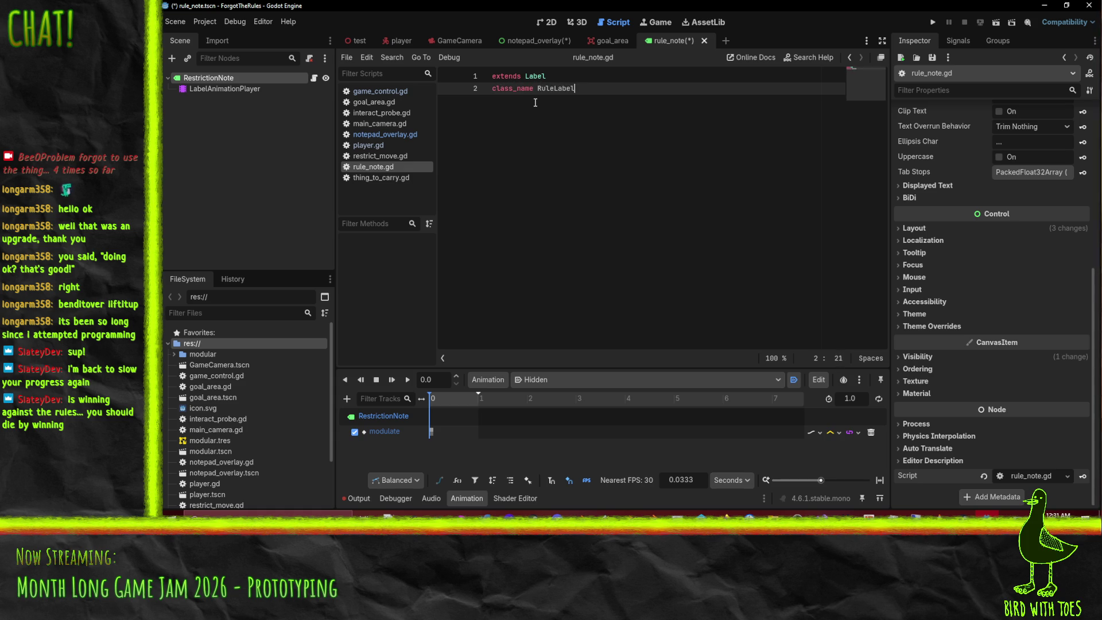
pyautogui.press('Return')
pyautogui.press('Return')
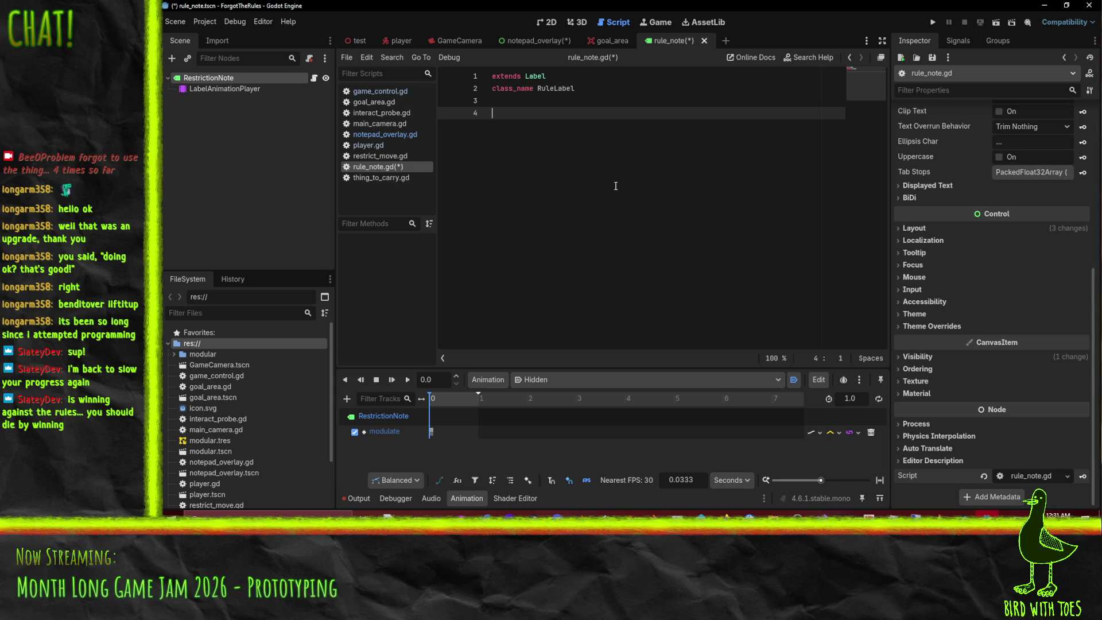
pyautogui.write('@export')
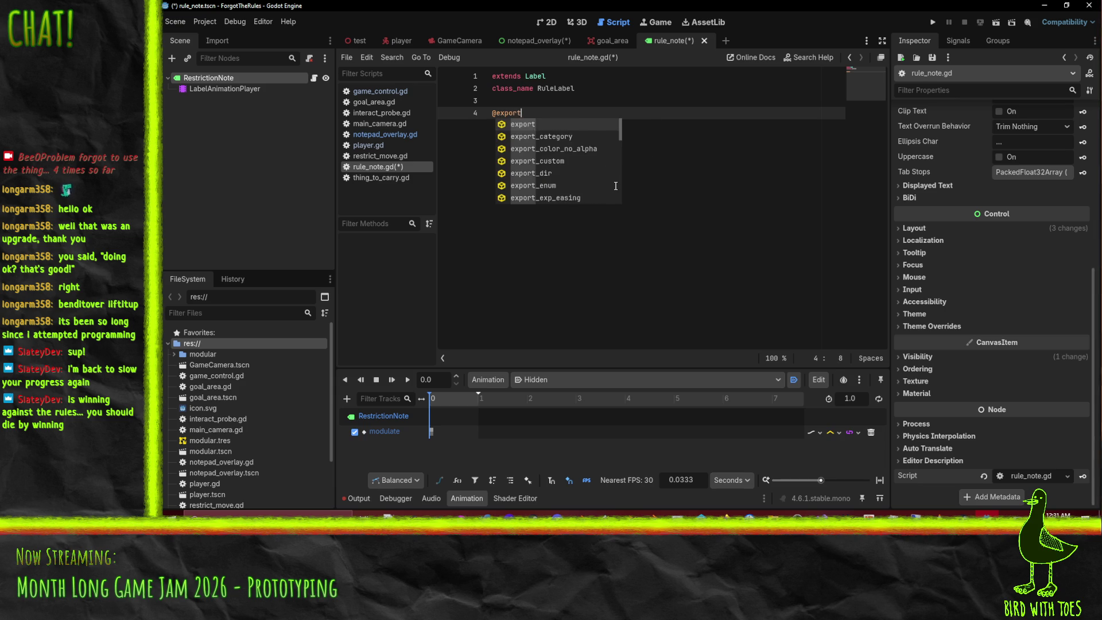
pyautogui.write(' var animator : ')
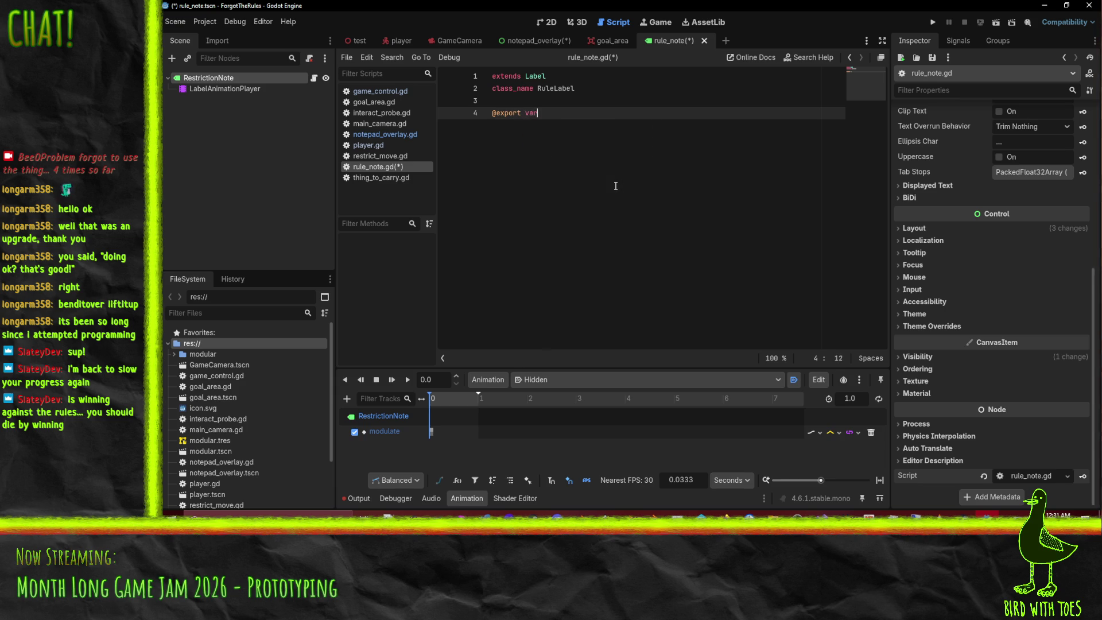
pyautogui.write('AnimationPlayer')
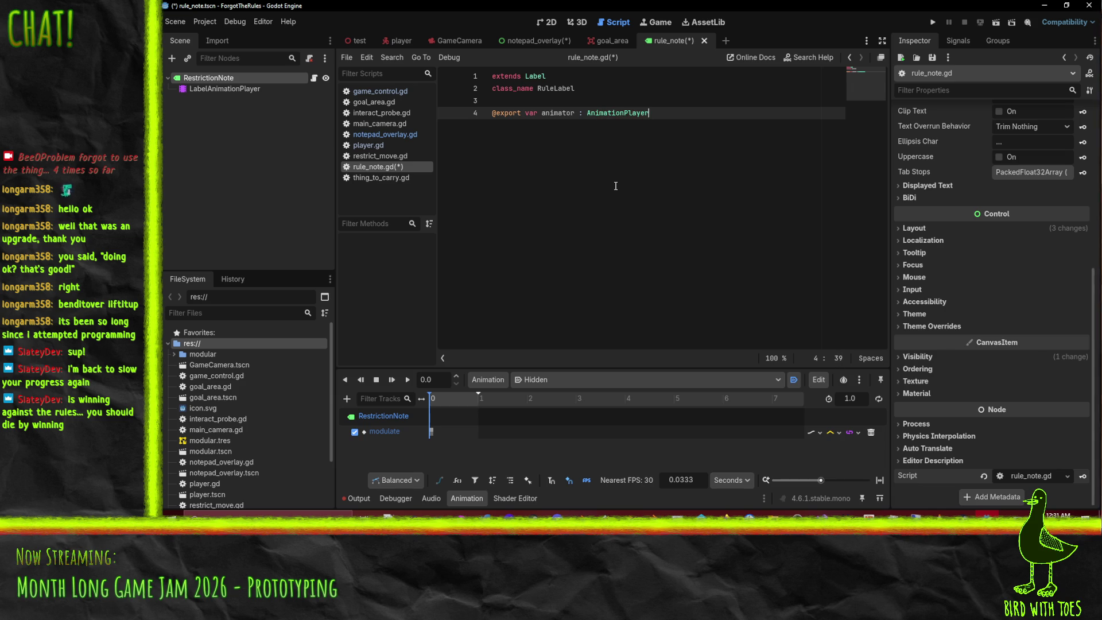
pyautogui.press('Return')
pyautogui.write('#e')
pyautogui.press('BackSpace')
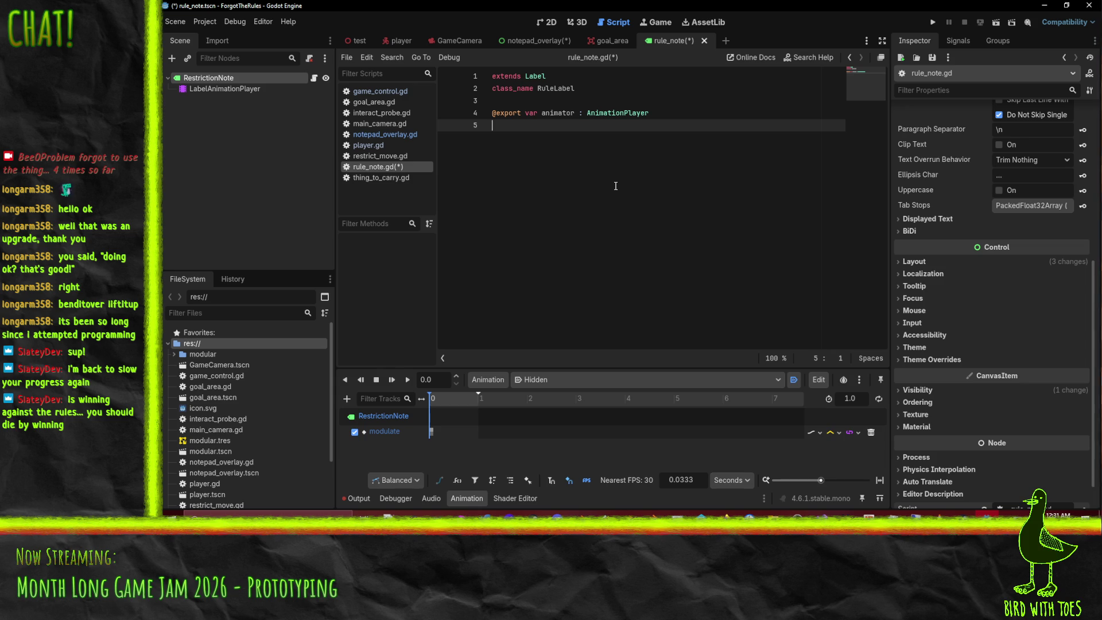
pyautogui.press('Return')
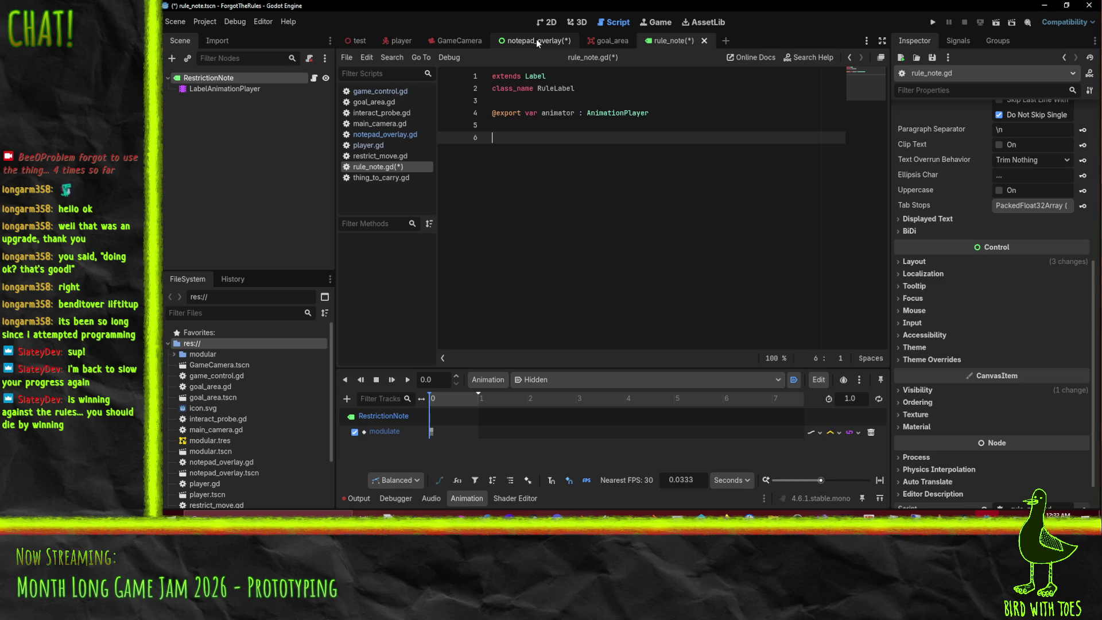
pyautogui.write('func')
pyautogui.write(' set_t')
# Step: Complete the function signature as func set_or_update_text(text):
pyautogui.press('BackSpace')
pyautogui.write('or_update_te')
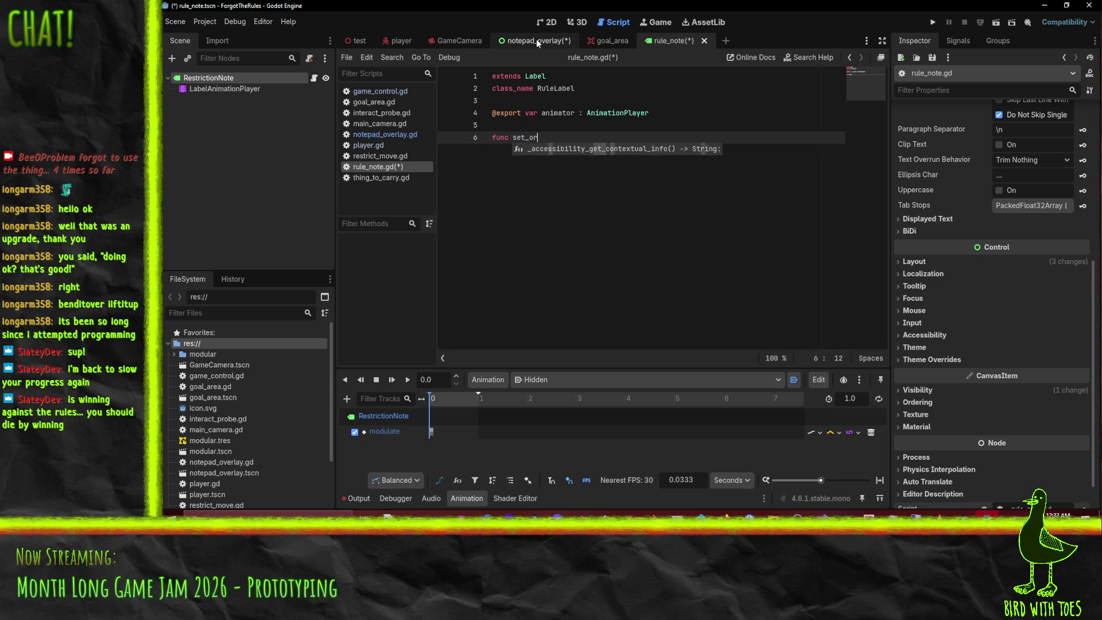
pyautogui.write('xt(')
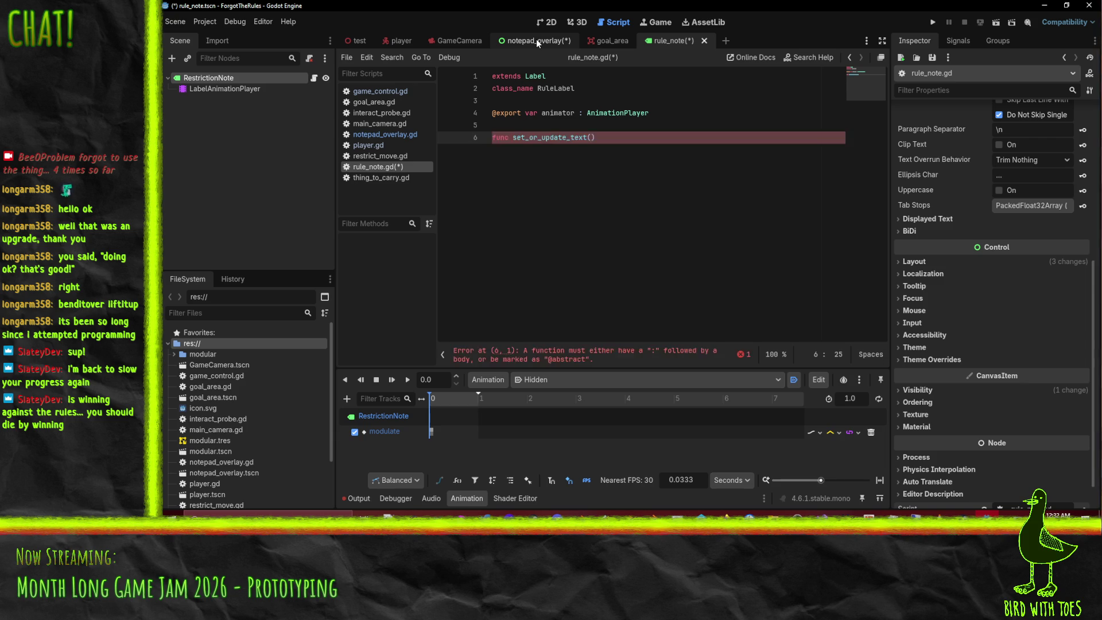
pyautogui.write('):')
pyautogui.press('Return')
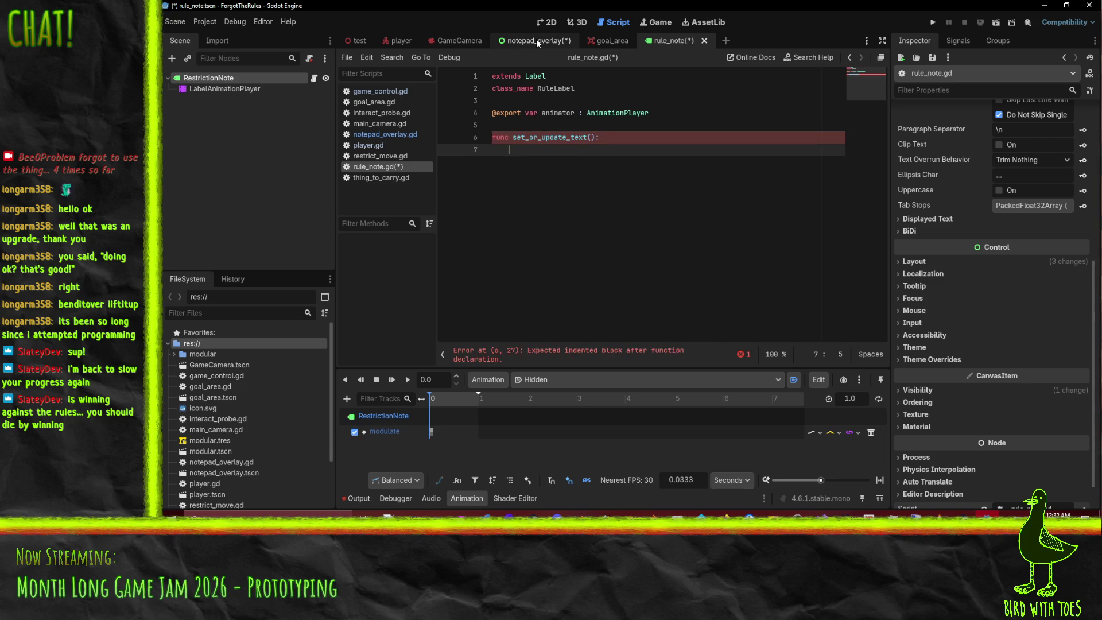
pyautogui.press('Up')
pyautogui.press('End')
pyautogui.press('Left')
pyautogui.press('Left')
pyautogui.write('text')
# Step: Insert a var _new_text declaration above the function
pyautogui.press('Up')
pyautogui.press('Return')
pyautogui.press('Up')
pyautogui.press('Return')
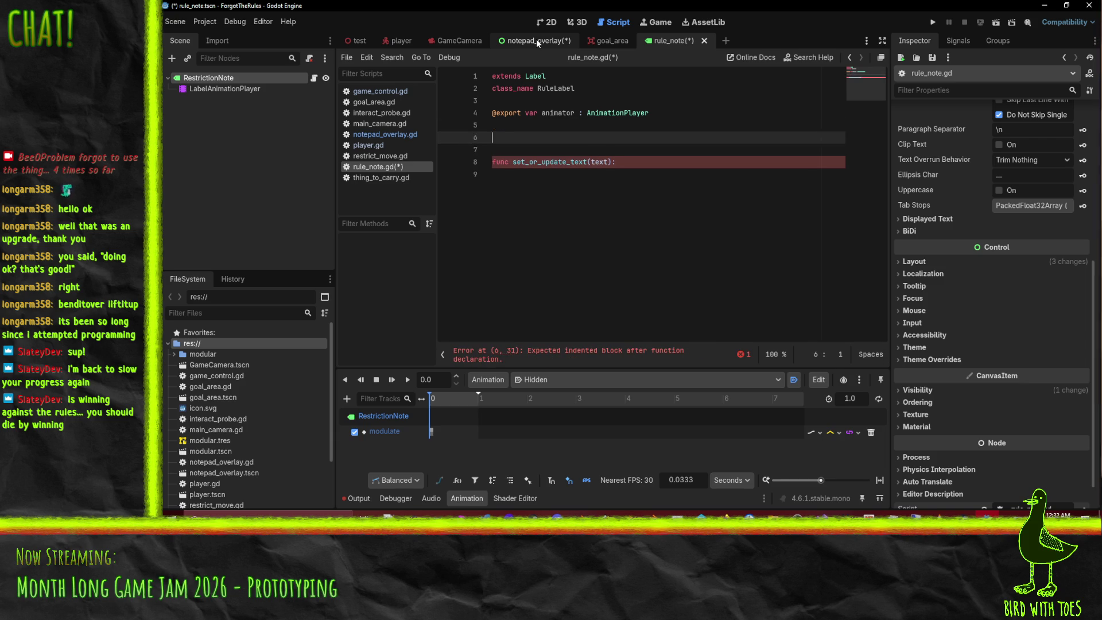
pyautogui.write('var _ne')
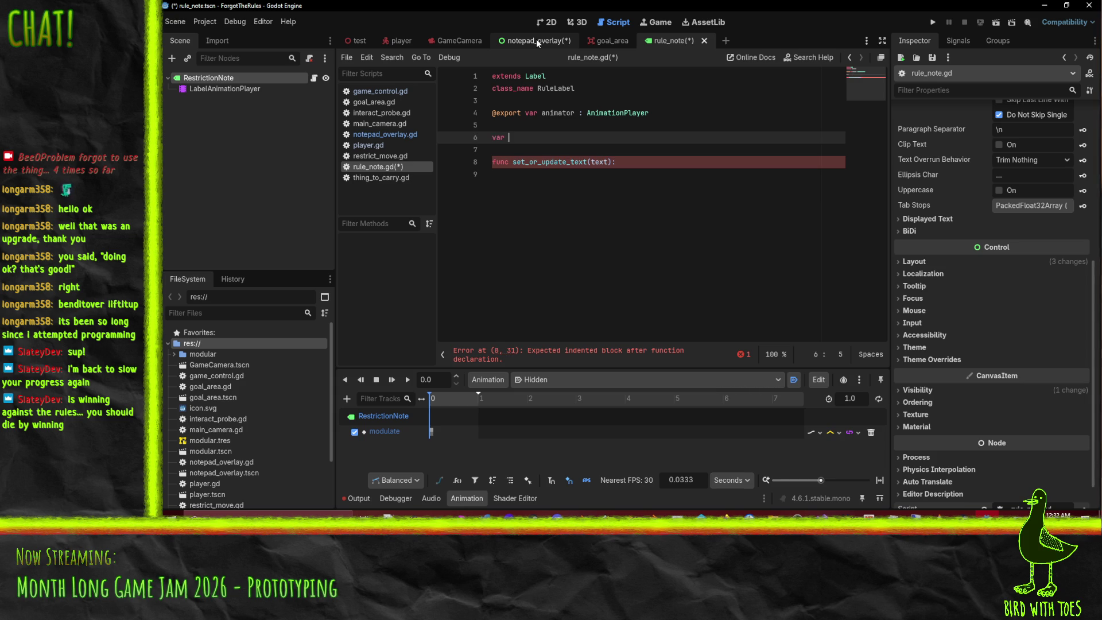
pyautogui.write('w_text')
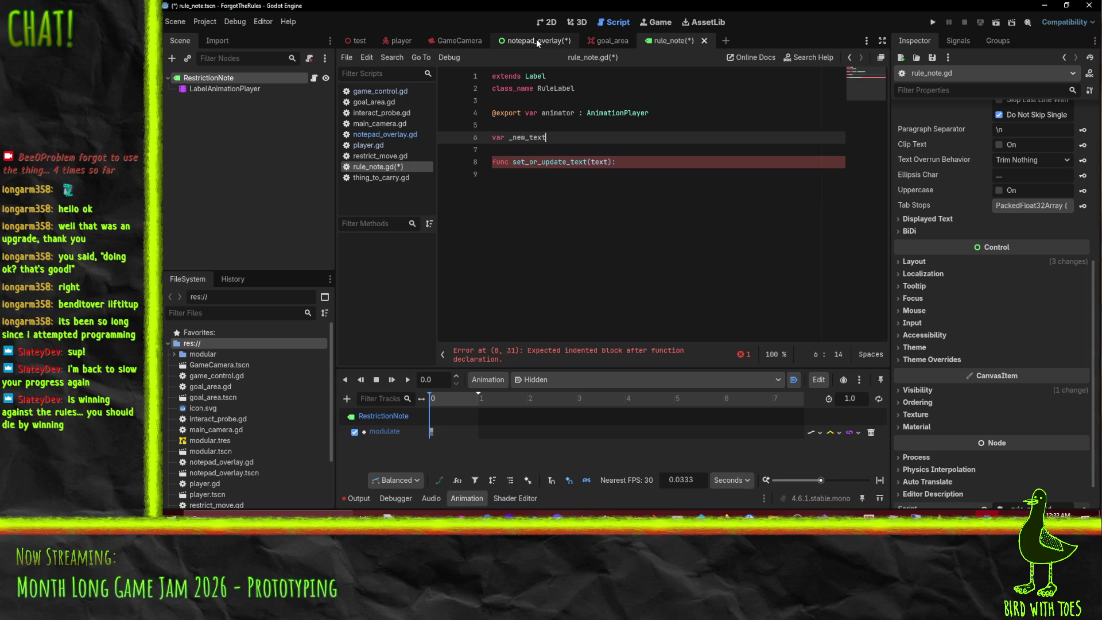
pyautogui.write(';')
pyautogui.press('BackSpace')
pyautogui.press('Down')
pyautogui.press('Down')
pyautogui.press('Down')
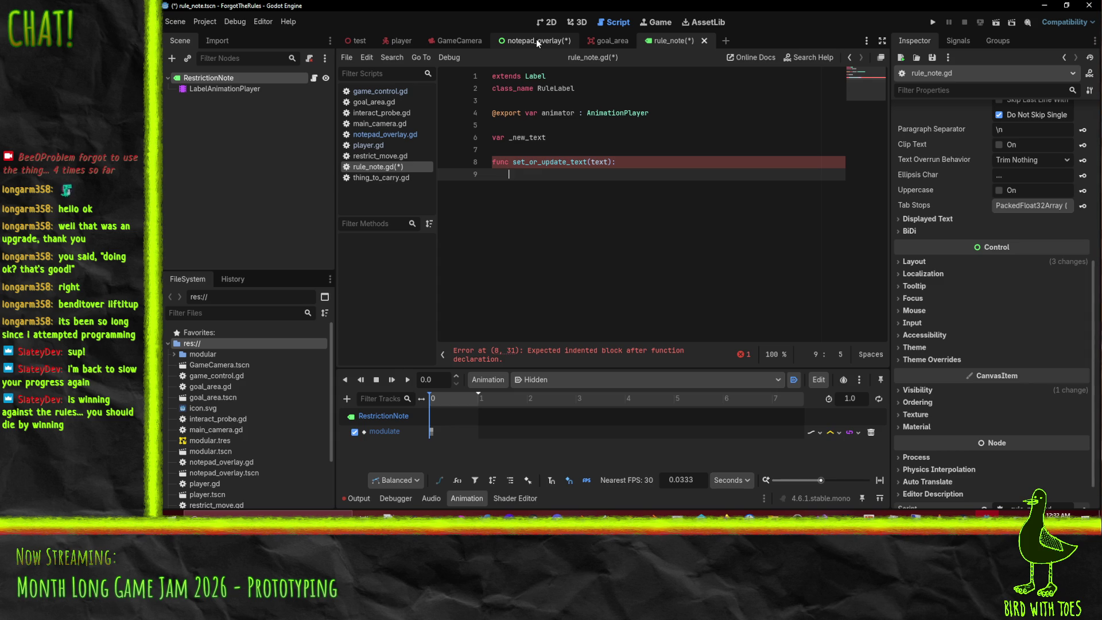
# Step: Delete the unused _new_text declaration and open a new line after the animator export
pyautogui.click(643, 138)
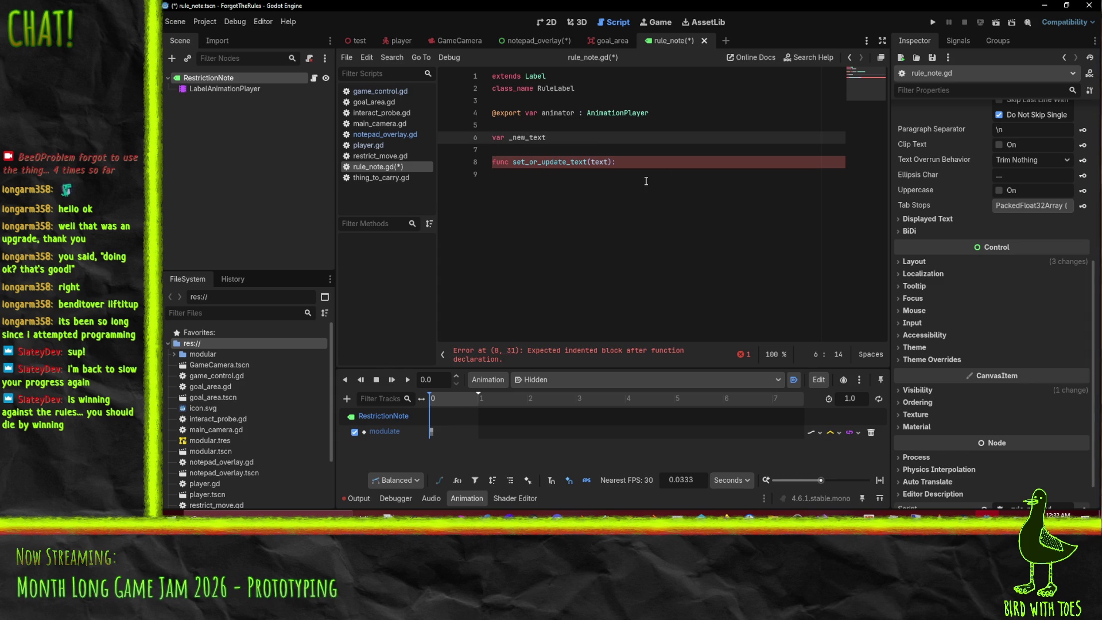
pyautogui.hotkey('shift', 'Home')
pyautogui.press('BackSpace')
pyautogui.press('BackSpace')
pyautogui.press('BackSpace')
pyautogui.press('Up')
pyautogui.press('Up')
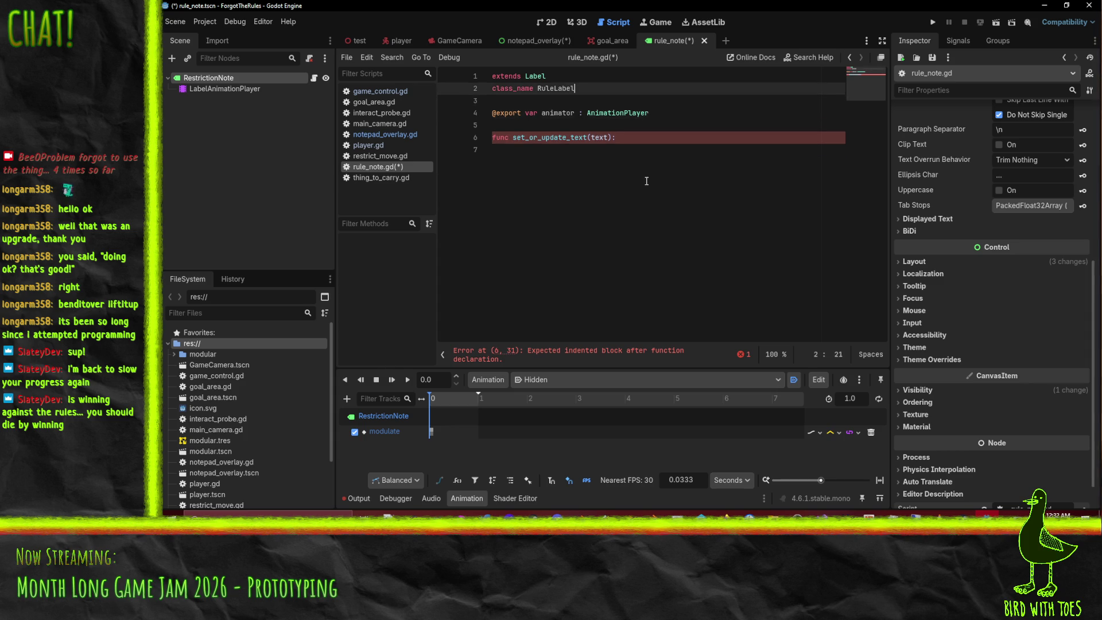
pyautogui.press('Down')
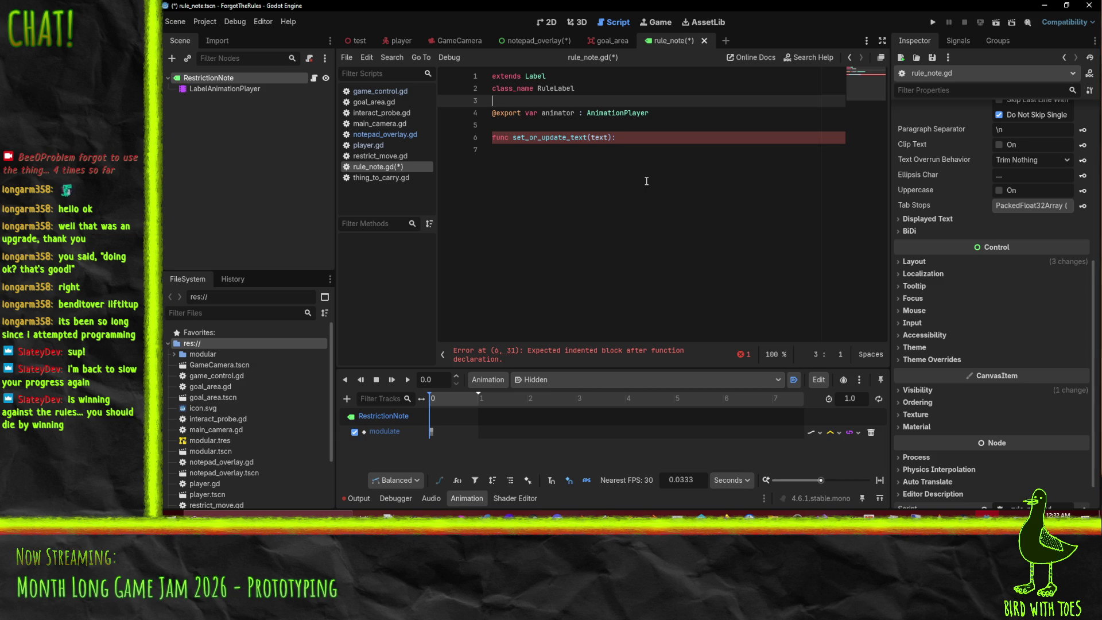
pyautogui.press('Down')
pyautogui.press('End')
pyautogui.press('Return')
pyautogui.write('#')
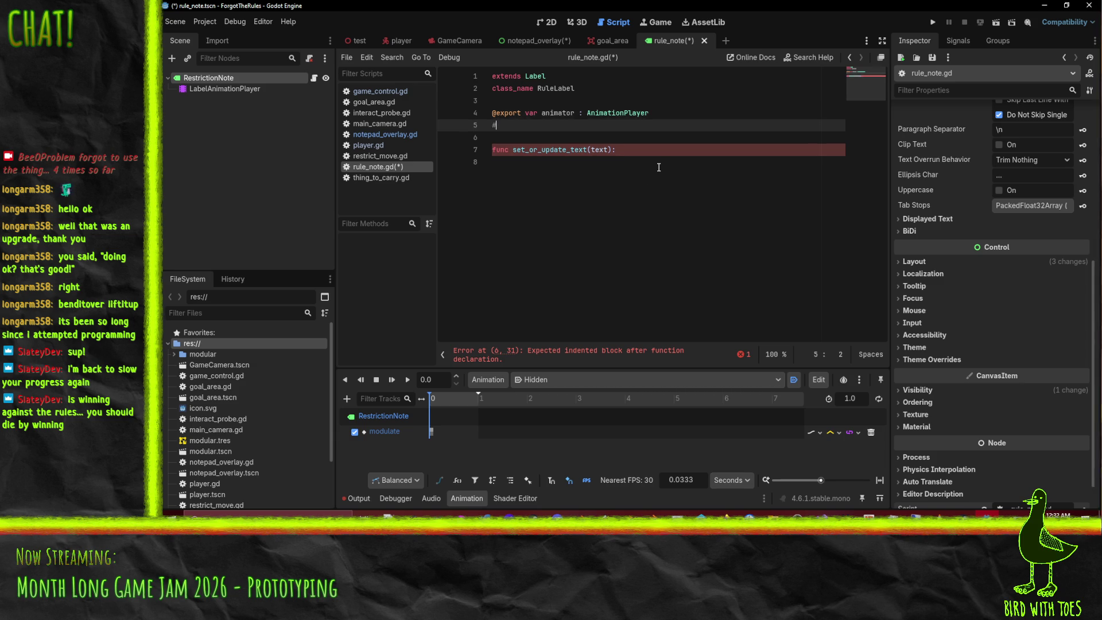
pyautogui.press('BackSpace')
pyautogui.write('@export')
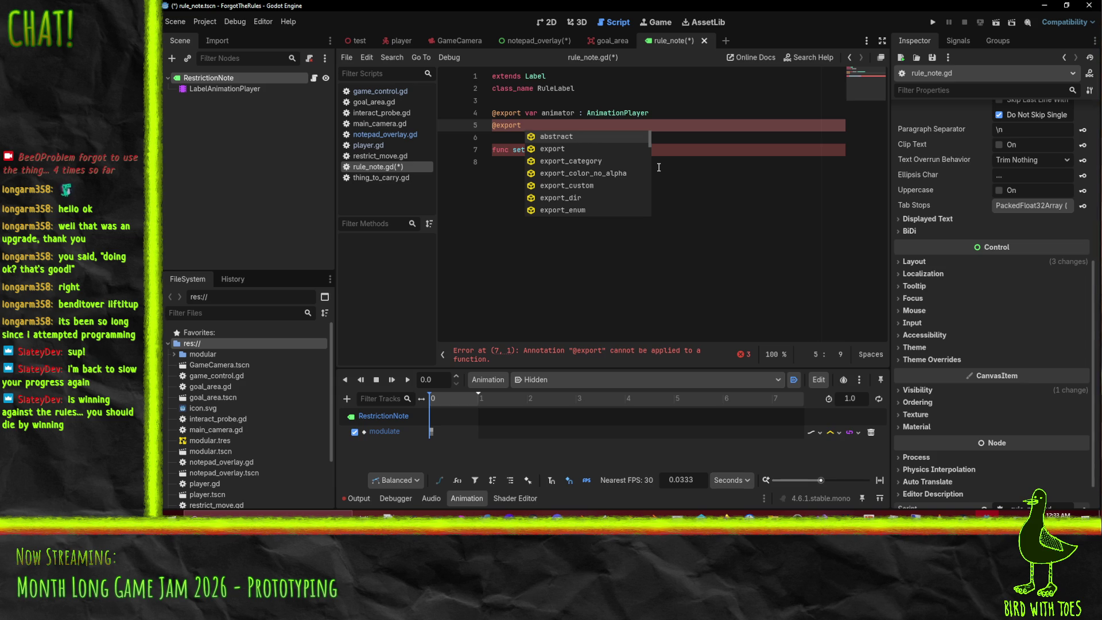
pyautogui.write('var ')
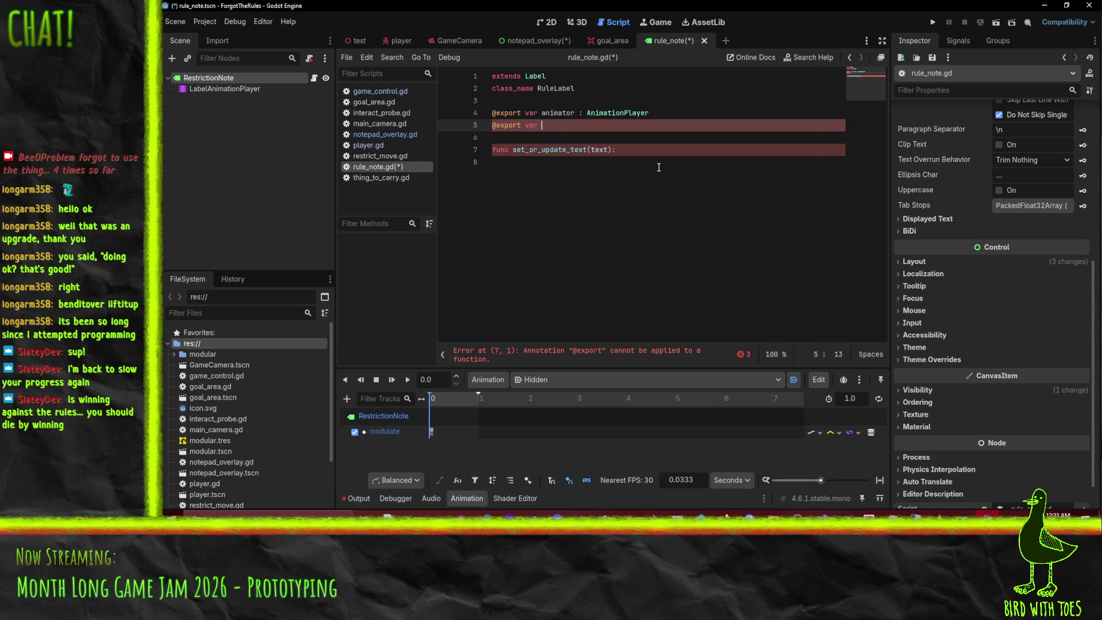
pyautogui.write('old')
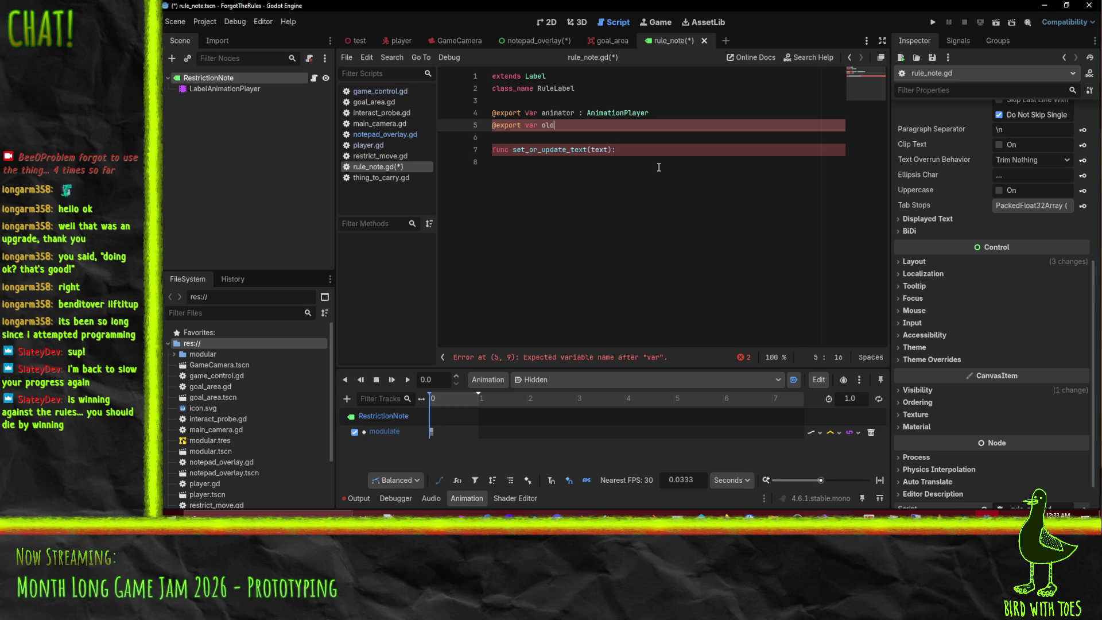
pyautogui.write('TextLabel : ')
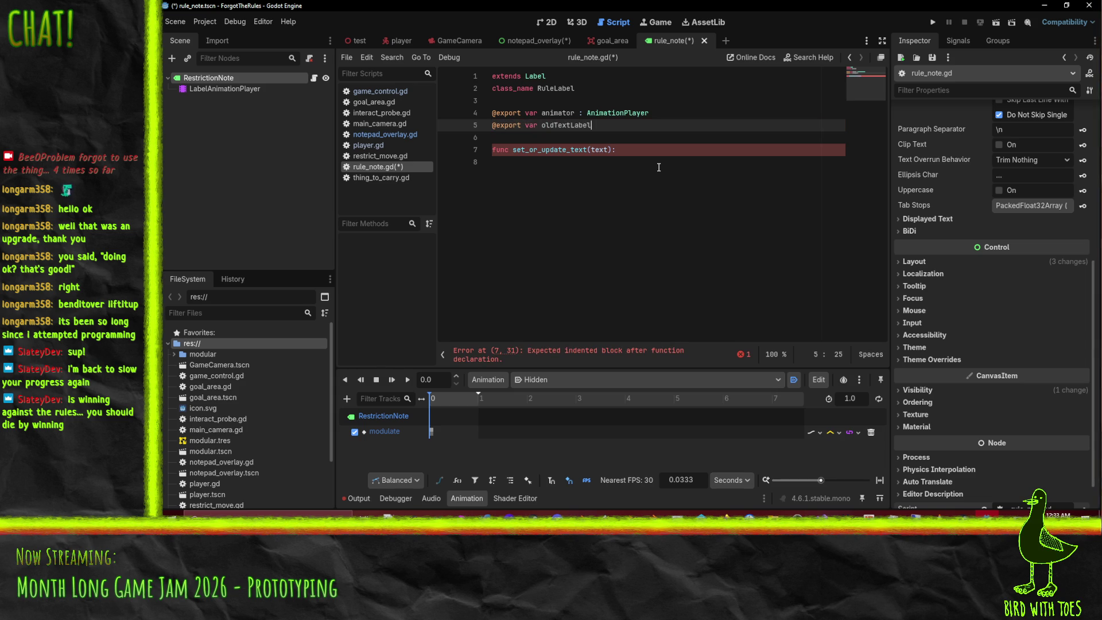
pyautogui.write('Label')
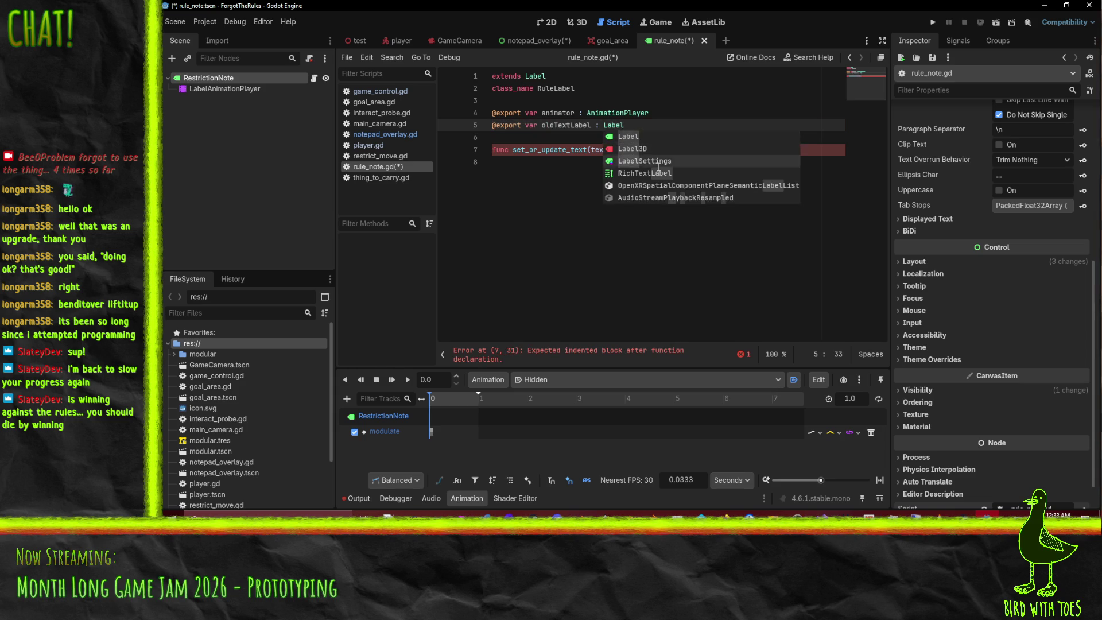
pyautogui.press('Return')
pyautogui.press('Down')
pyautogui.press('Down')
pyautogui.press('Down')
# Step: Write the function body: oldTextLabel.text = text, then text = text
pyautogui.press('Tab')
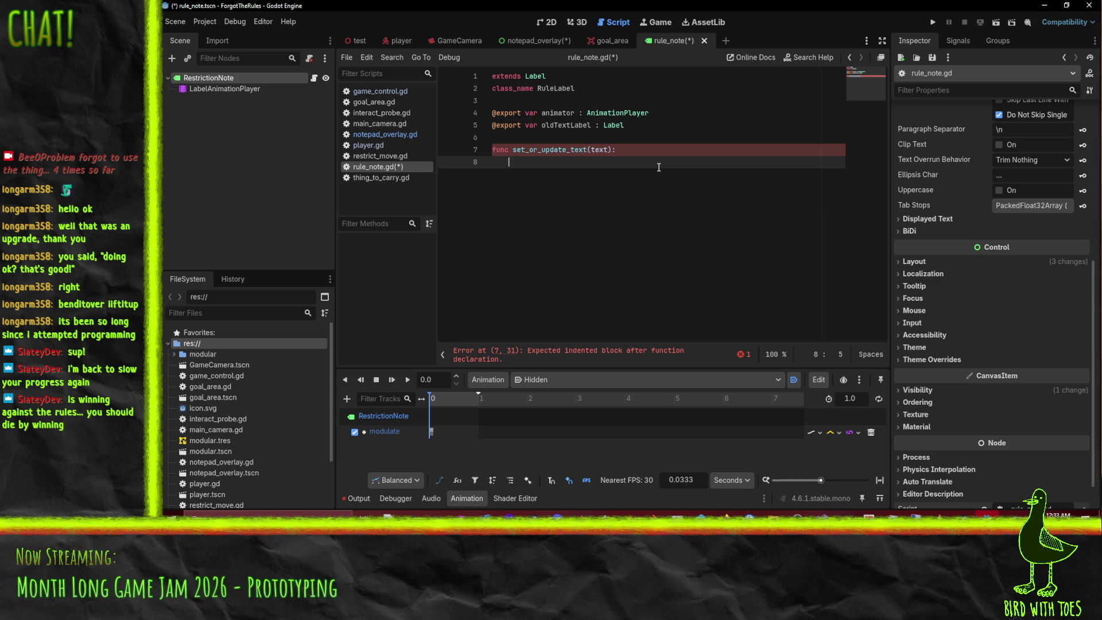
pyautogui.write('f te')
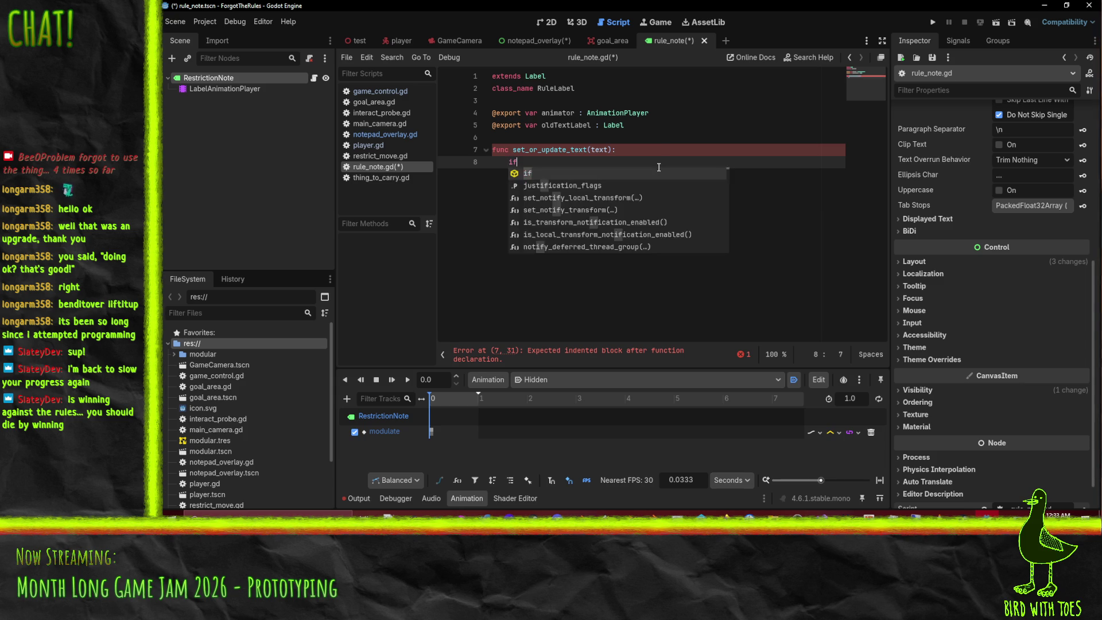
pyautogui.hotkey('shift', 'Home')
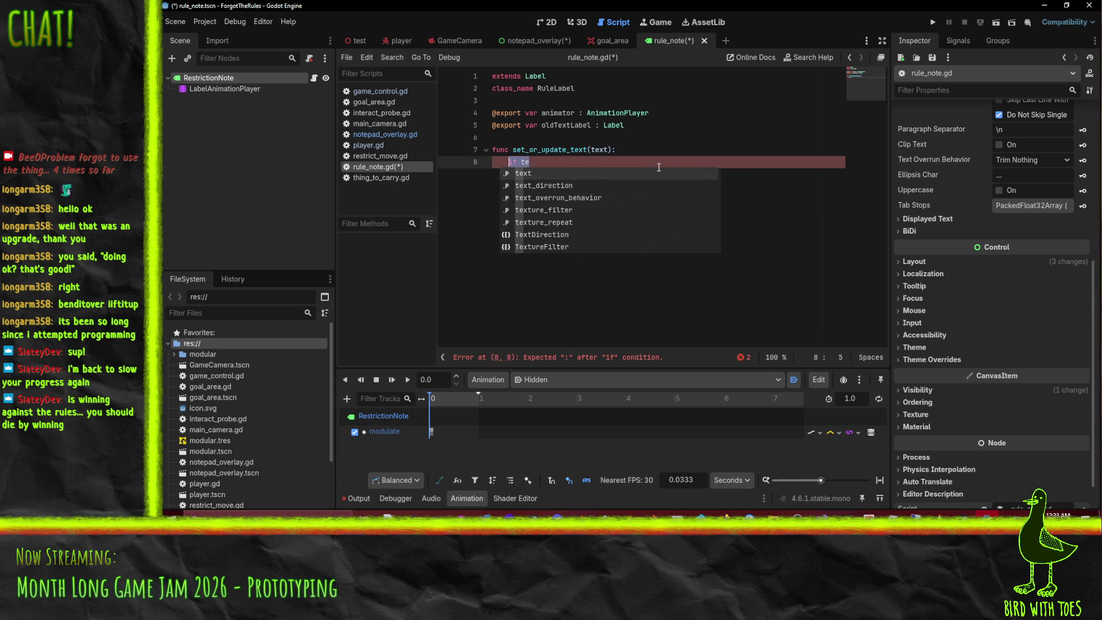
pyautogui.write('oldTextLabel.text')
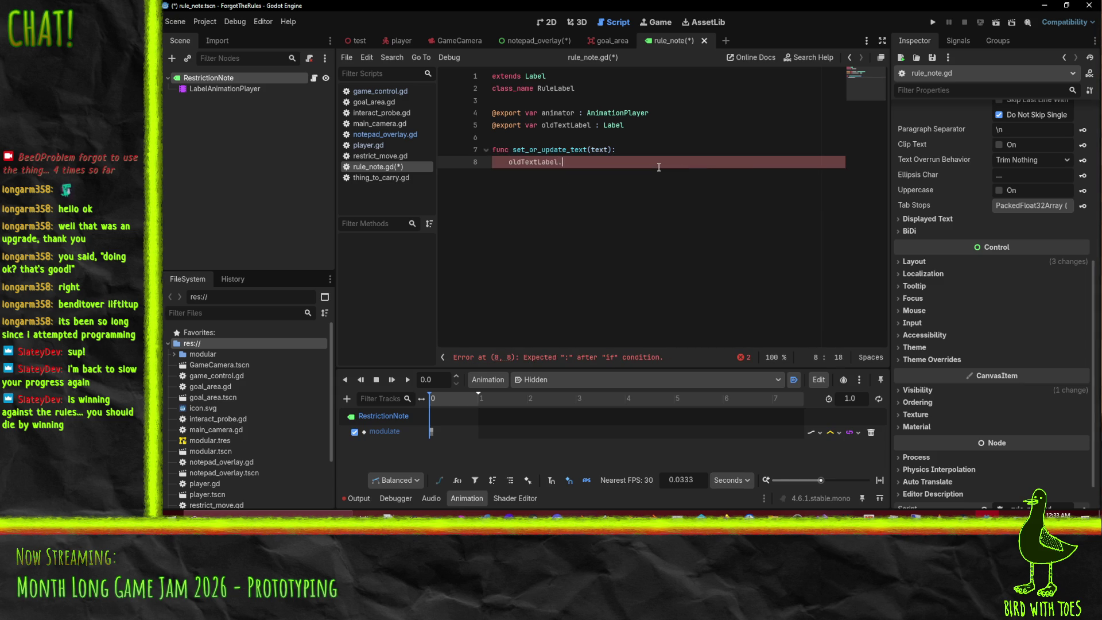
pyautogui.write(' = te')
pyautogui.press('Return')
pyautogui.write('text = text')
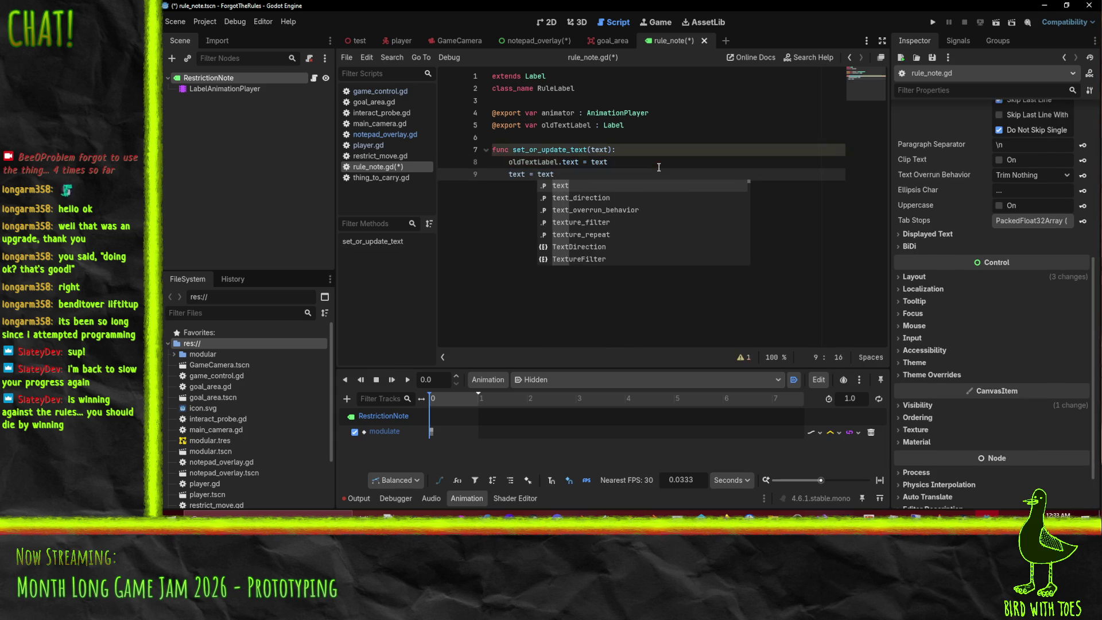
# Step: Rename the parameter and its assignment use to newText, and save
pyautogui.doubleClick(594, 150)
pyautogui.write('newText')
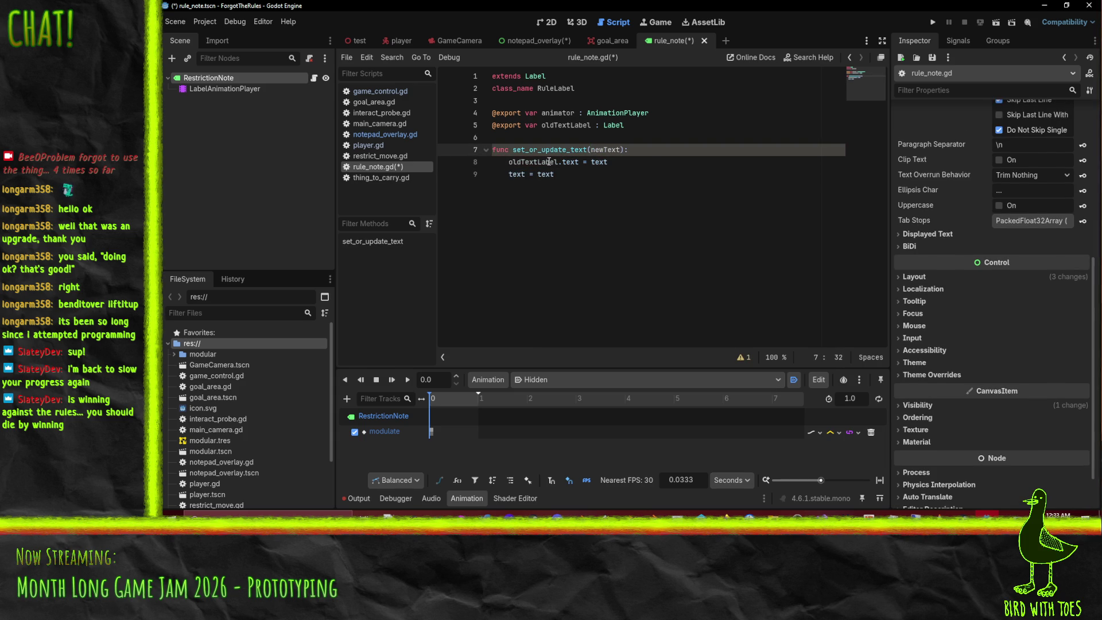
pyautogui.doubleClick(545, 174)
pyautogui.write('newText')
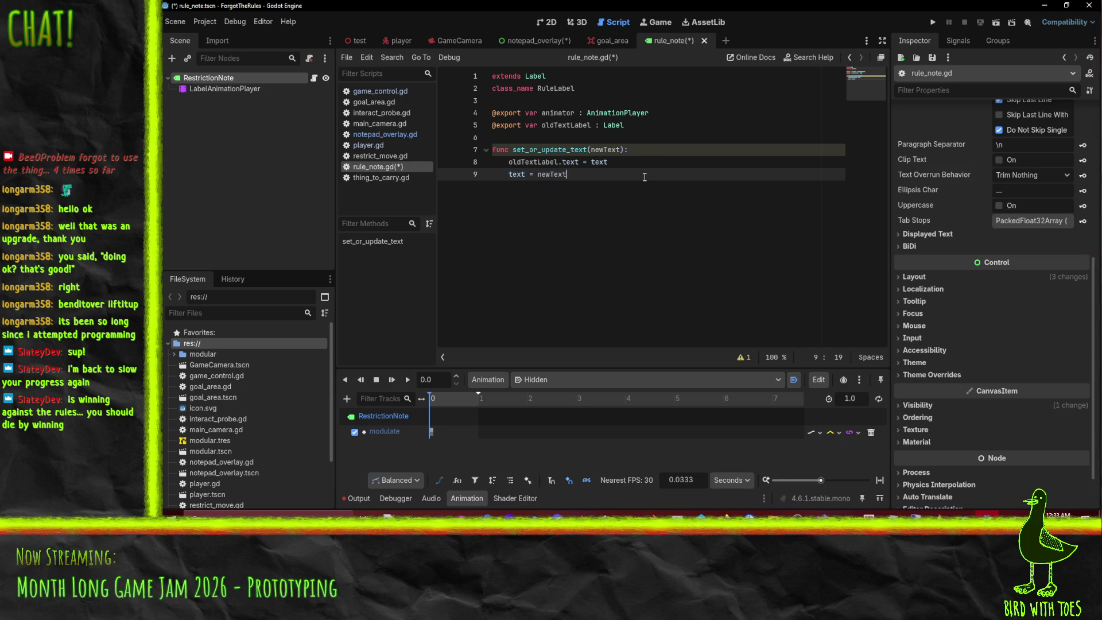
pyautogui.click(631, 162)
pyautogui.hotkey('ctrl', 's')
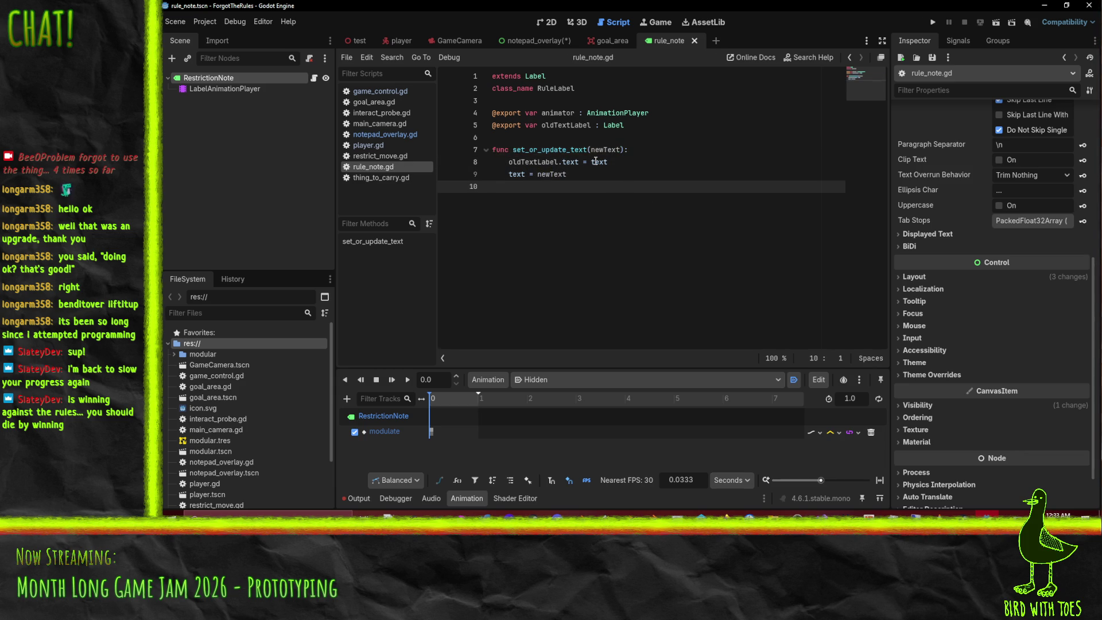
# Step: Return to the rule_note scene and view it in 2D
pyautogui.click(538, 37)
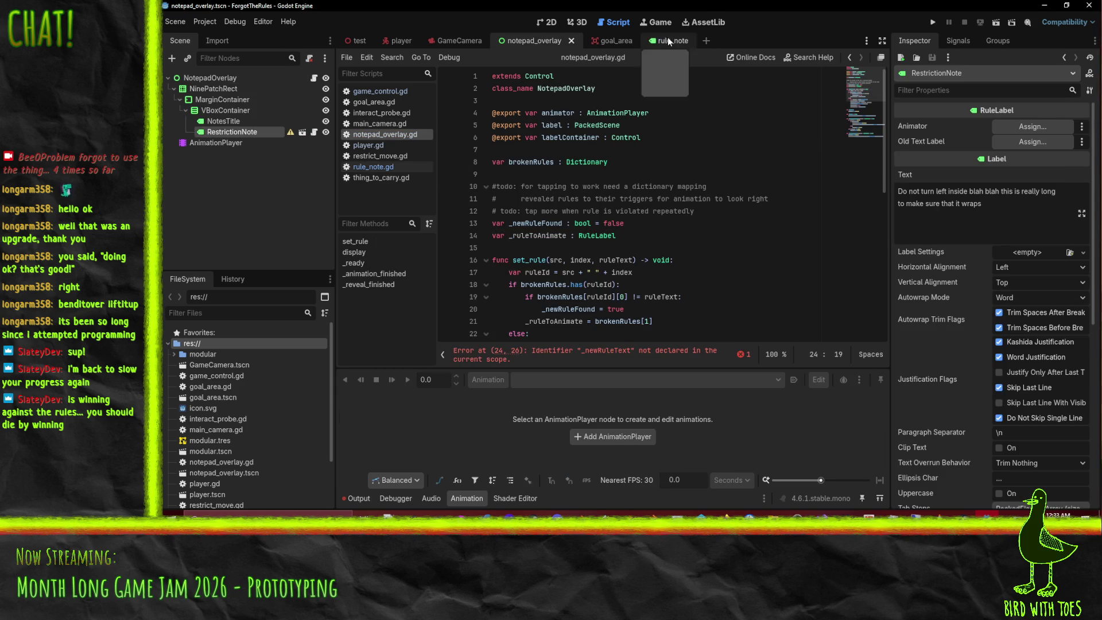
pyautogui.click(669, 41)
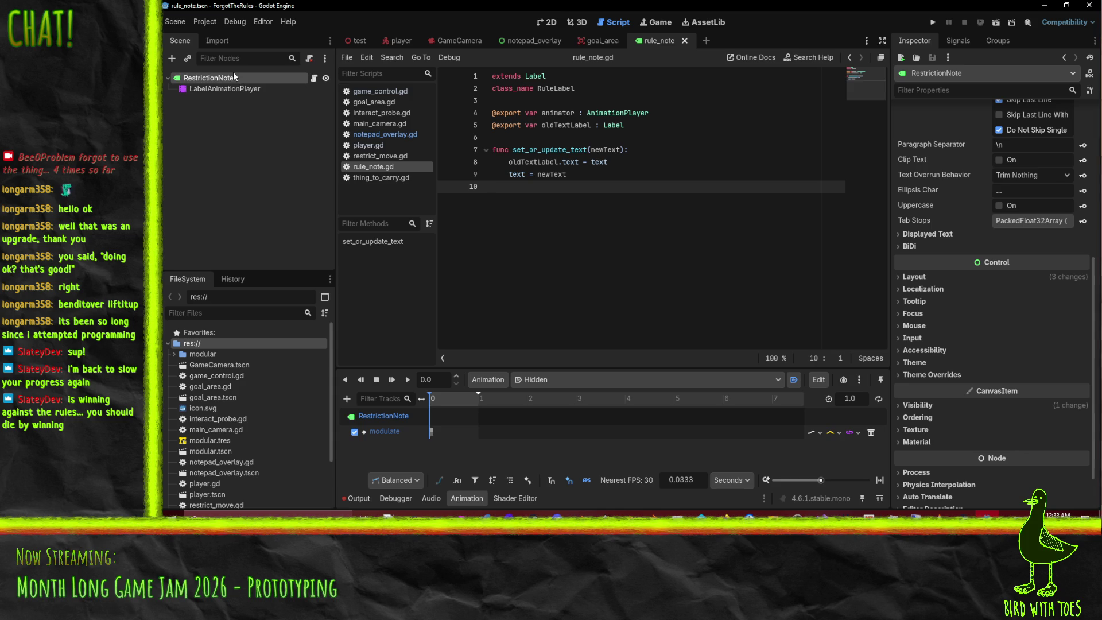
pyautogui.click(547, 22)
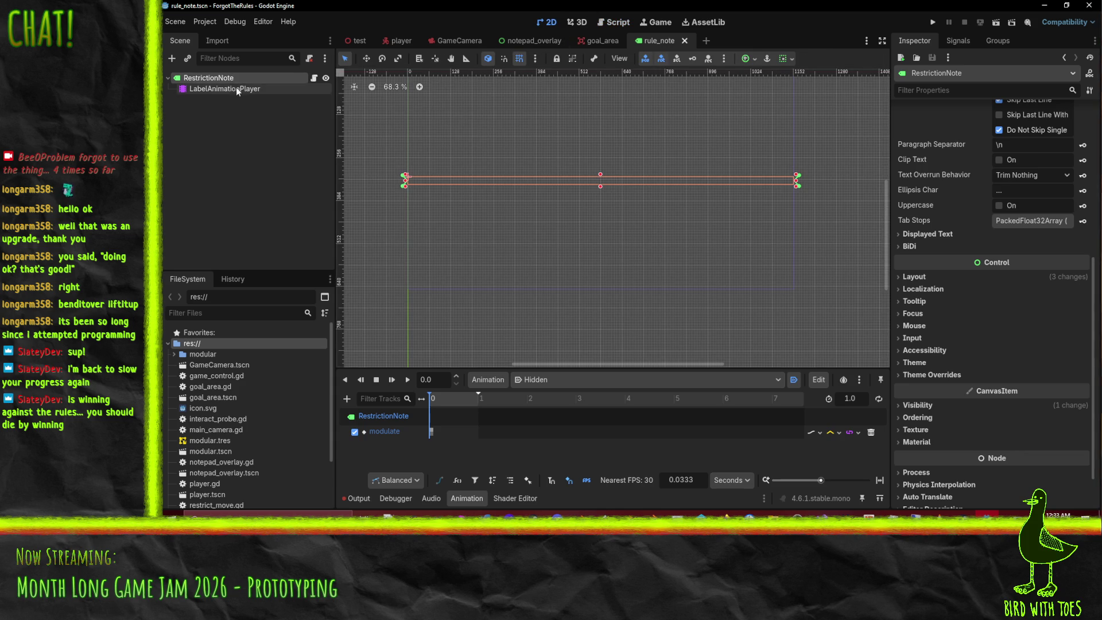
# Step: Add a Label child under RestrictionNote and set its anchor preset to Full Rect
pyautogui.rightClick(205, 77)
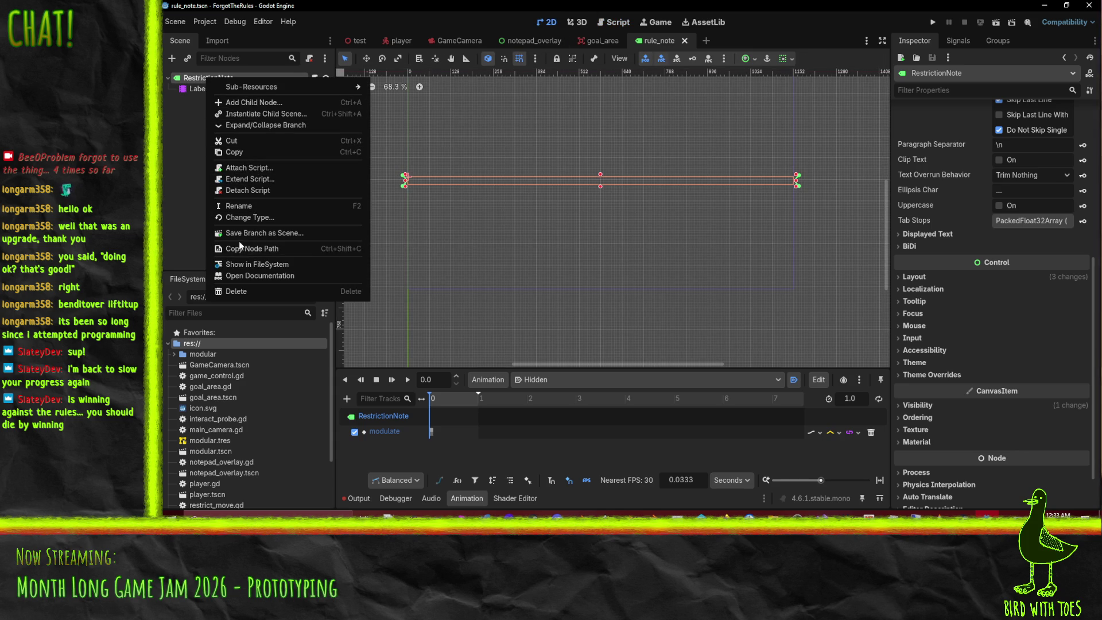
pyautogui.click(259, 102)
pyautogui.write('labe')
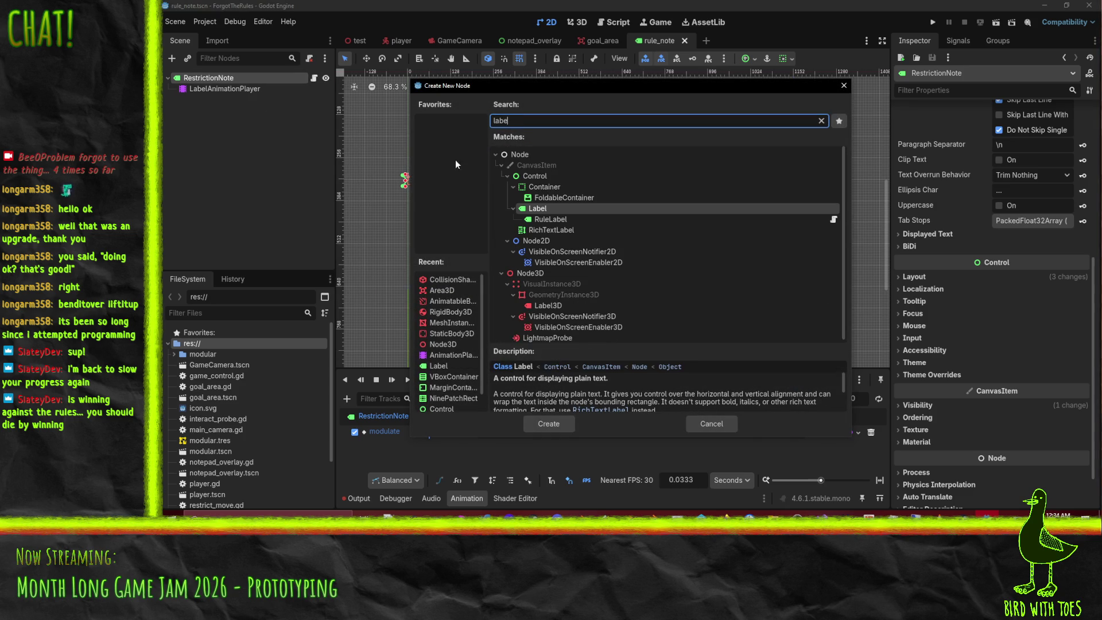
pyautogui.click(548, 422)
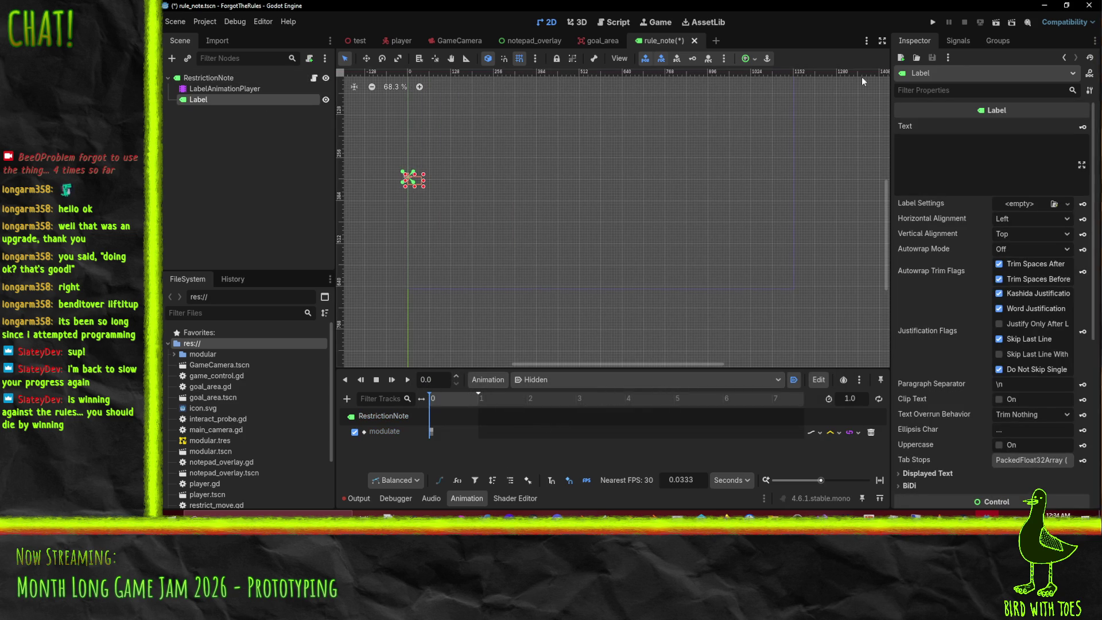
pyautogui.click(752, 58)
pyautogui.click(804, 149)
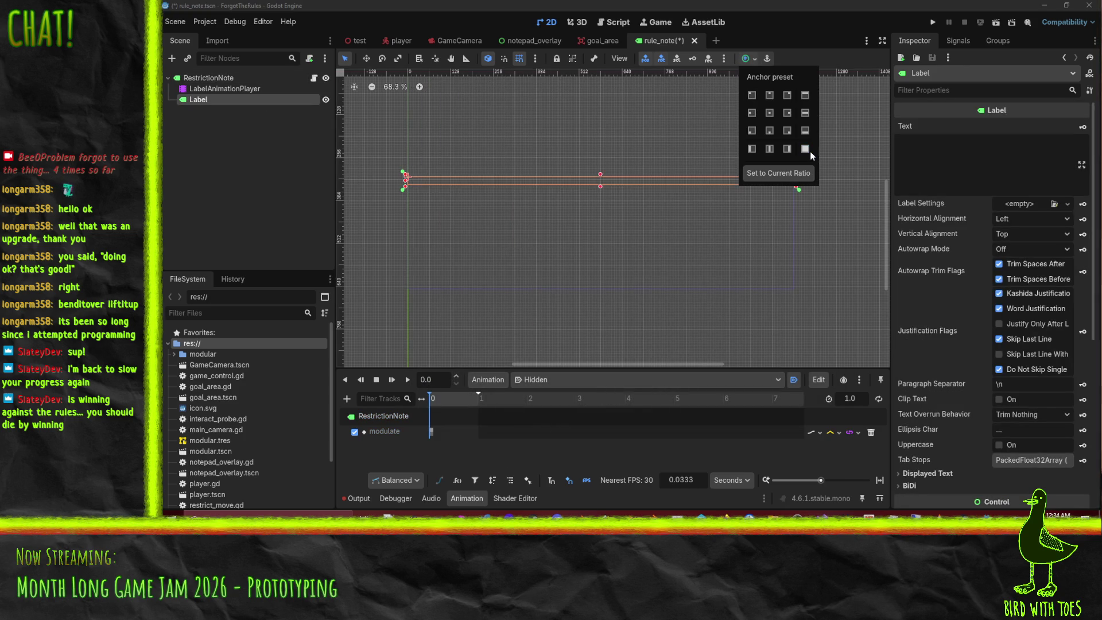
# Step: Rename the new Label node to OldNote
pyautogui.doubleClick(205, 100)
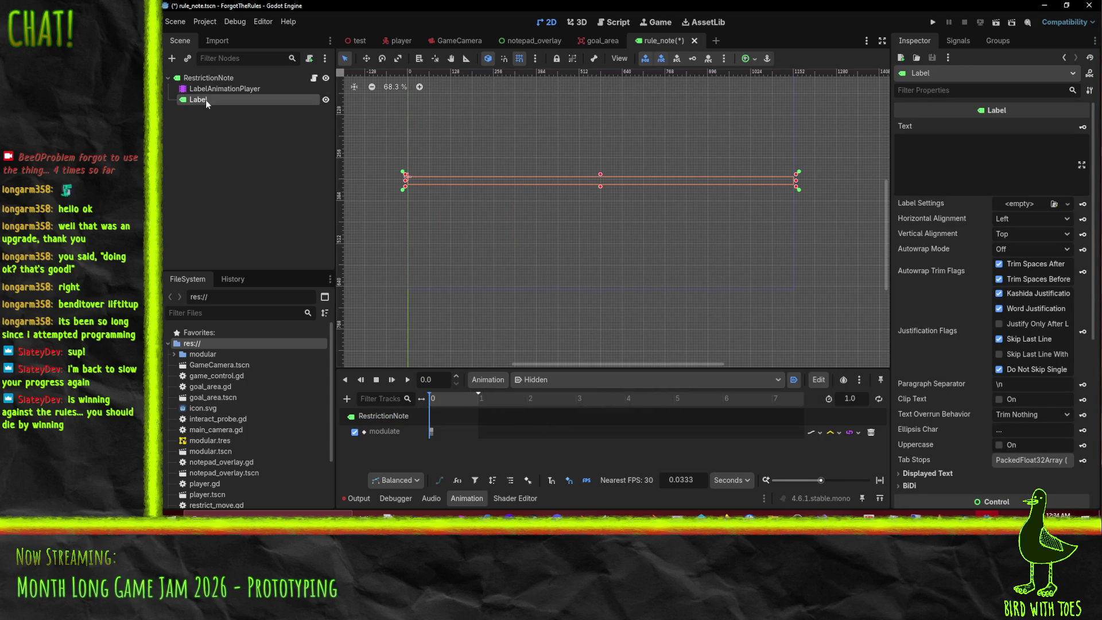
pyautogui.write('OldNod')
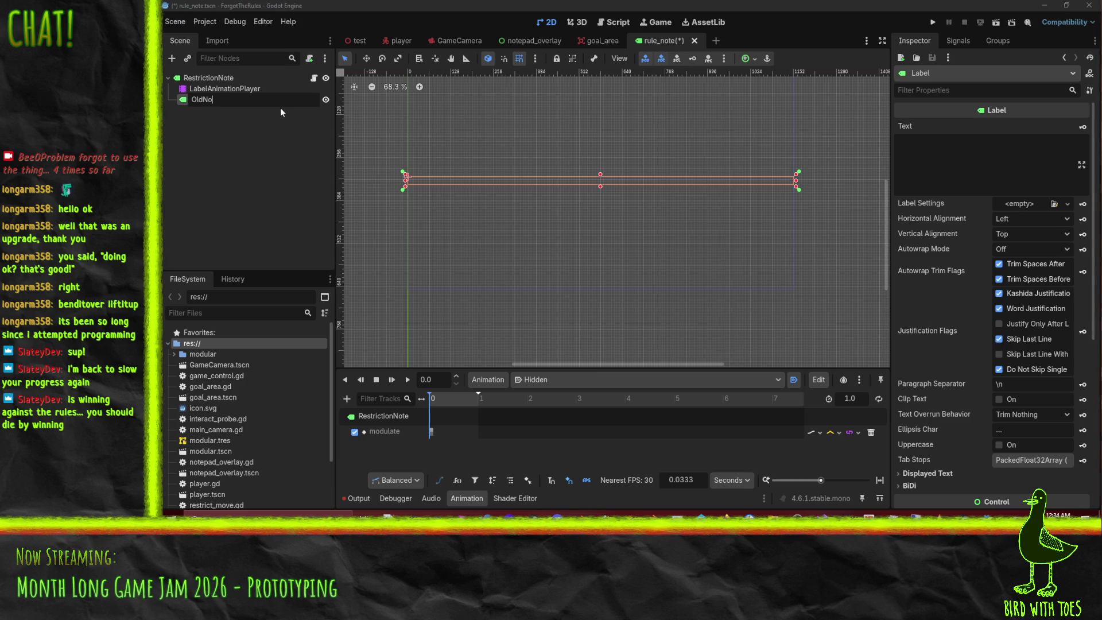
pyautogui.press('BackSpace')
pyautogui.write('te')
pyautogui.press('Return')
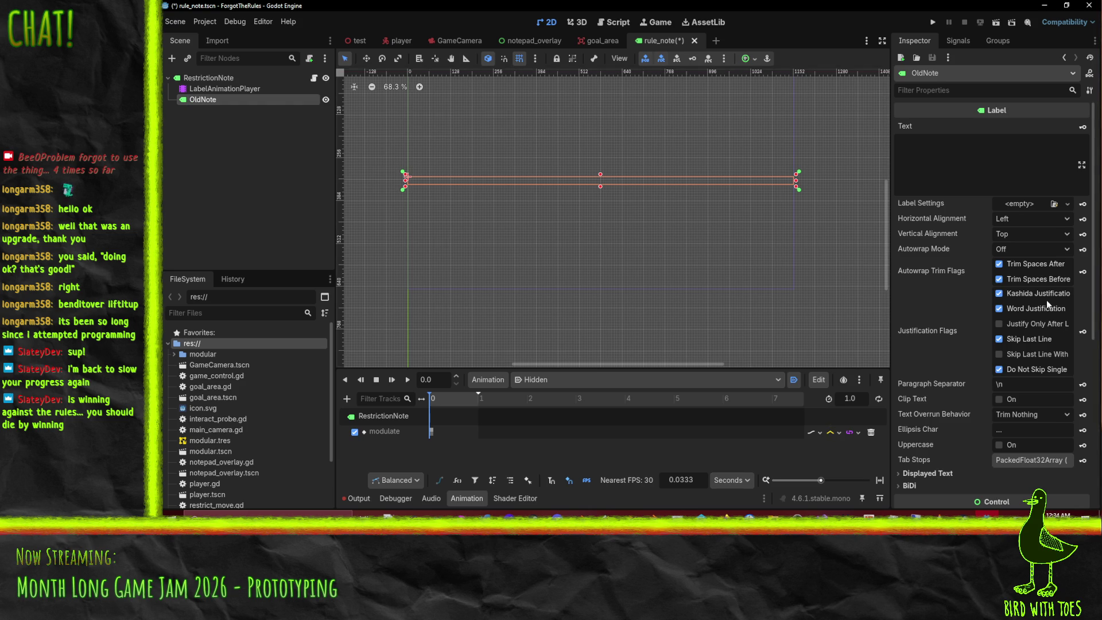
pyautogui.click(236, 90)
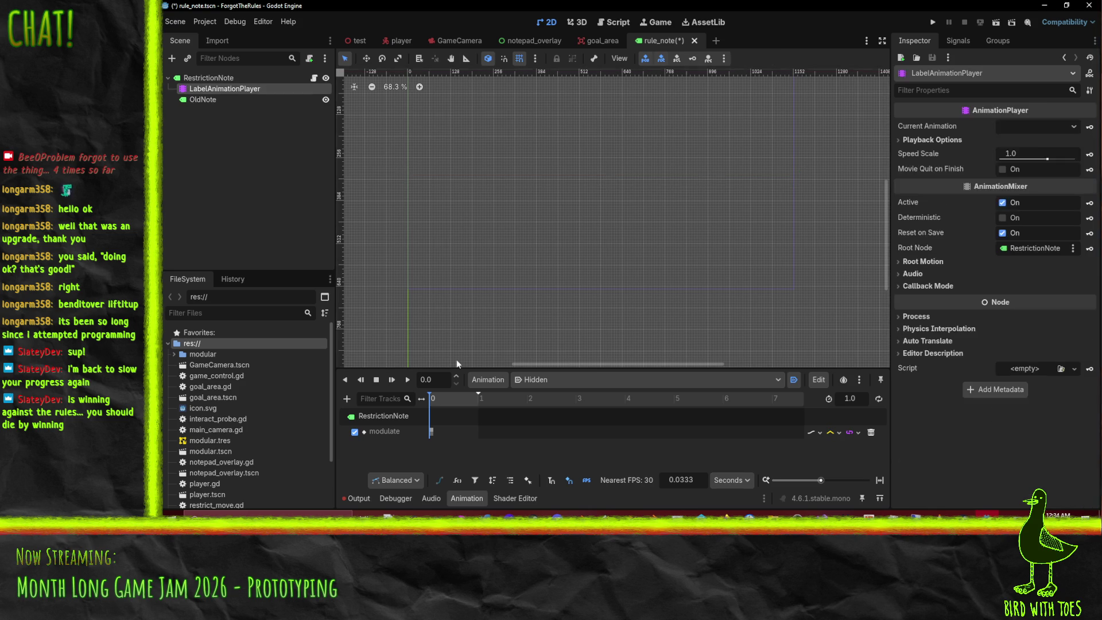
# Step: Key OldNote's Modulate into the Hidden animation, creating a new track
pyautogui.click(552, 378)
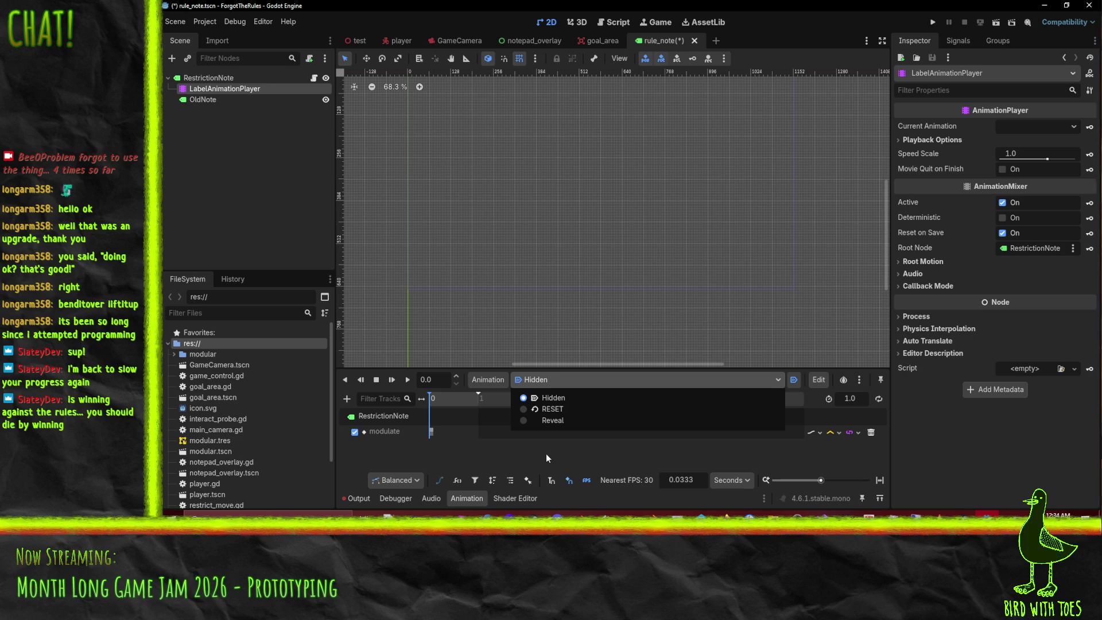
pyautogui.click(272, 161)
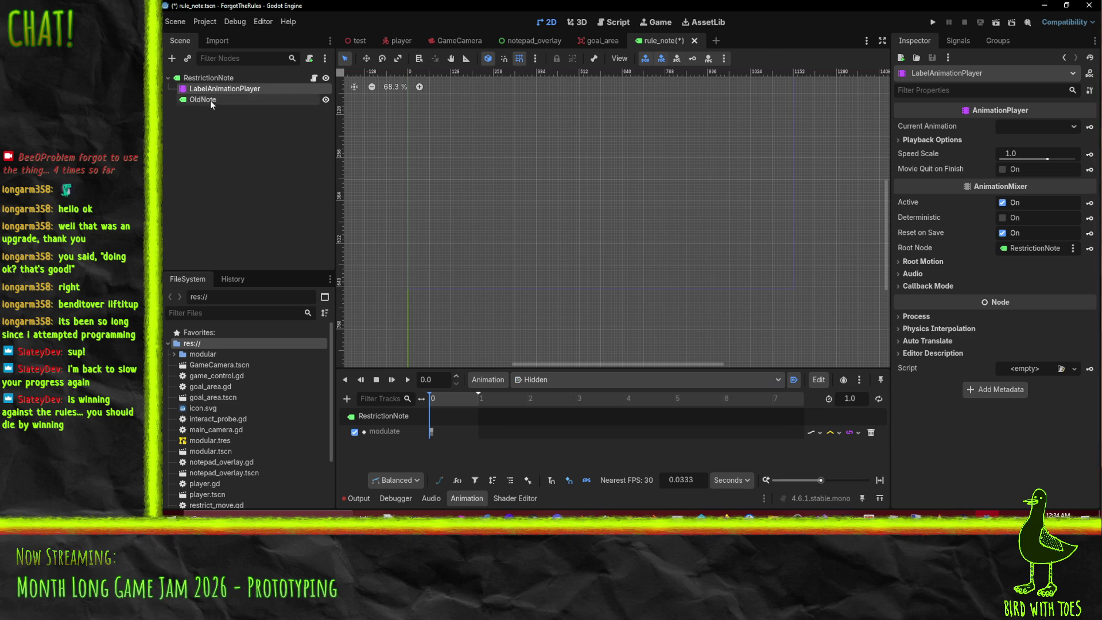
pyautogui.click(207, 100)
pyautogui.scroll(-10, 1033, 293)
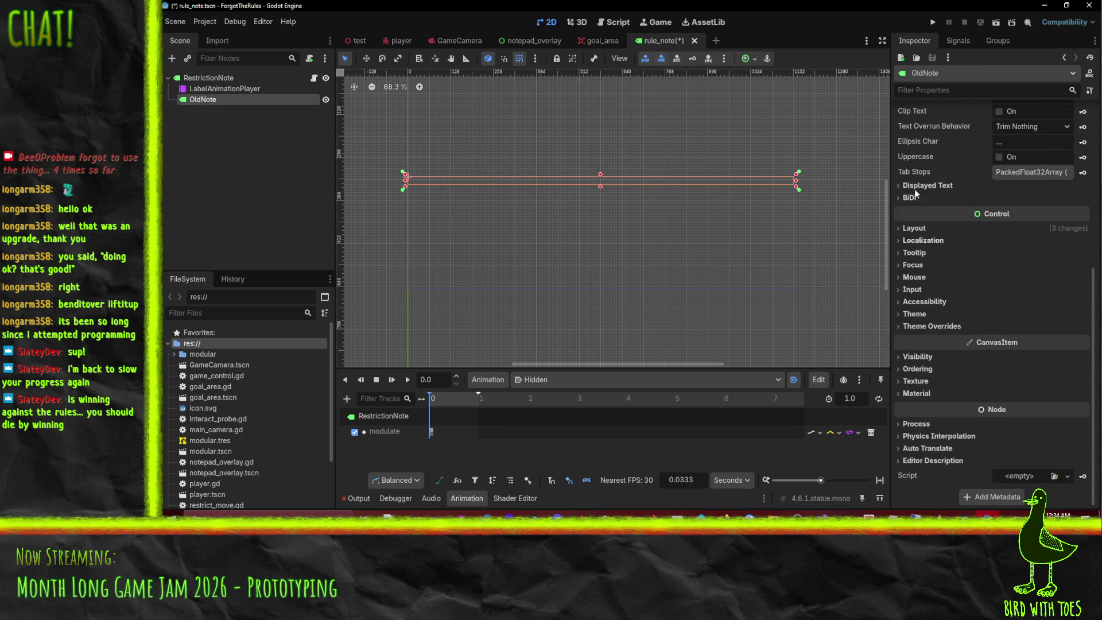
pyautogui.click(916, 357)
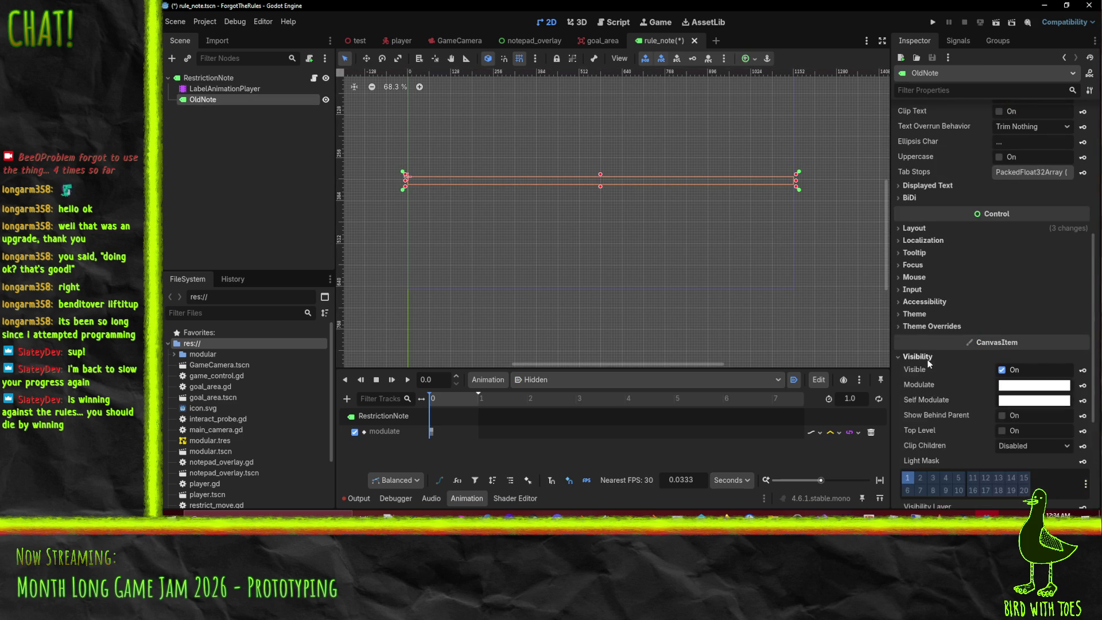
pyautogui.click(1059, 385)
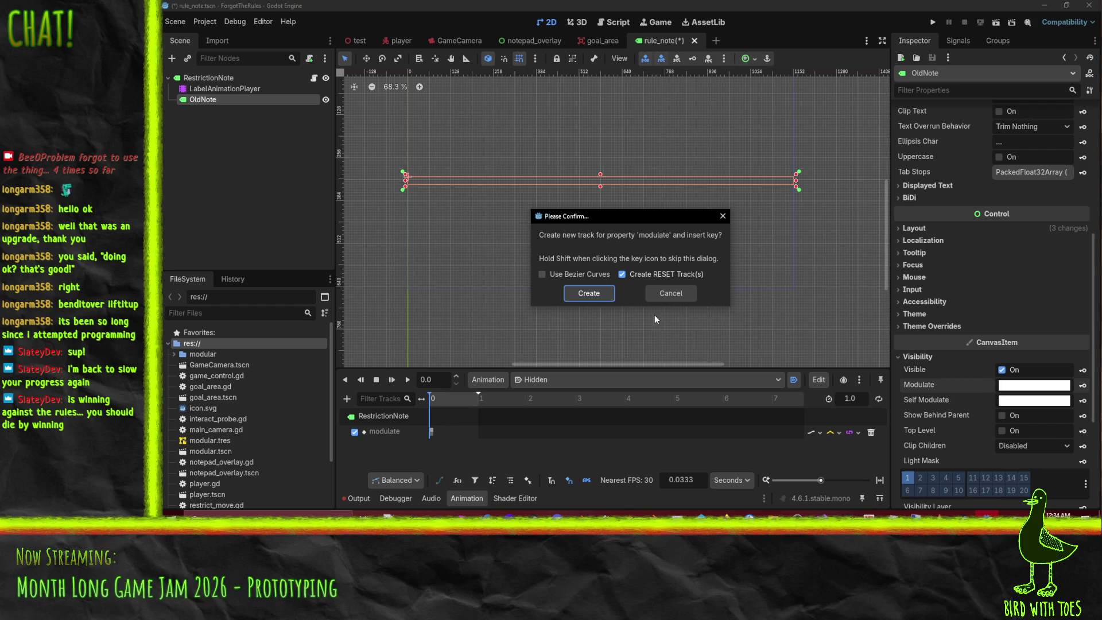
pyautogui.click(600, 293)
# Step: Switch to the Reveal animation and key OldNote's Modulate there as well
pyautogui.click(534, 381)
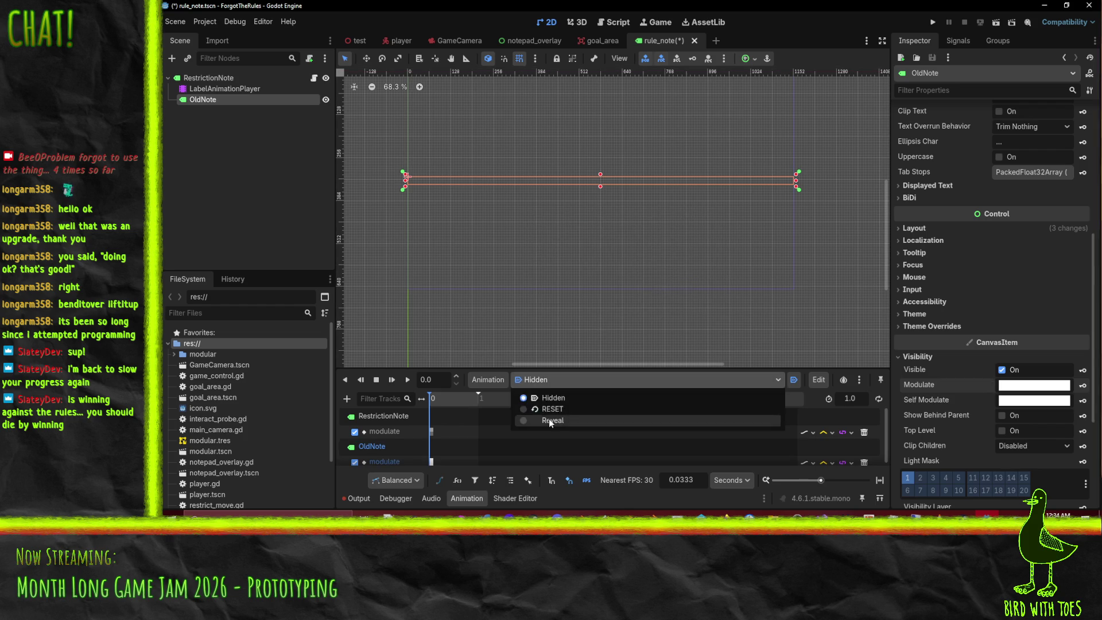
pyautogui.click(550, 418)
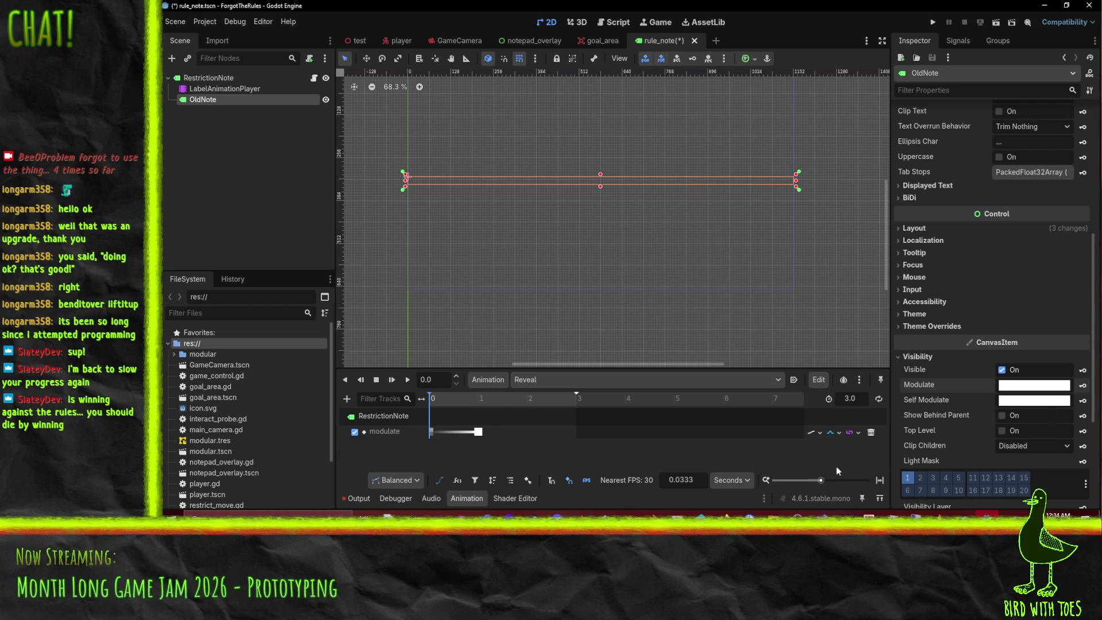
pyautogui.click(1083, 400)
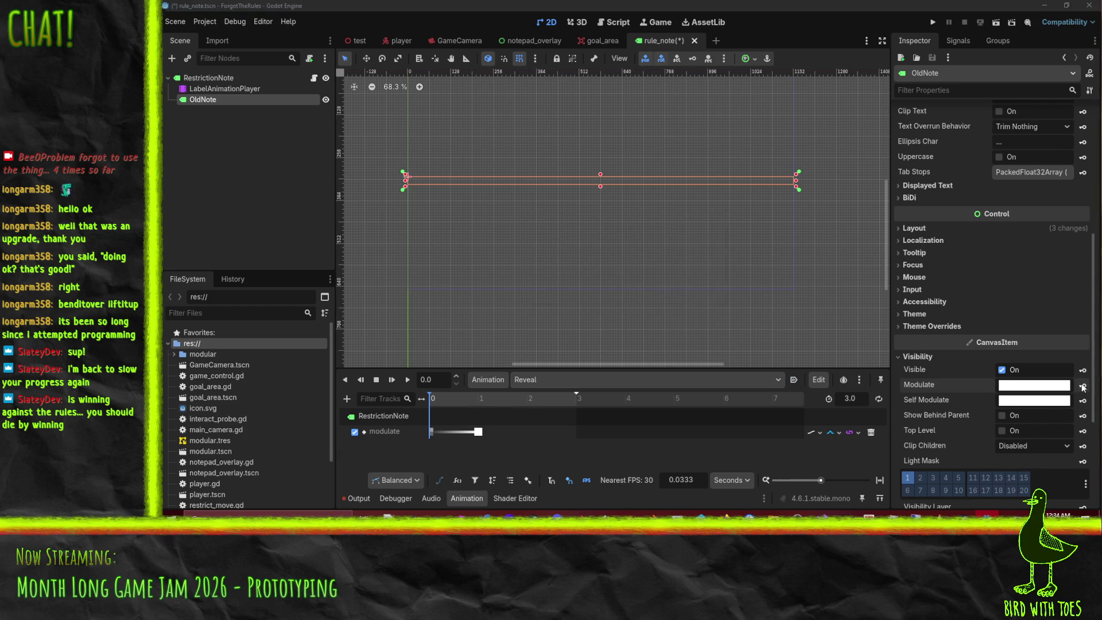
pyautogui.click(586, 294)
pyautogui.moveTo(481, 398); pyautogui.dragTo(480, 402)
# Step: At 1.0 seconds in Reveal, key OldNote's Modulate as fully transparent ffffff00
pyautogui.scroll(-1, 519, 425)
pyautogui.click(481, 405)
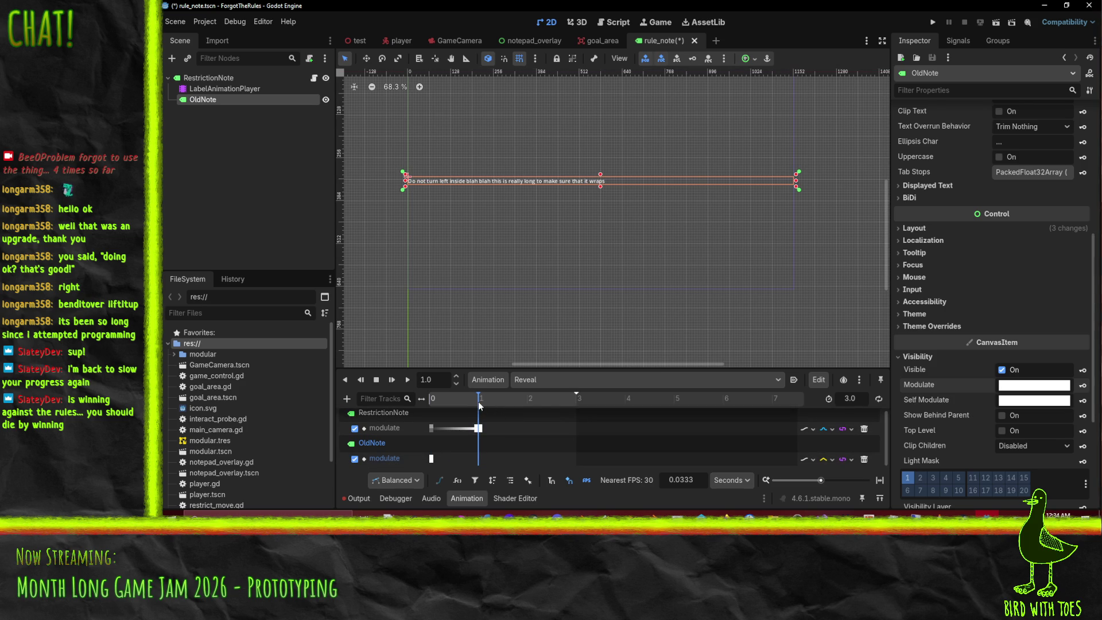
pyautogui.click(1035, 384)
pyautogui.write('ffffff00')
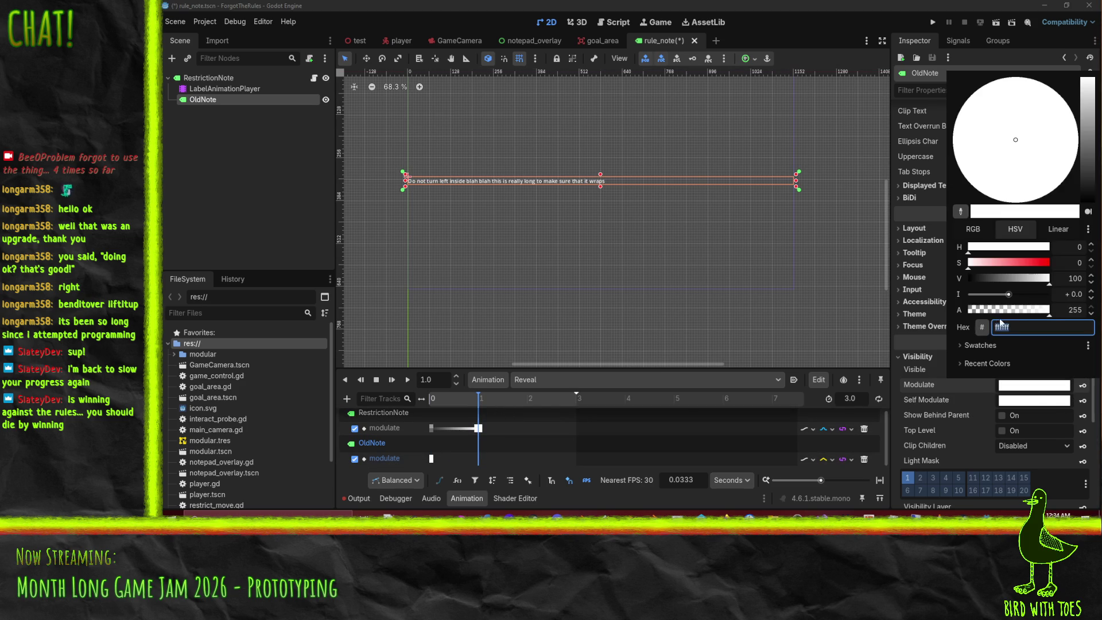
pyautogui.press('Return')
pyautogui.click(1085, 394)
pyautogui.click(1083, 385)
pyautogui.click(475, 398)
pyautogui.click(432, 399)
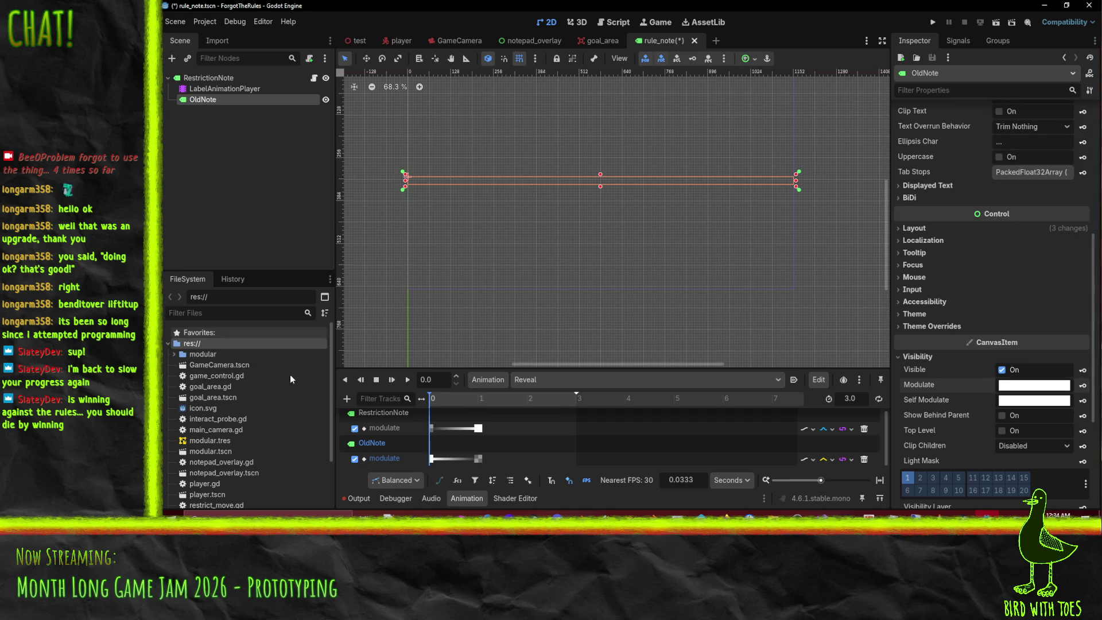
# Step: Change OldNote's text to 'This is the old rule'
pyautogui.scroll(5, 997, 283)
pyautogui.click(962, 150)
pyautogui.write('Thi')
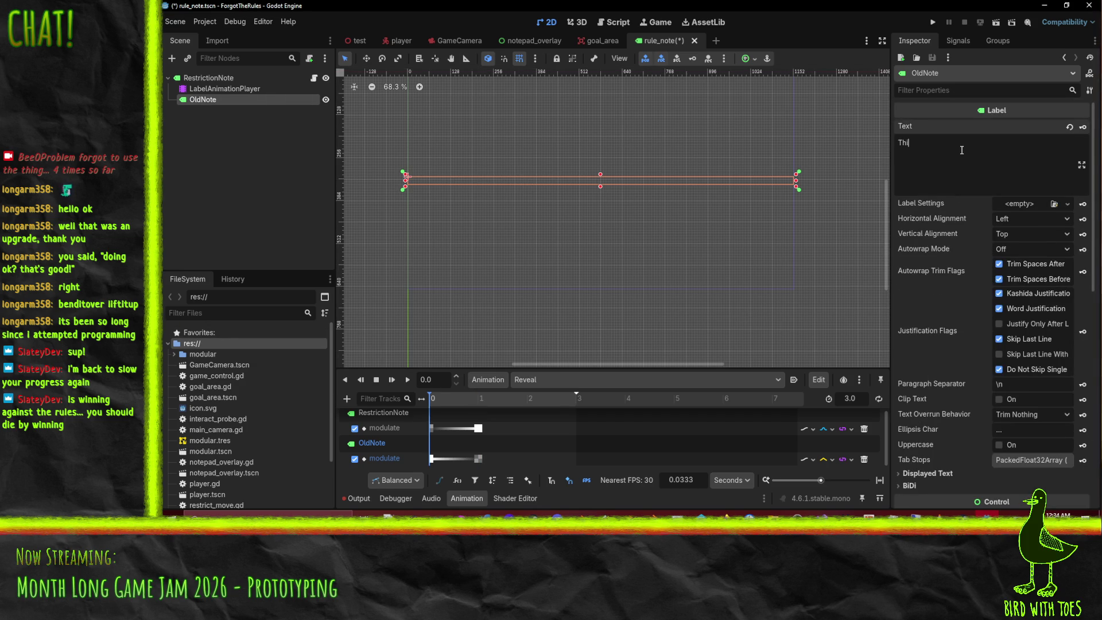
pyautogui.write('s is the old in')
pyautogui.write('te')
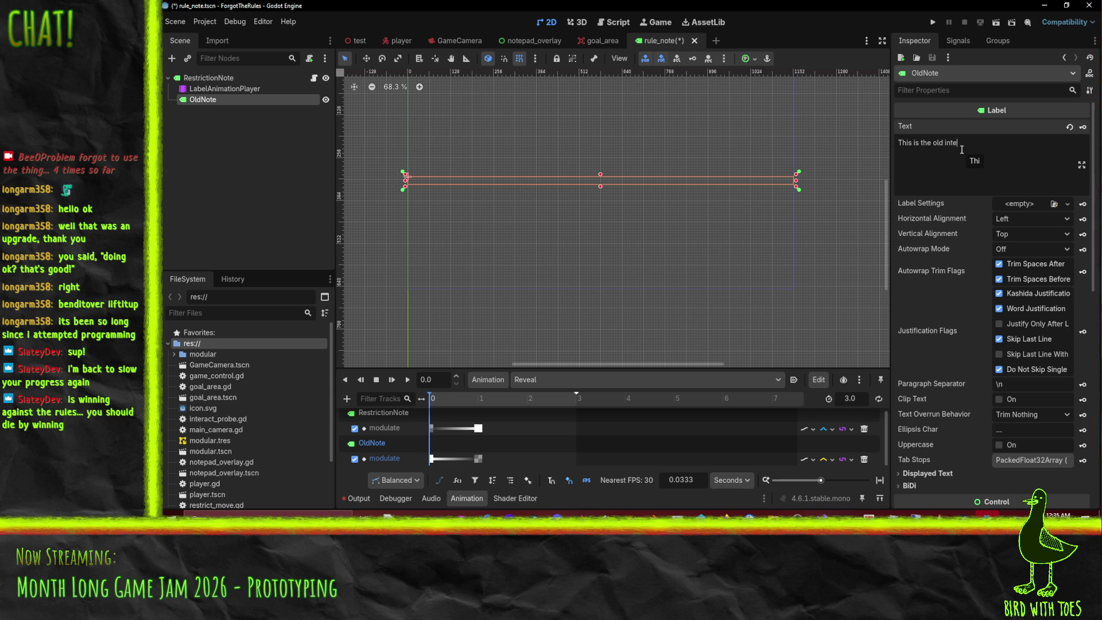
pyautogui.press('BackSpace')
pyautogui.press('BackSpace')
pyautogui.press('BackSpace')
pyautogui.write('rule')
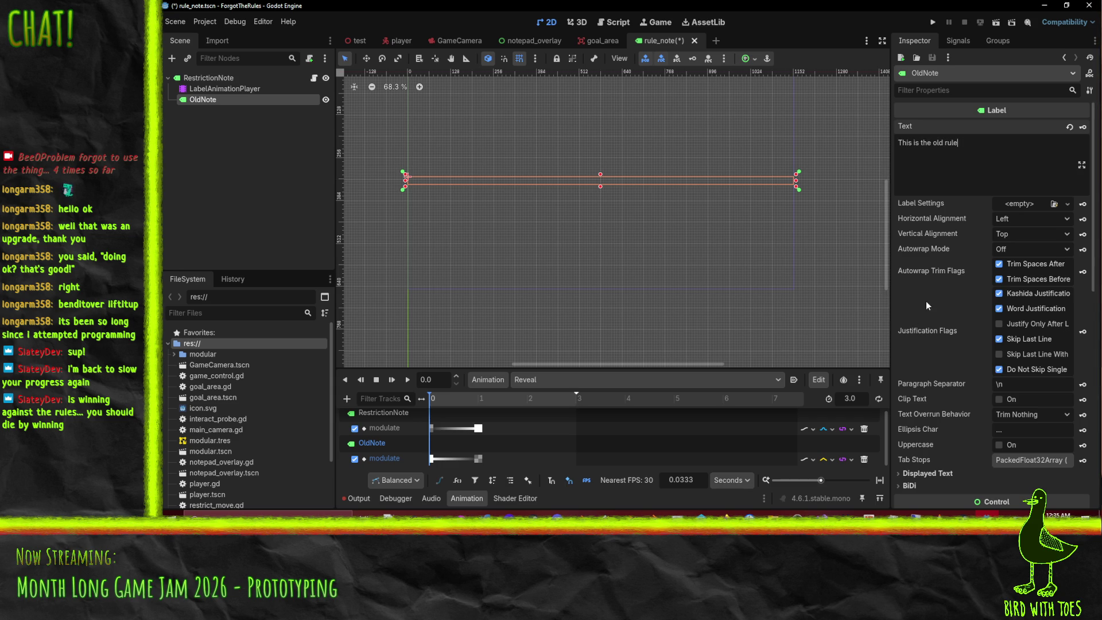
pyautogui.click(201, 77)
# Step: Set OldNote's Autowrap Mode to Word
pyautogui.scroll(1, 824, 163)
pyautogui.scroll(5, 927, 163)
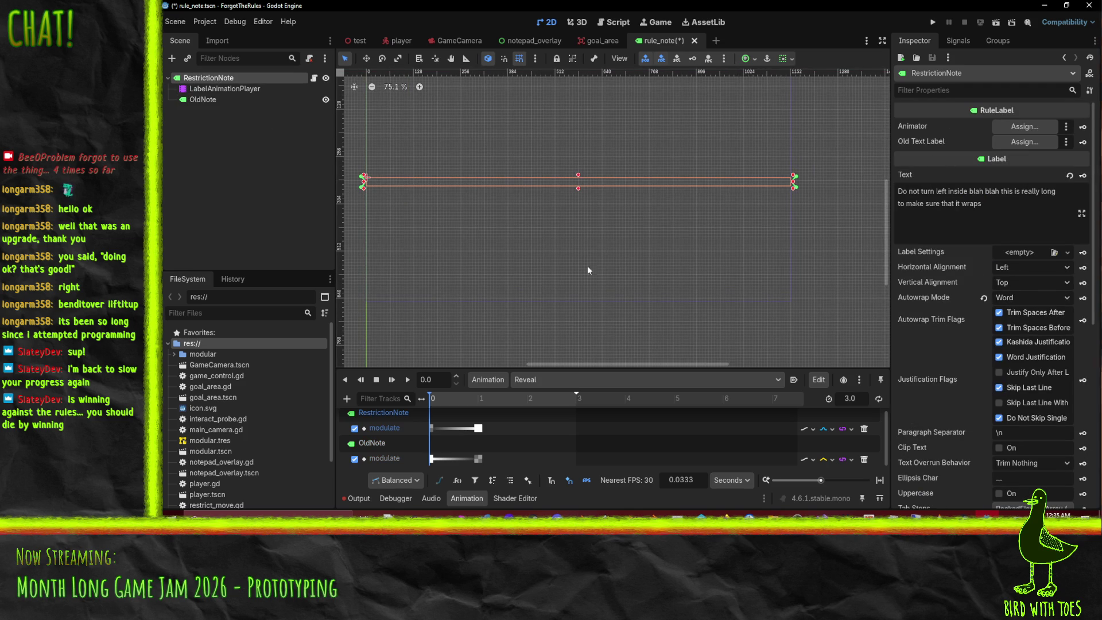
pyautogui.click(209, 100)
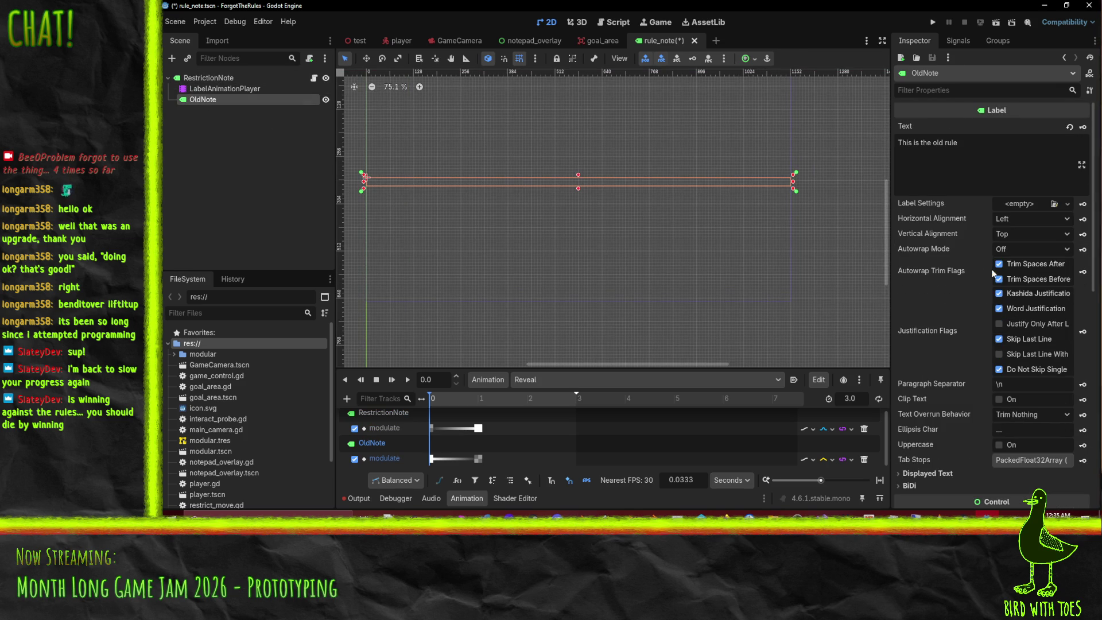
pyautogui.click(1028, 249)
pyautogui.click(1025, 288)
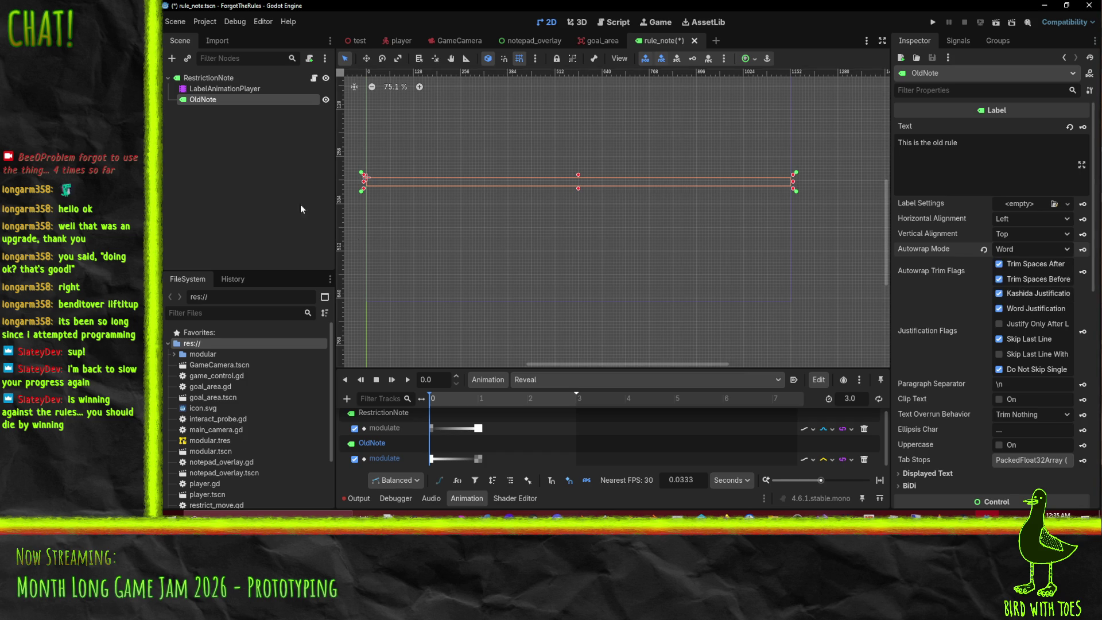
pyautogui.click(224, 79)
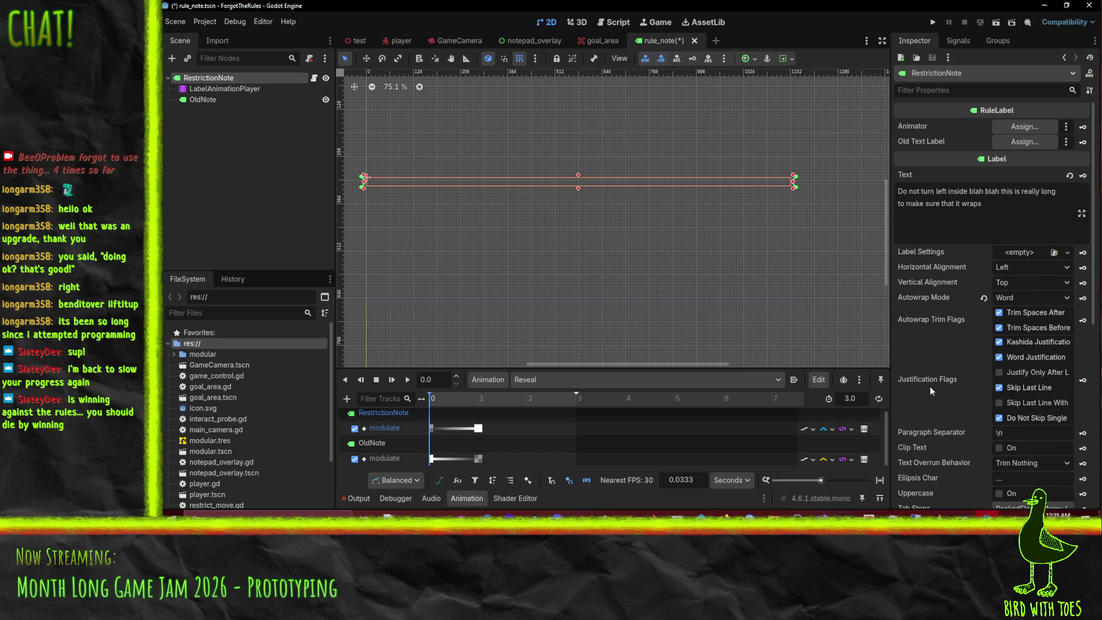
pyautogui.click(202, 101)
pyautogui.moveTo(542, 237); pyautogui.dragTo(580, 251)
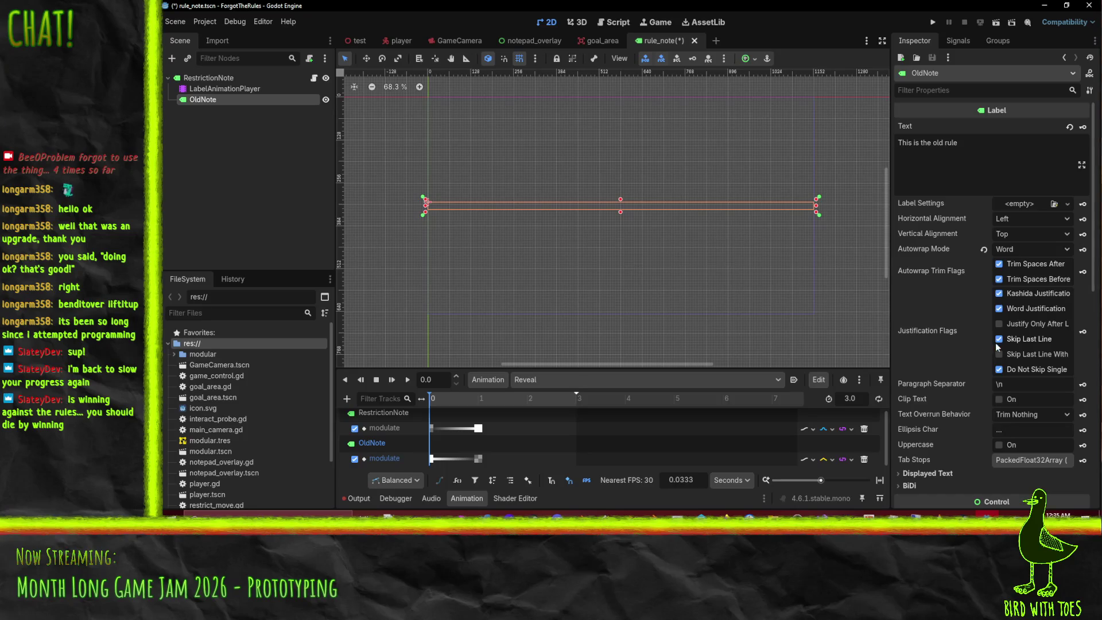
# Step: Play the Reveal animation, then stop it and rewind to 0
pyautogui.click(208, 77)
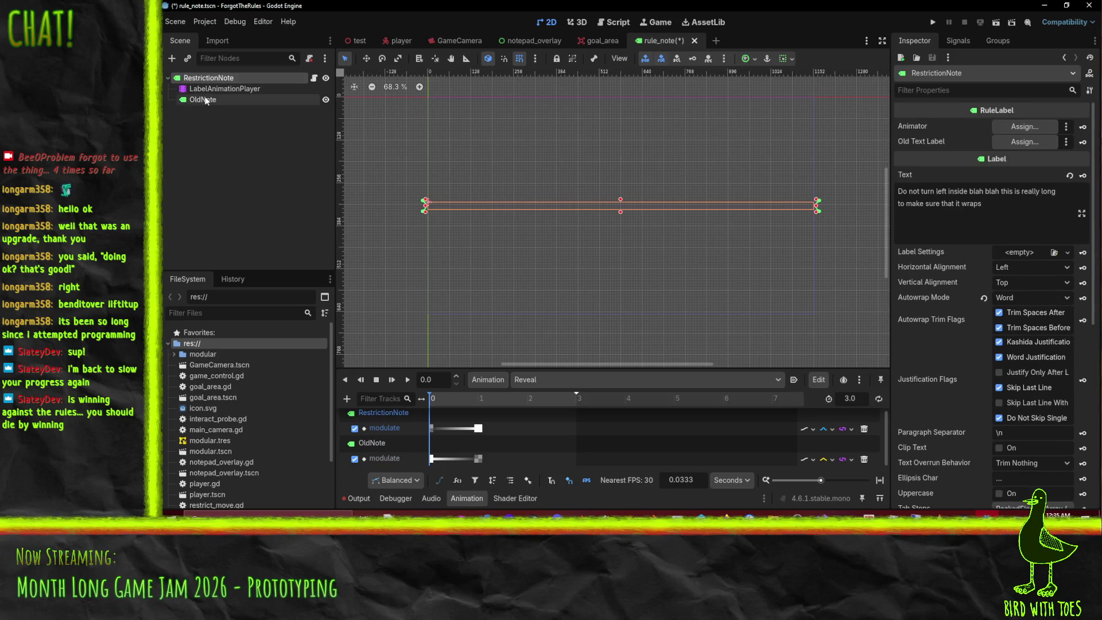
pyautogui.click(204, 100)
pyautogui.click(411, 378)
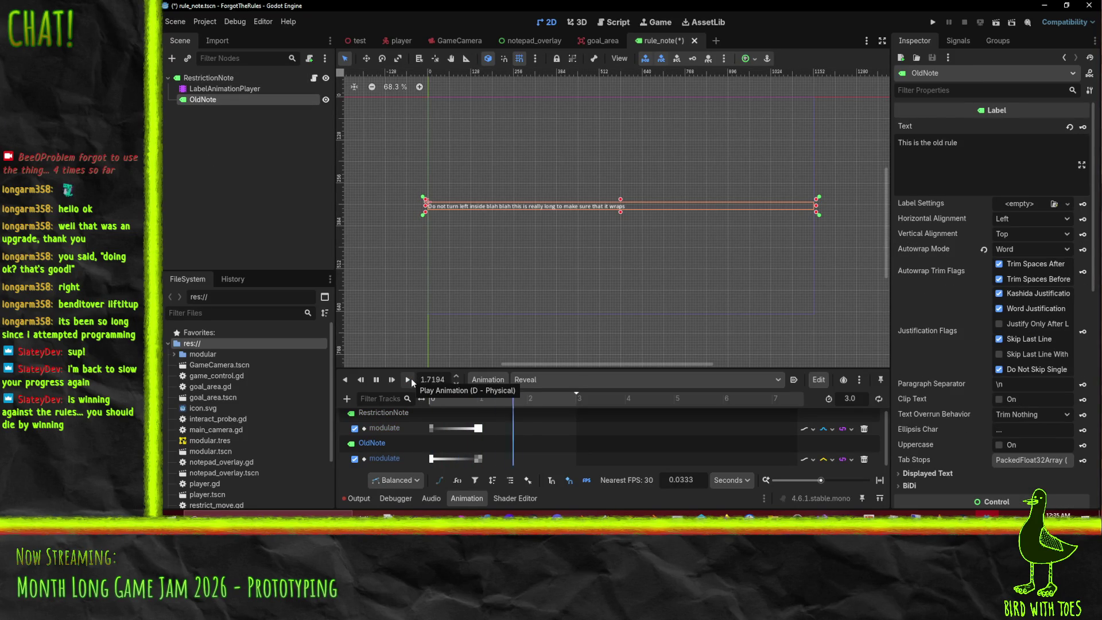
pyautogui.click(410, 382)
pyautogui.click(375, 380)
pyautogui.moveTo(498, 403); pyautogui.dragTo(415, 397)
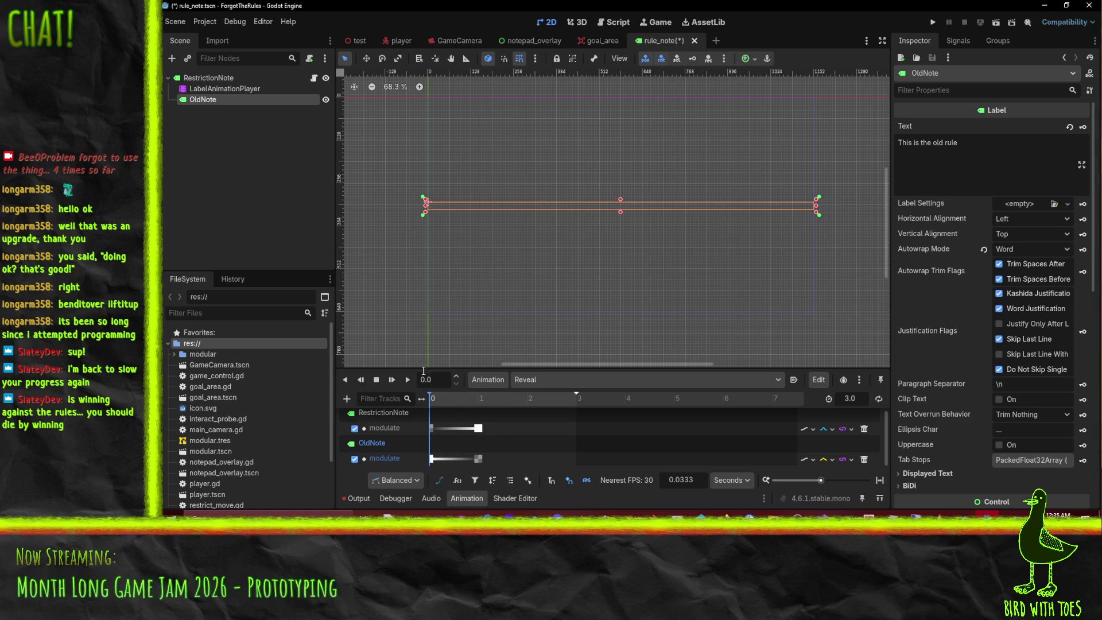
pyautogui.click(209, 78)
# Step: Edit RestrictionNote's Reveal track path, trying a _self suffix then a self_ prefix
pyautogui.doubleClick(422, 430)
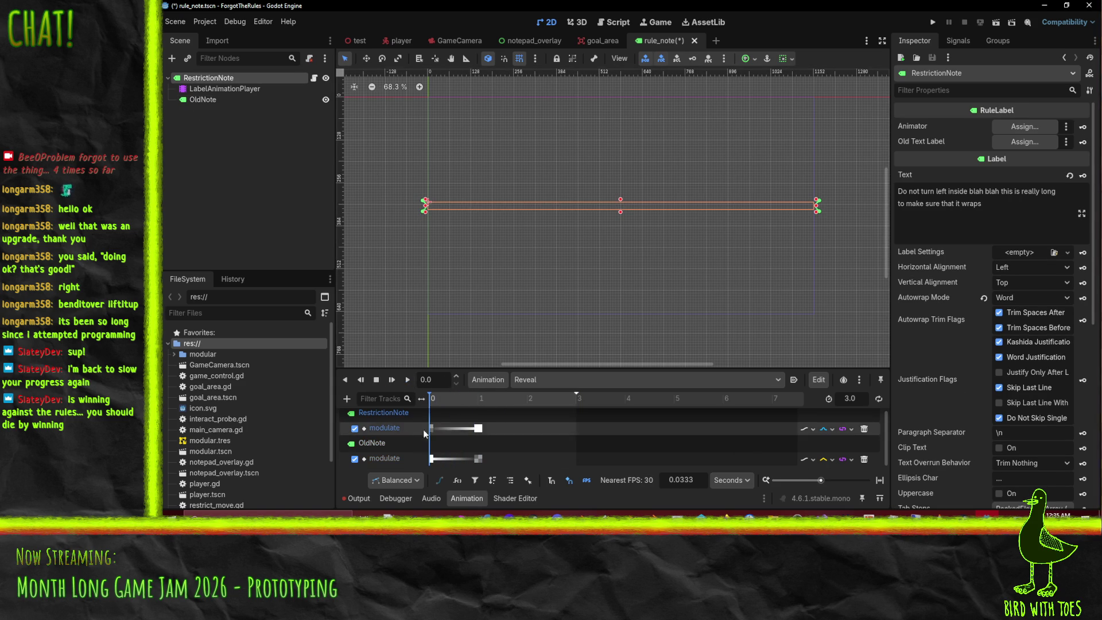
pyautogui.write('_e')
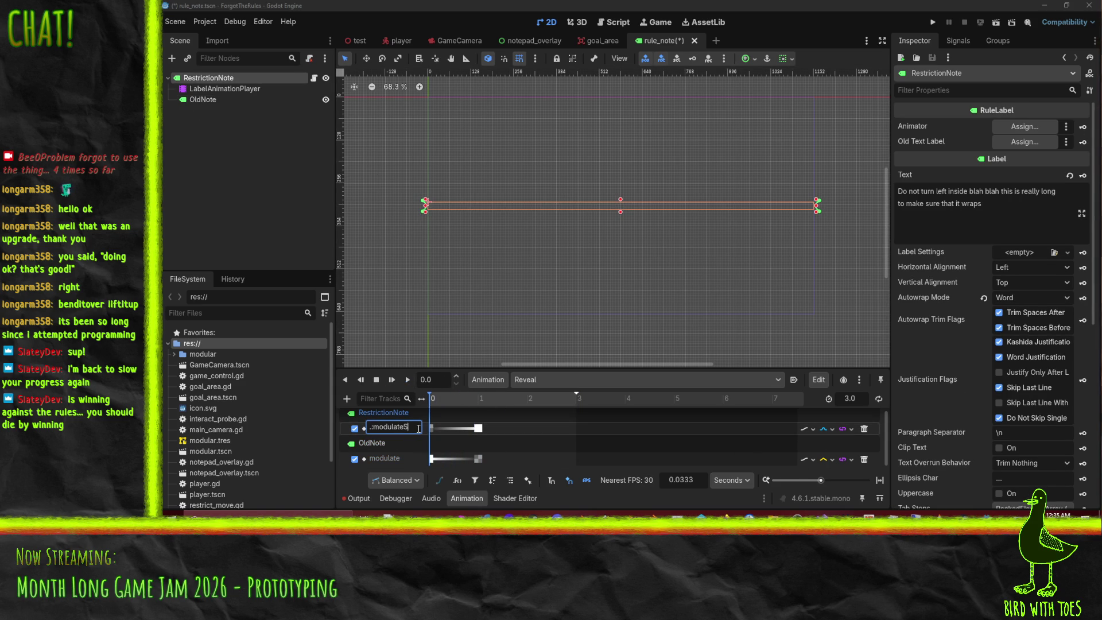
pyautogui.write('self')
pyautogui.press('Return')
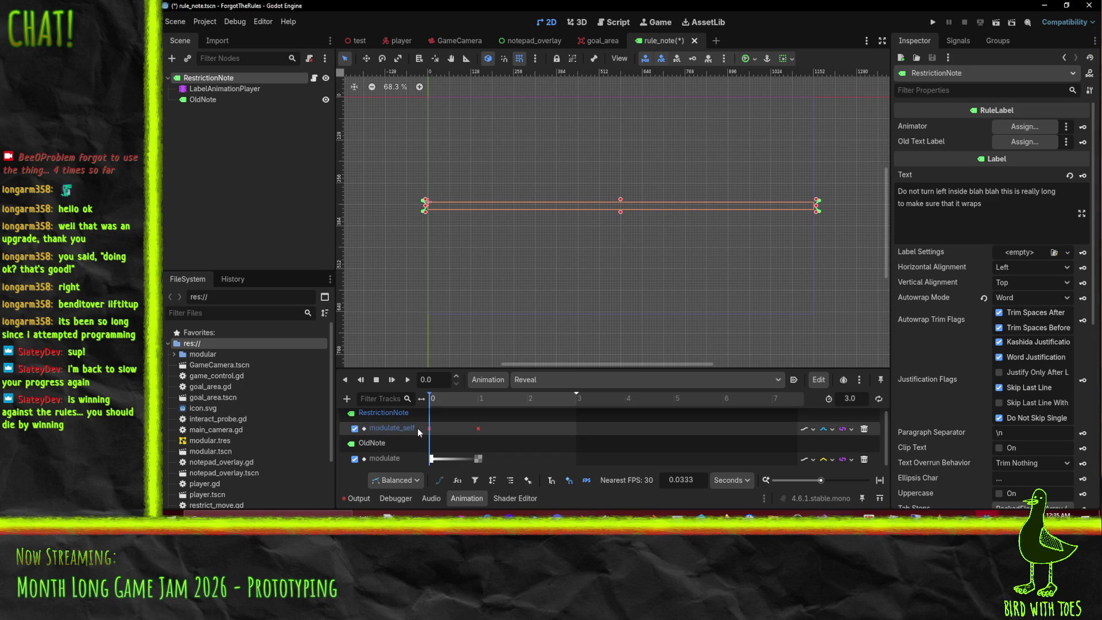
pyautogui.scroll(-5, 1014, 405)
pyautogui.scroll(-5, 1013, 404)
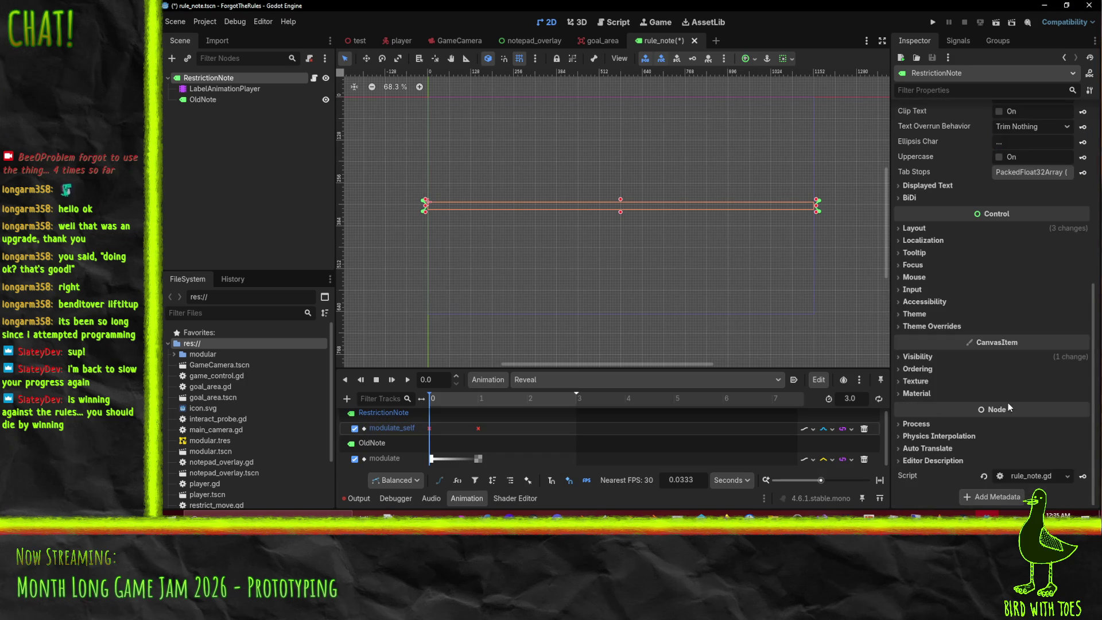
pyautogui.doubleClick(416, 429)
pyautogui.press('Delete')
pyautogui.press('Delete')
pyautogui.press('Delete')
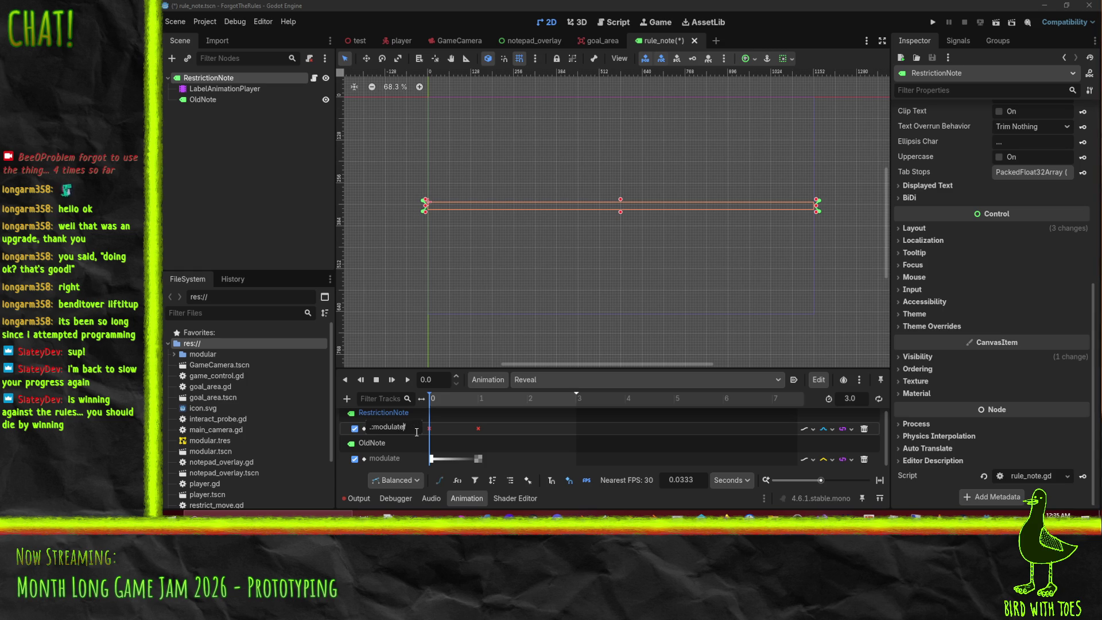
pyautogui.write('self_')
pyautogui.press('Return')
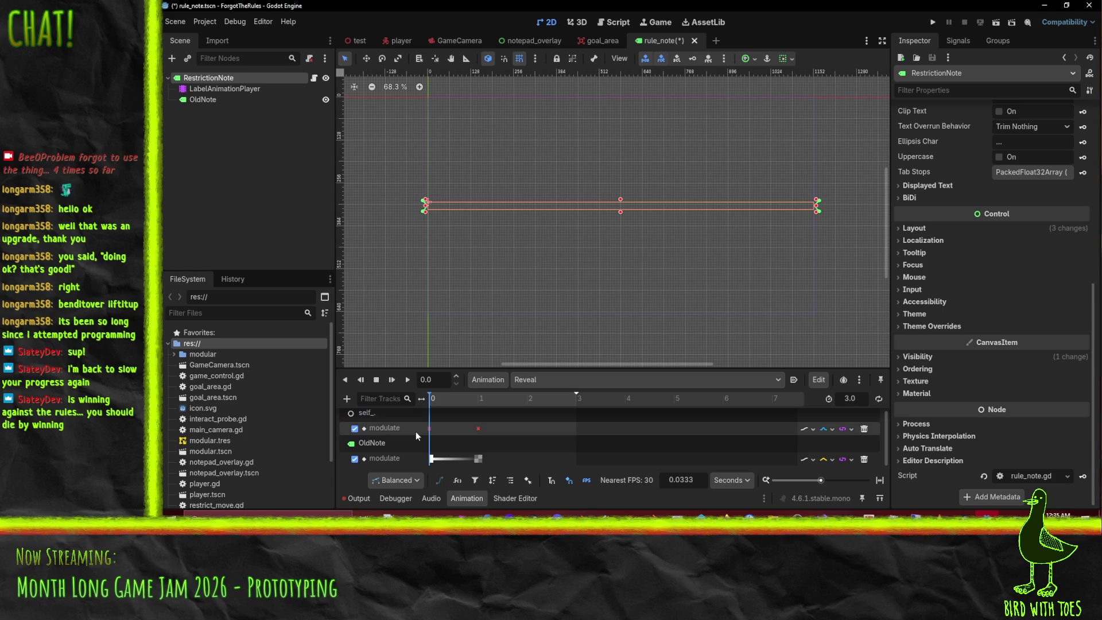
# Step: Correct the track path to :self_modulate and play Reveal to test the fade
pyautogui.doubleClick(416, 429)
pyautogui.press('Escape')
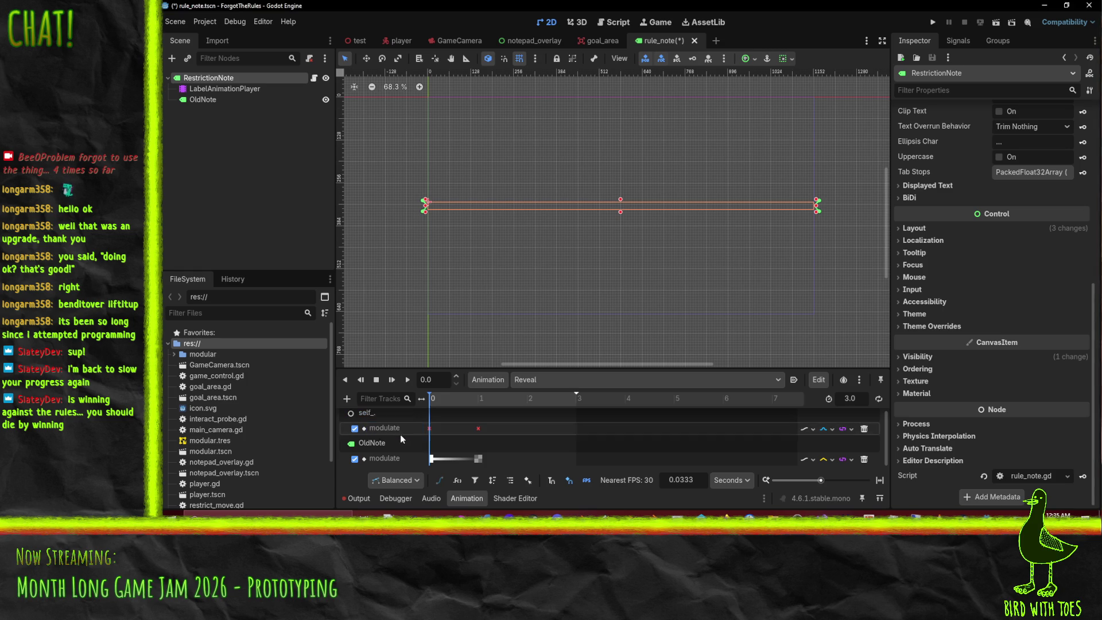
pyautogui.doubleClick(383, 428)
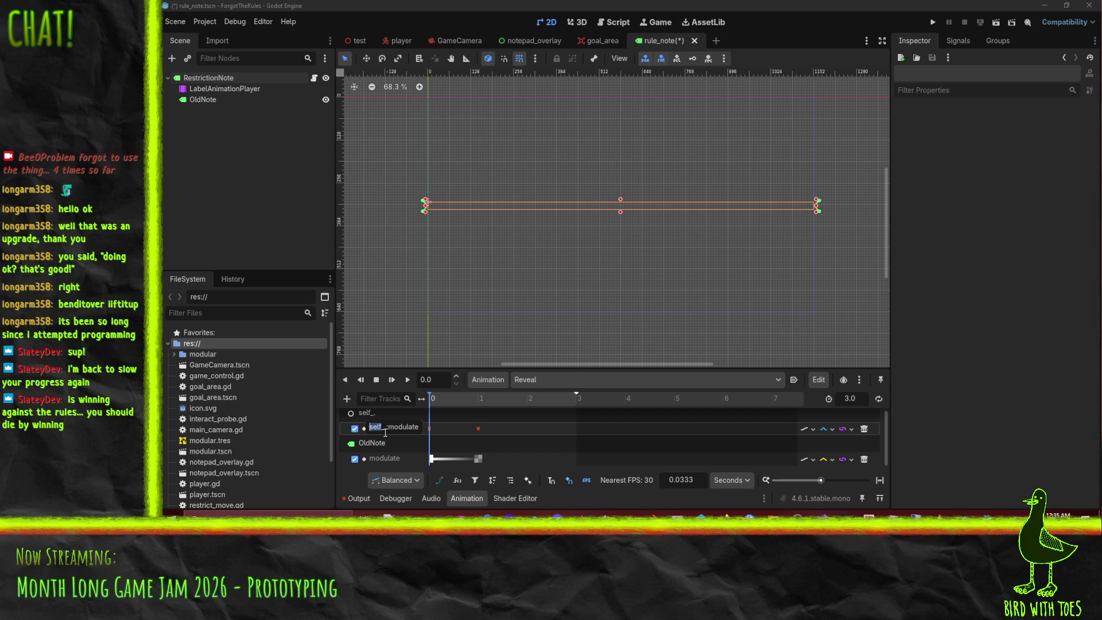
pyautogui.press('Return')
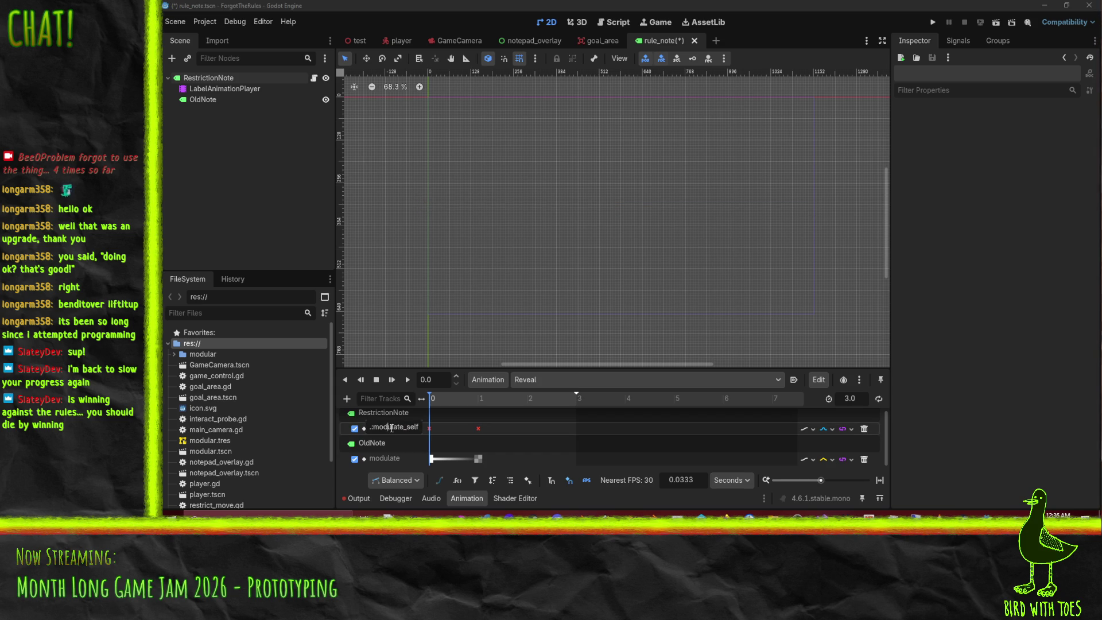
pyautogui.write('self_')
pyautogui.press('End')
pyautogui.press('BackSpace')
pyautogui.press('BackSpace')
pyautogui.press('BackSpace')
pyautogui.press('Return')
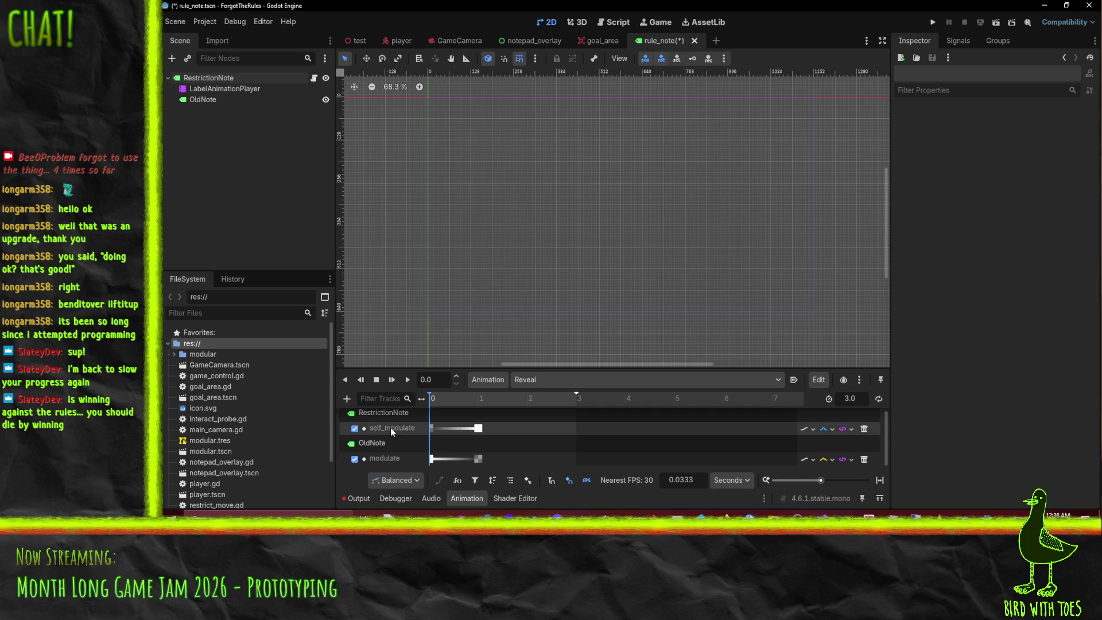
pyautogui.click(408, 380)
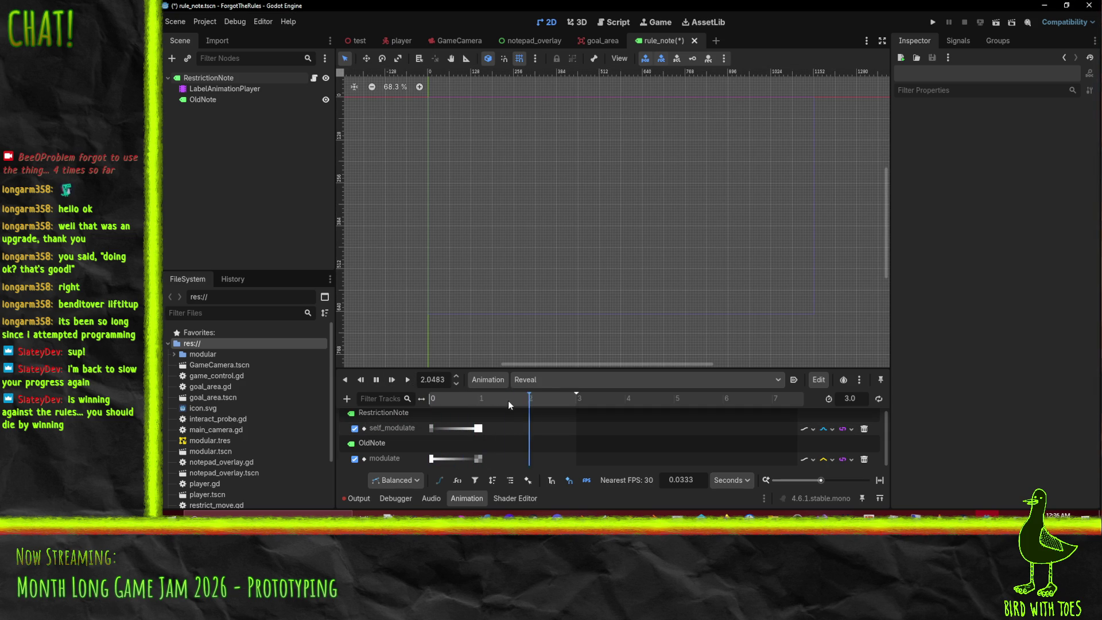
# Step: Revert RestrictionNote's Modulate to white and save the rule_note scene
pyautogui.click(208, 78)
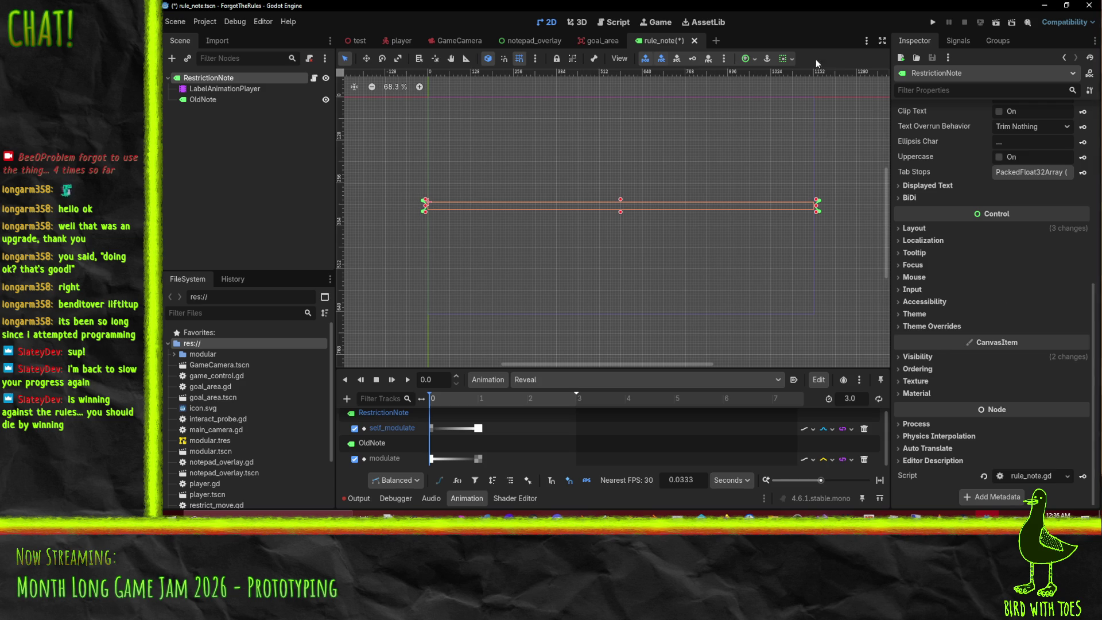
pyautogui.click(917, 356)
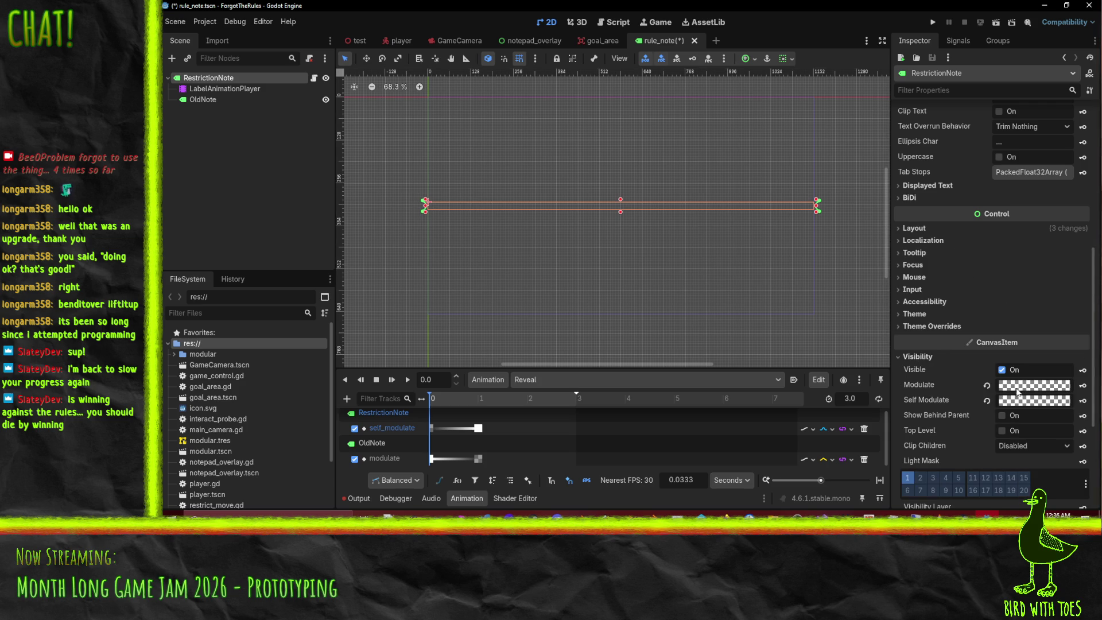
pyautogui.click(987, 385)
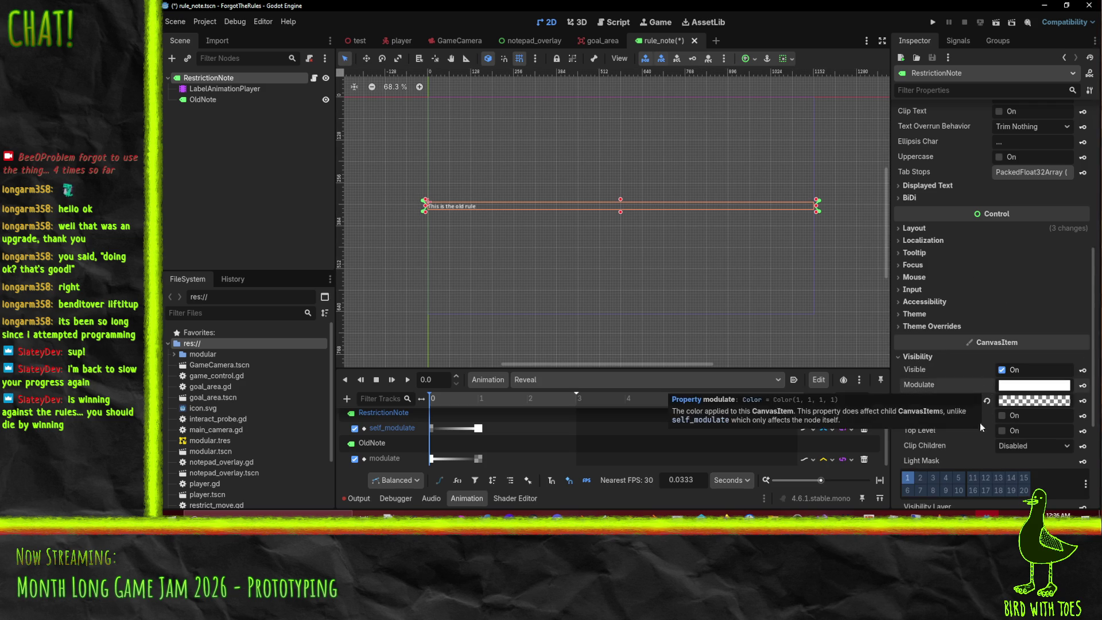
pyautogui.hotkey('ctrl', 's')
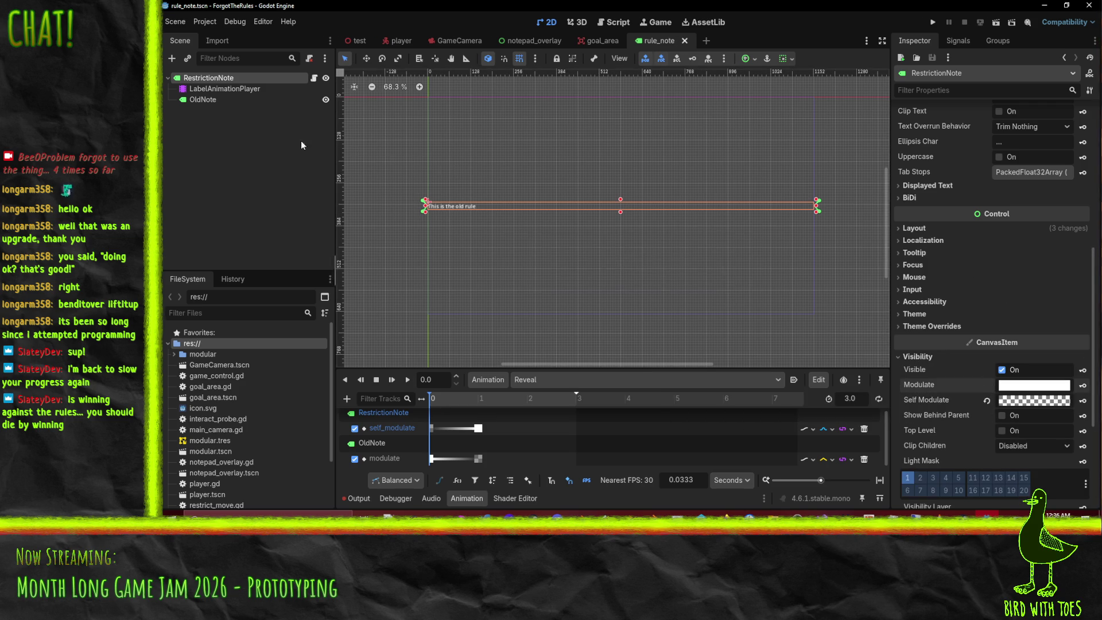
# Step: In the Hidden animation, reset Modulate and retarget the track to self_modulate
pyautogui.click(552, 381)
pyautogui.click(545, 396)
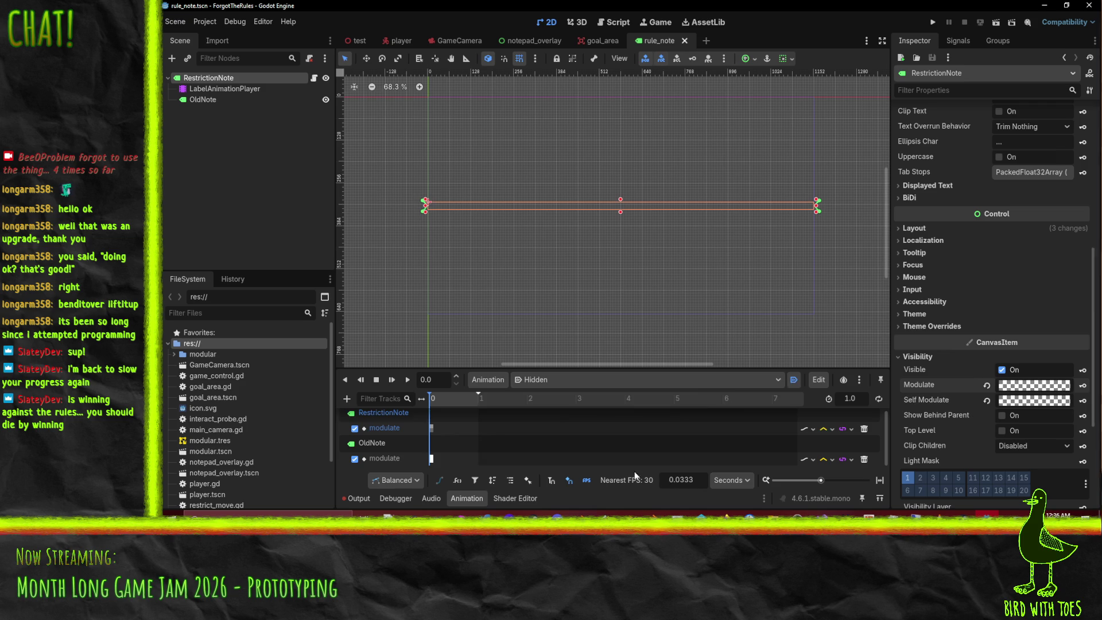
pyautogui.click(986, 385)
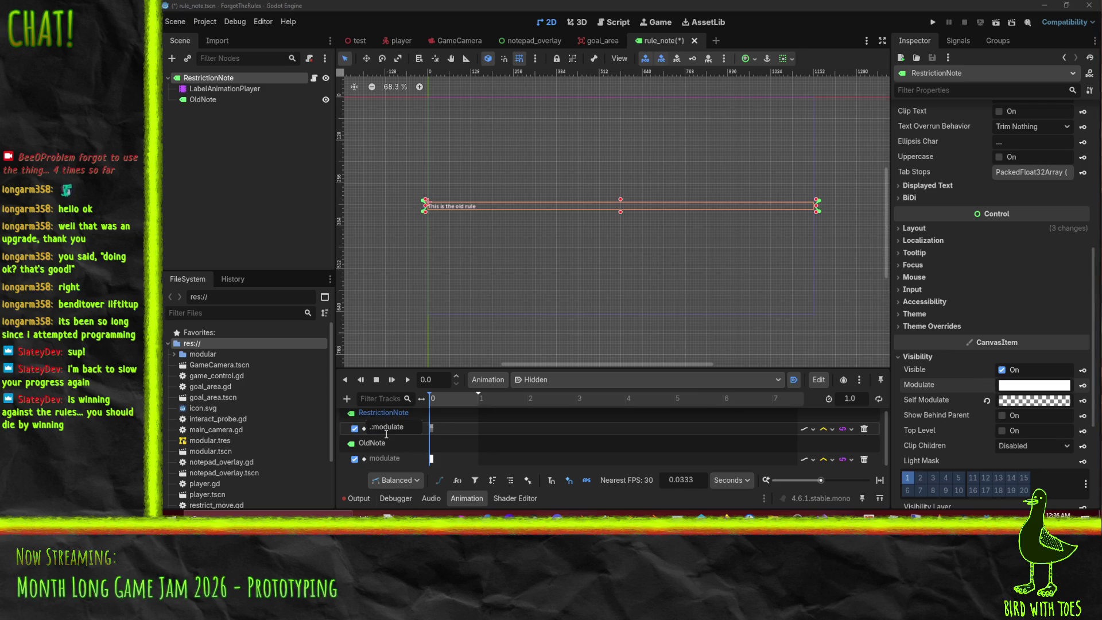
pyautogui.write('self_')
pyautogui.press('Return')
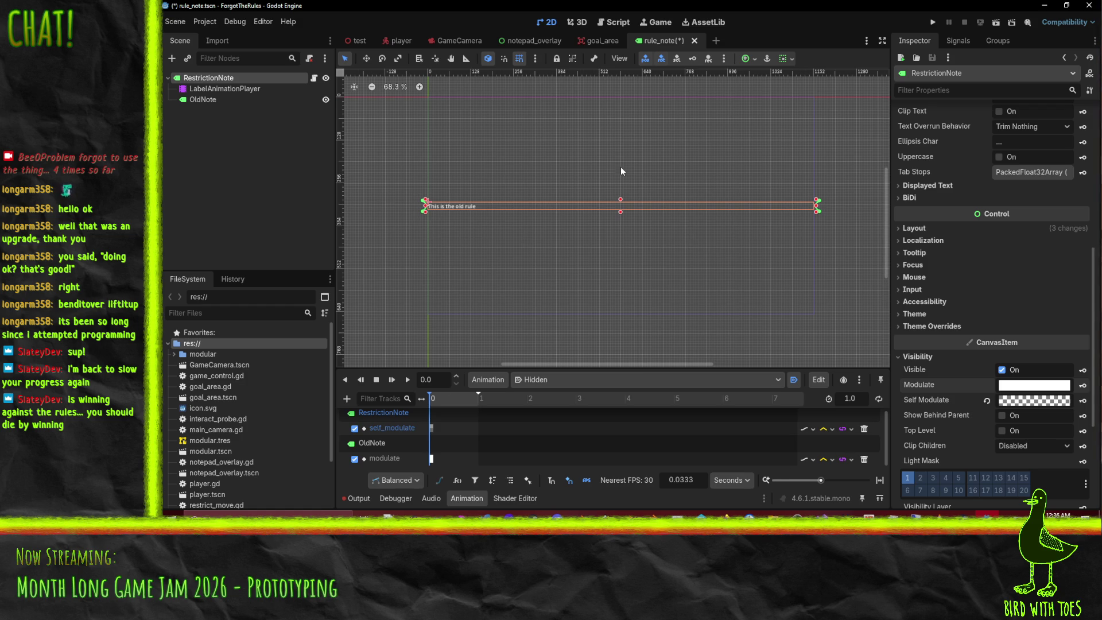
pyautogui.click(577, 380)
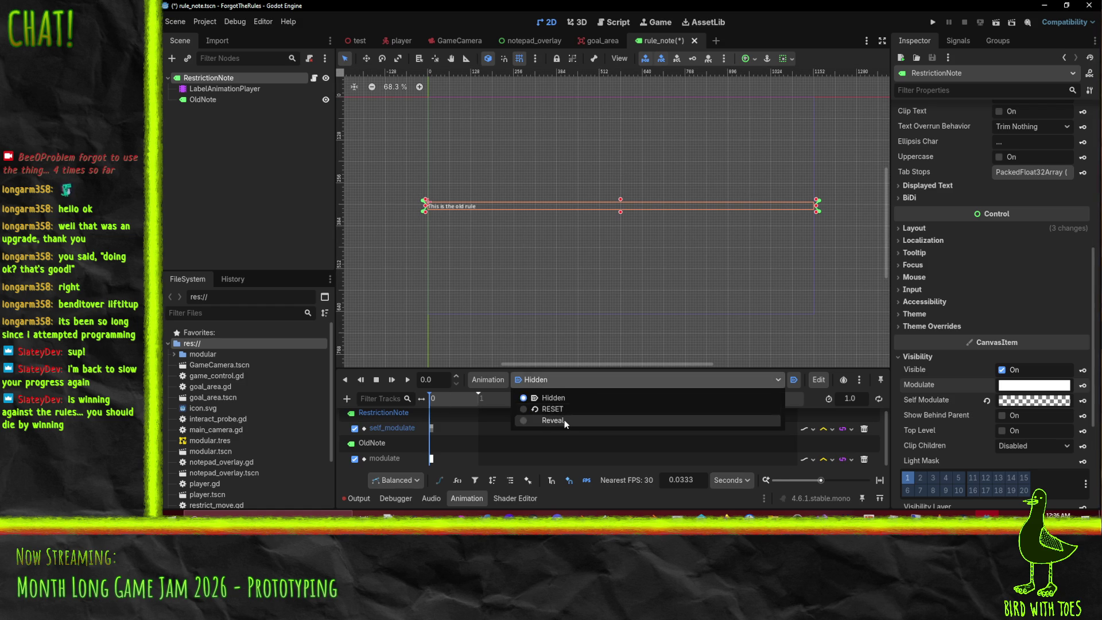
# Step: Preview the Reveal animation and rewind it to the start
pyautogui.click(535, 422)
pyautogui.click(404, 380)
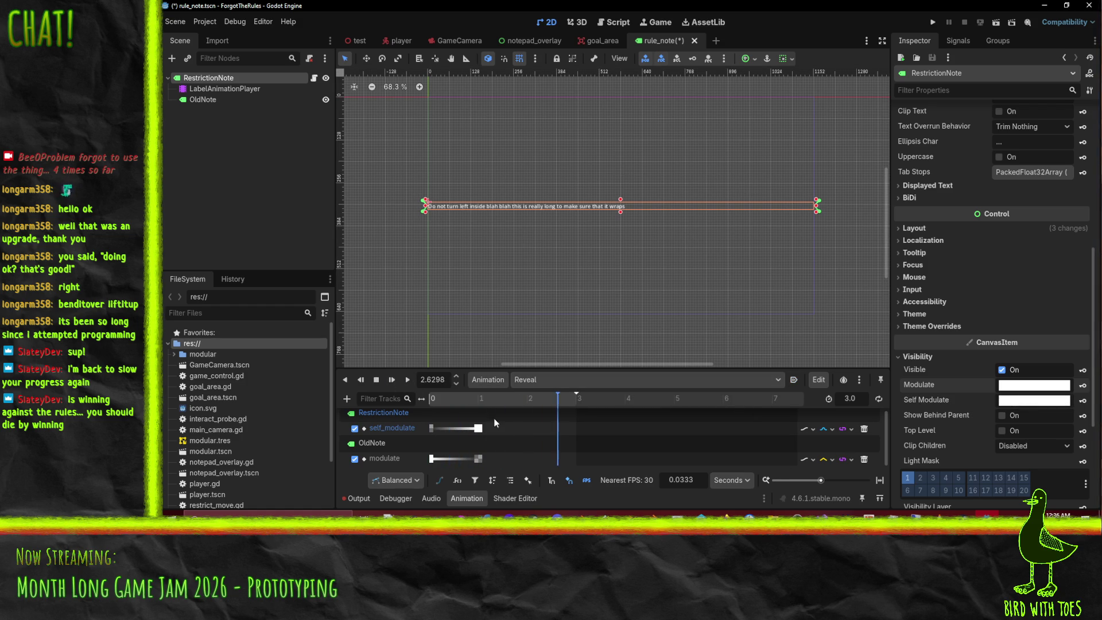
pyautogui.moveTo(562, 400); pyautogui.dragTo(431, 399)
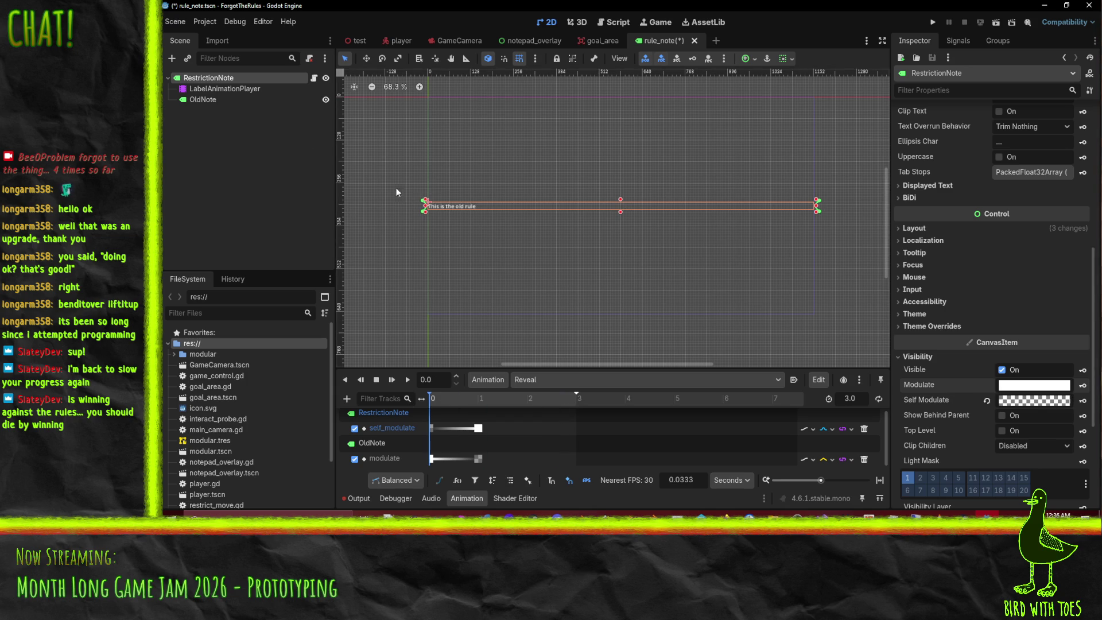
pyautogui.click(205, 98)
pyautogui.click(237, 77)
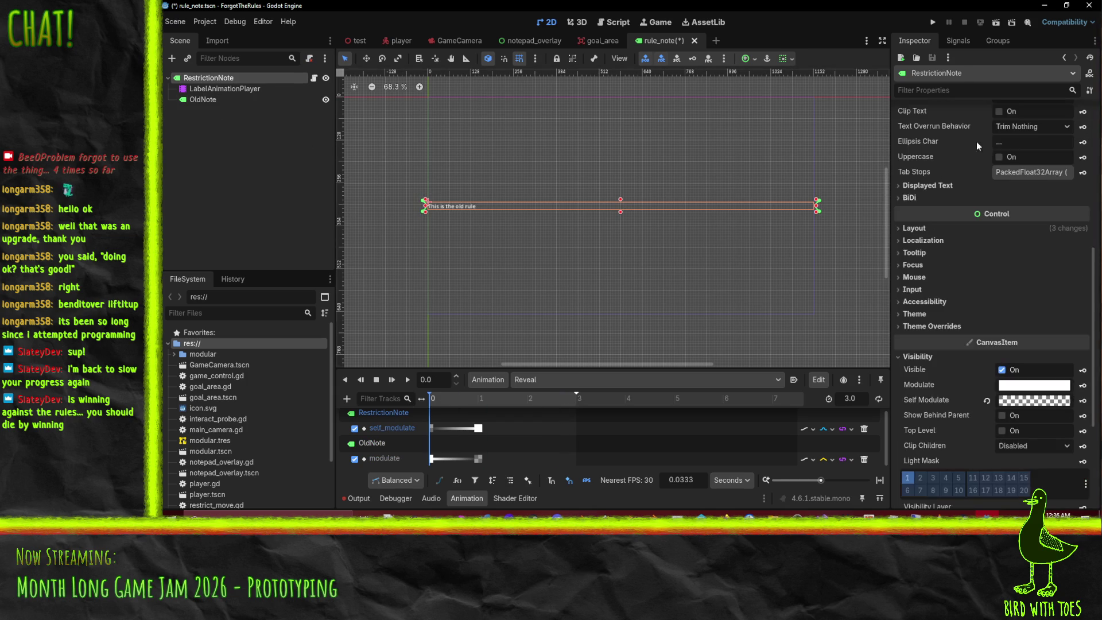
pyautogui.scroll(5, 974, 143)
# Step: Replace RestrictionNote's text with 'This is the old rule plus new bull', preview, and save
pyautogui.click(976, 198)
pyautogui.hotkey('ctrl', 'a')
pyautogui.write('Th')
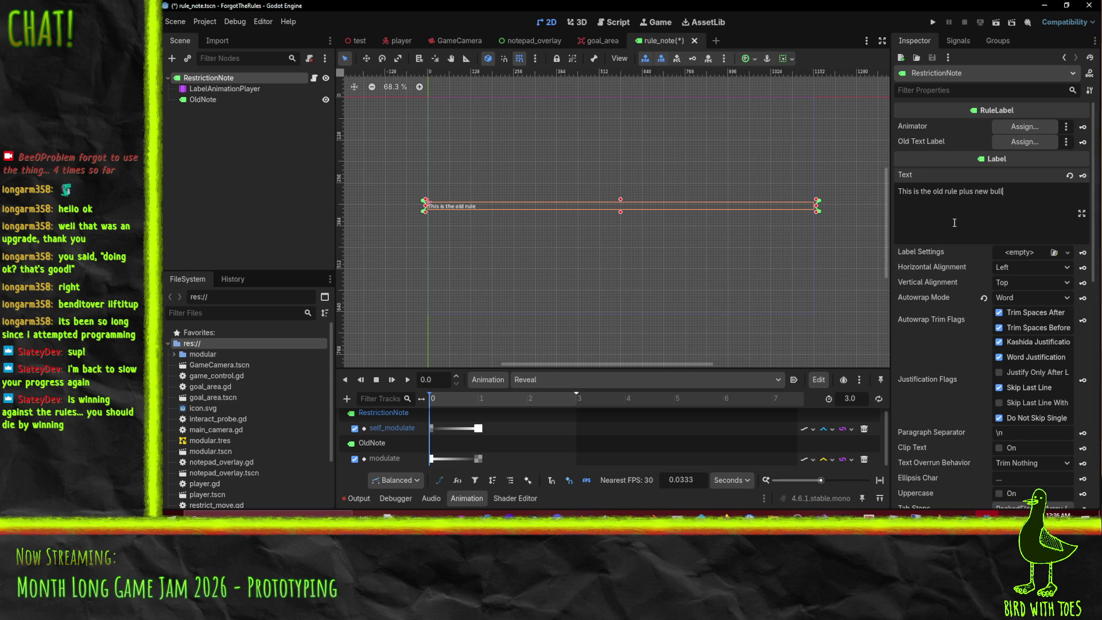
pyautogui.click(409, 383)
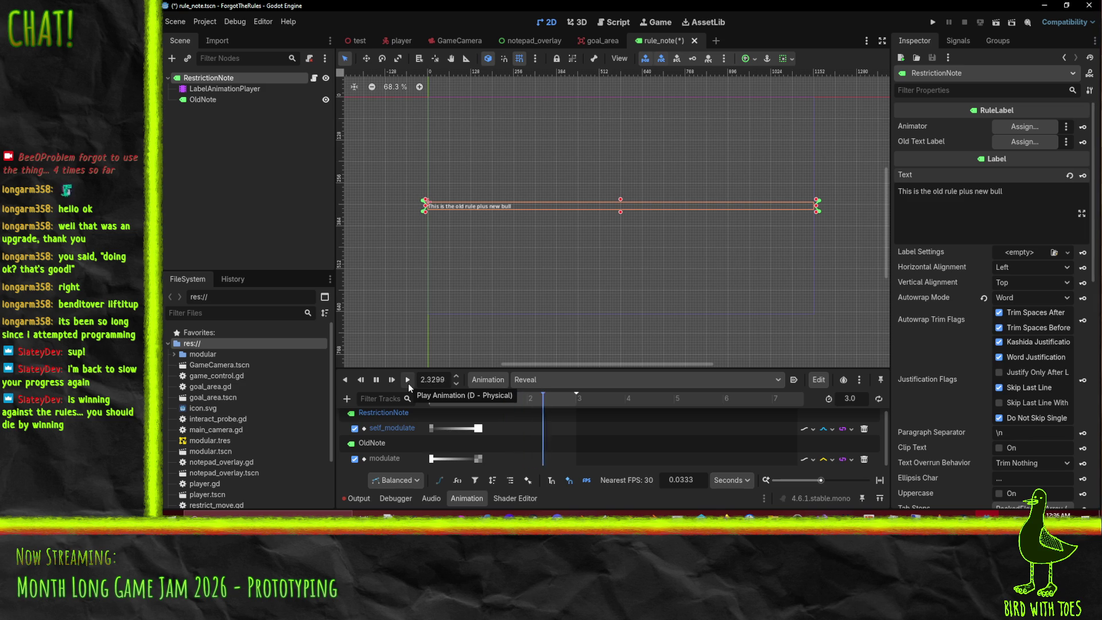
pyautogui.click(376, 380)
pyautogui.hotkey('ctrl', 's')
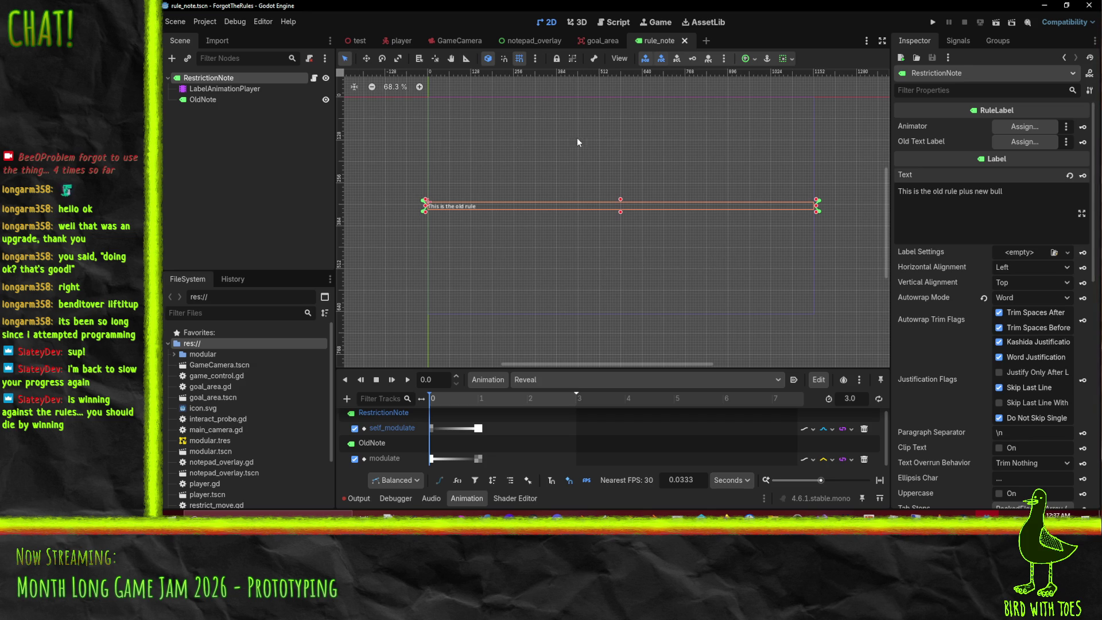
pyautogui.click(617, 22)
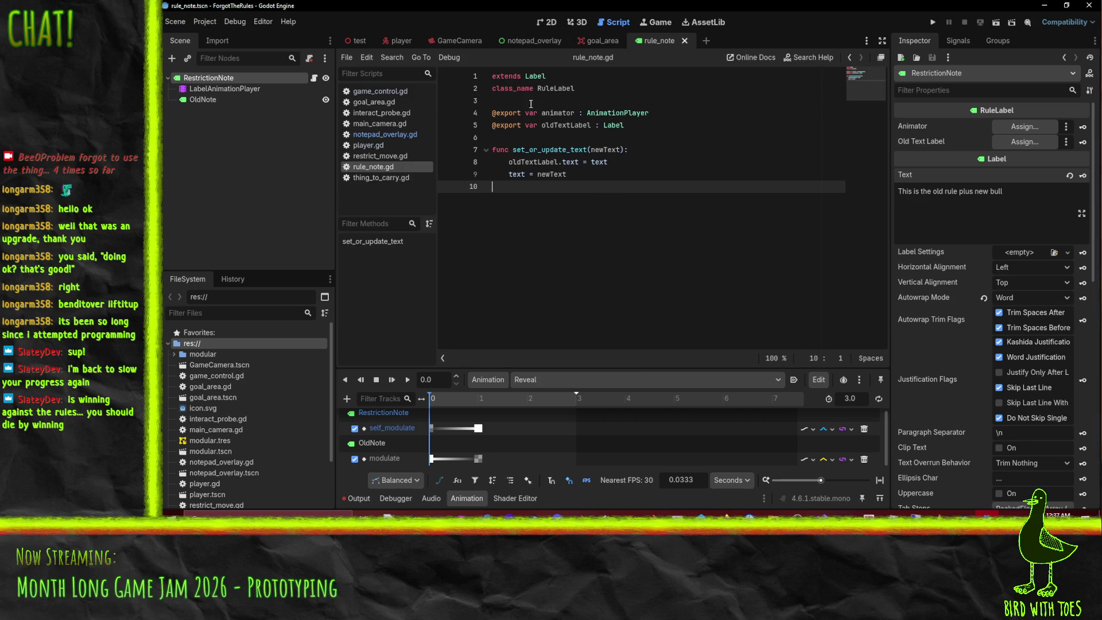
# Step: Tidy the empty lines in rule_note.gd and save the script
pyautogui.click(596, 176)
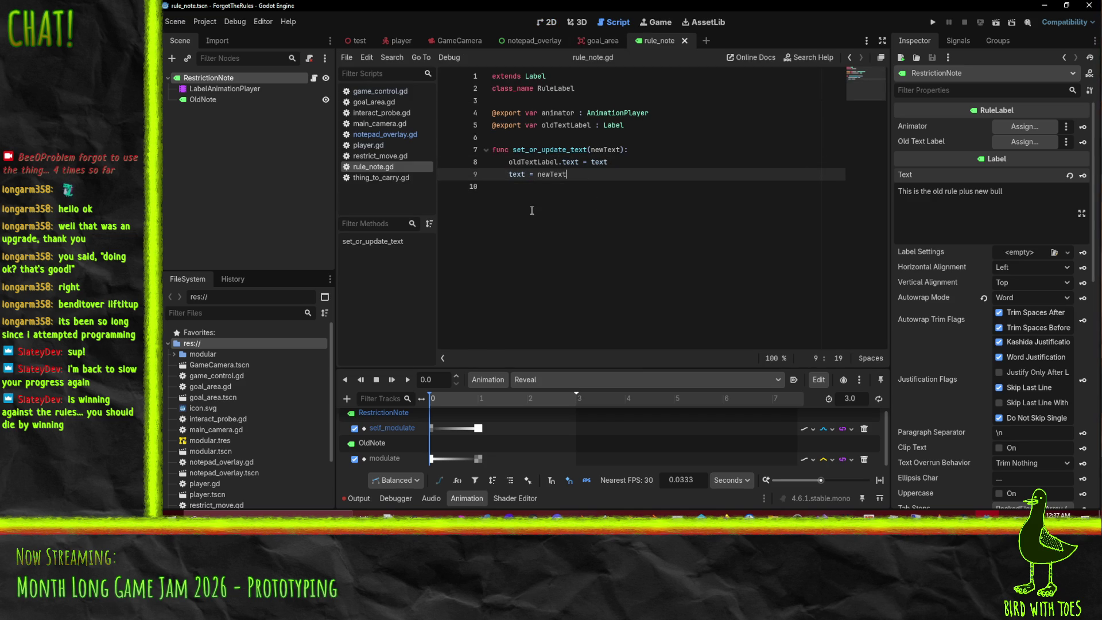
pyautogui.click(508, 191)
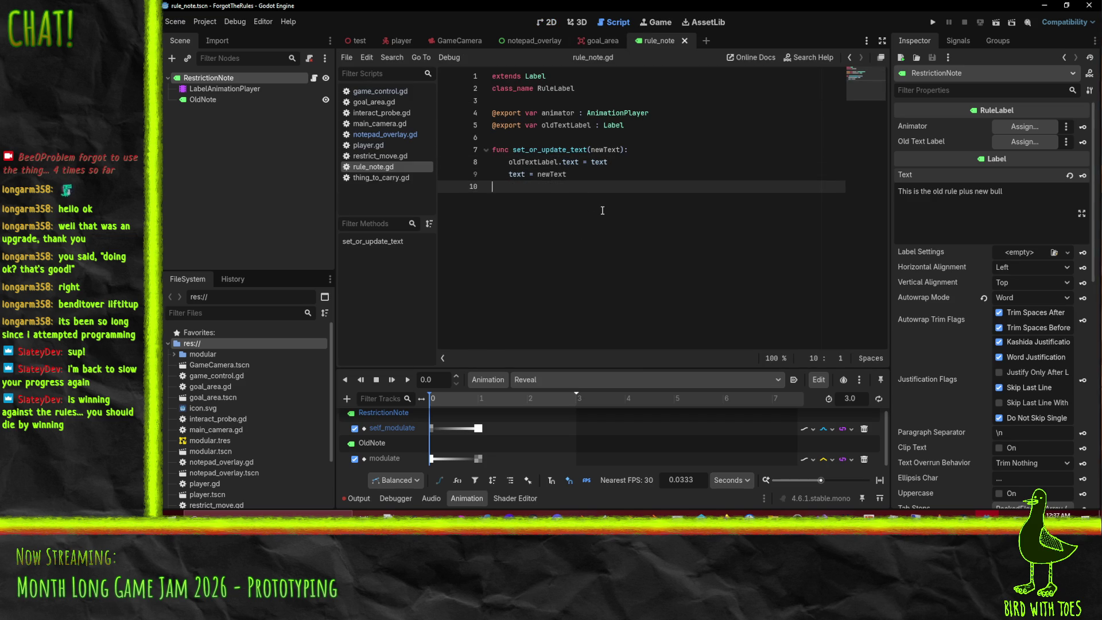
pyautogui.press('Return')
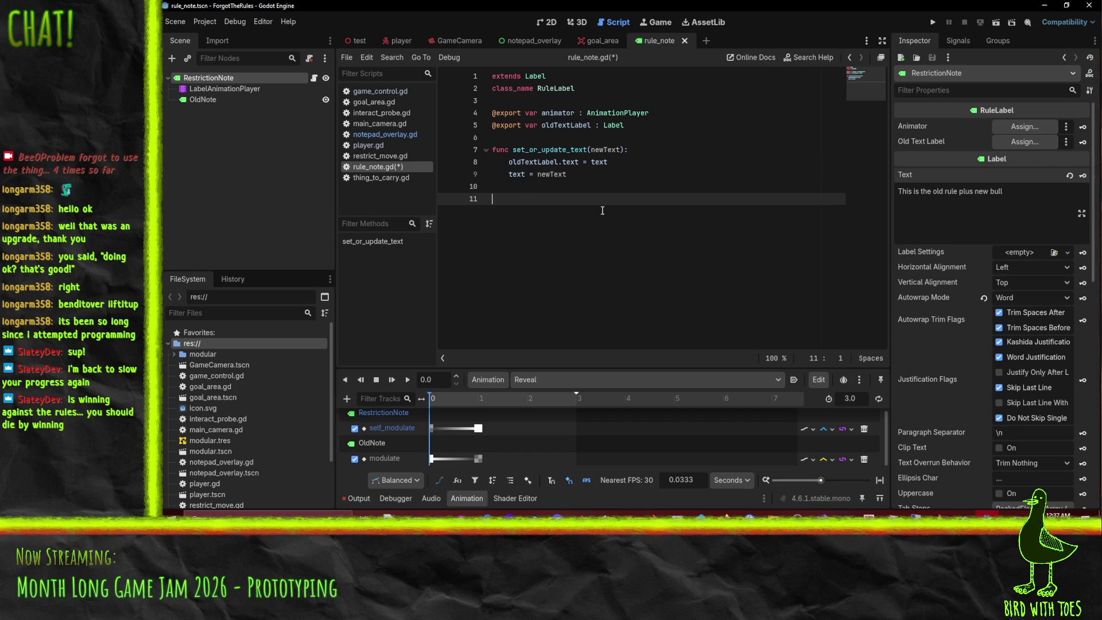
pyautogui.press('BackSpace')
pyautogui.press('BackSpace')
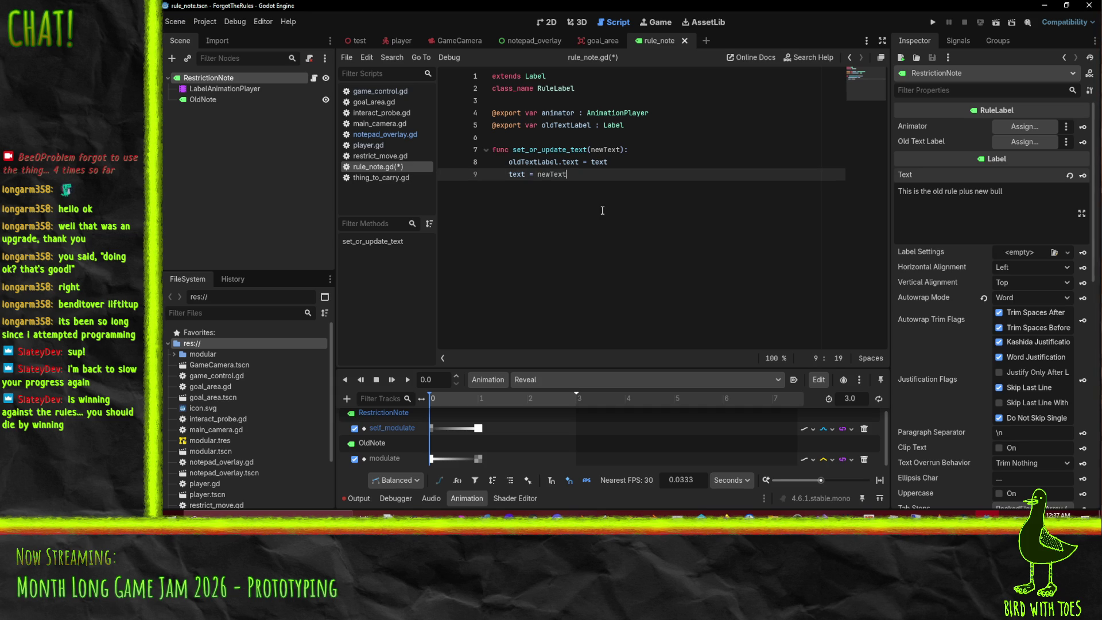
pyautogui.hotkey('ctrl', 's')
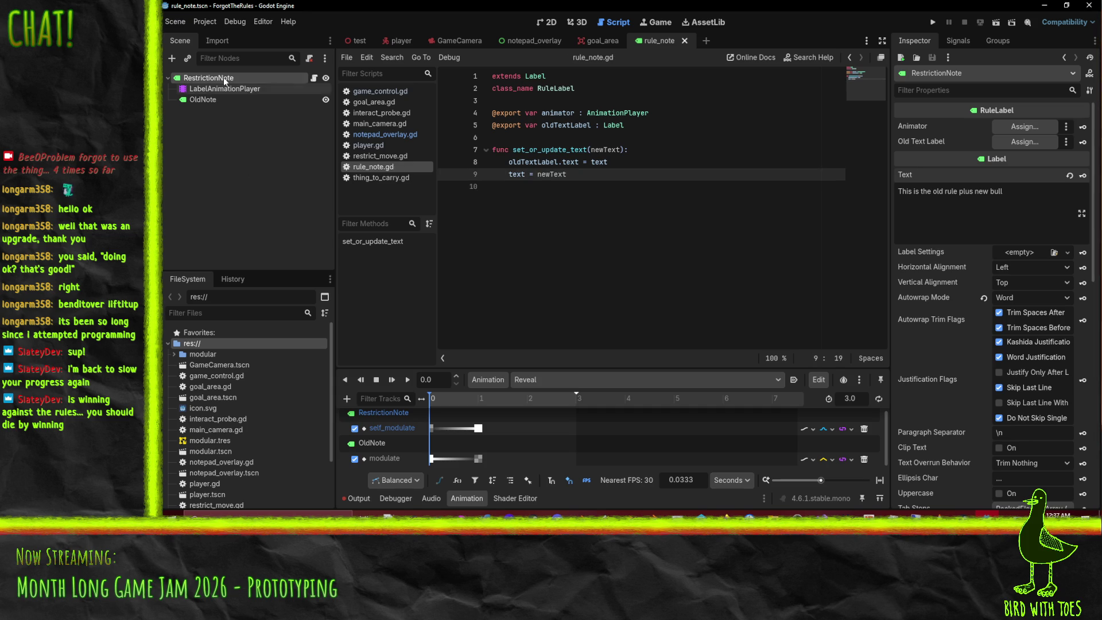
# Step: Assign OldNote to Old Text Label and LabelAnimationPlayer to Animator, then save the scene
pyautogui.moveTo(204, 99)
pyautogui.mouseDown()
pyautogui.moveTo(848, 110)
pyautogui.moveTo(1043, 151)
pyautogui.moveTo(1033, 146)
pyautogui.mouseUp()
pyautogui.moveTo(225, 89); pyautogui.dragTo(1044, 138)
pyautogui.hotkey('ctrl', 's')
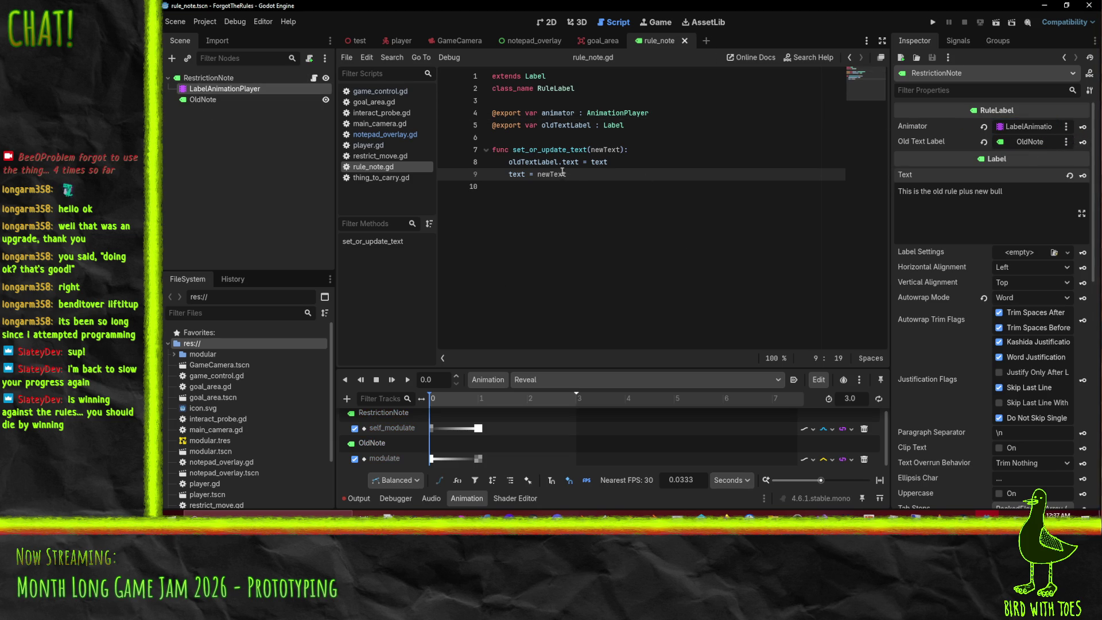
pyautogui.click(556, 162)
pyautogui.doubleClick(547, 149)
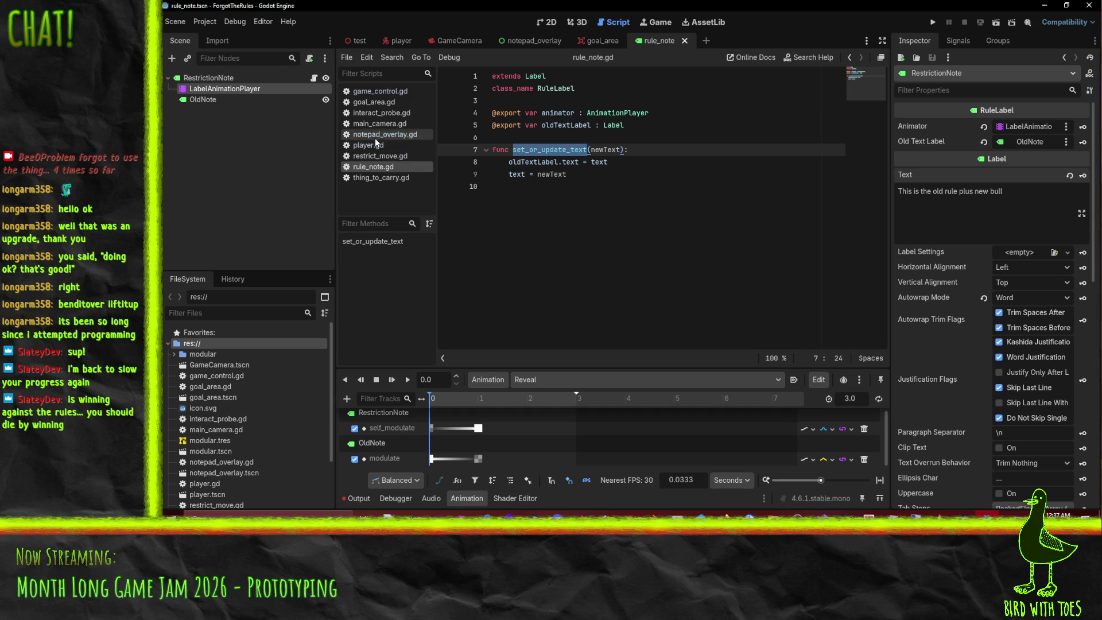
pyautogui.click(381, 92)
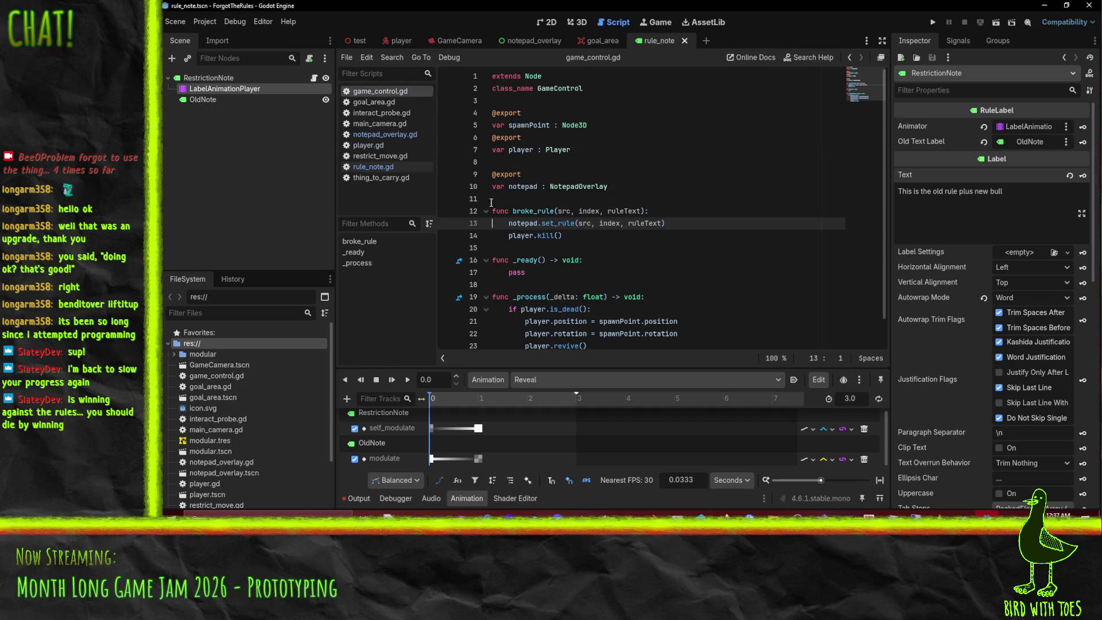
# Step: In set_rule, replace the undeclared _newRuleText with ruleText in a set_or_update_text call, then save
pyautogui.click(383, 134)
pyautogui.scroll(-5, 629, 235)
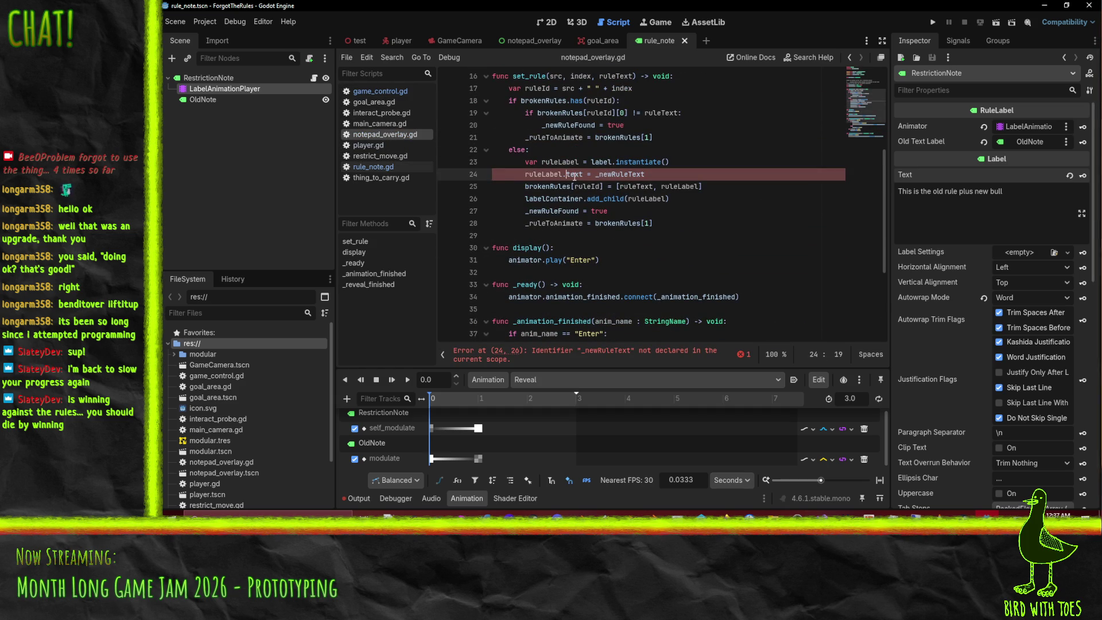
pyautogui.press('Down')
pyautogui.press('Down')
pyautogui.press('Down')
pyautogui.press('End')
pyautogui.click(569, 174)
pyautogui.doubleClick(575, 174)
pyautogui.scroll(1, 629, 211)
pyautogui.doubleClick(638, 211)
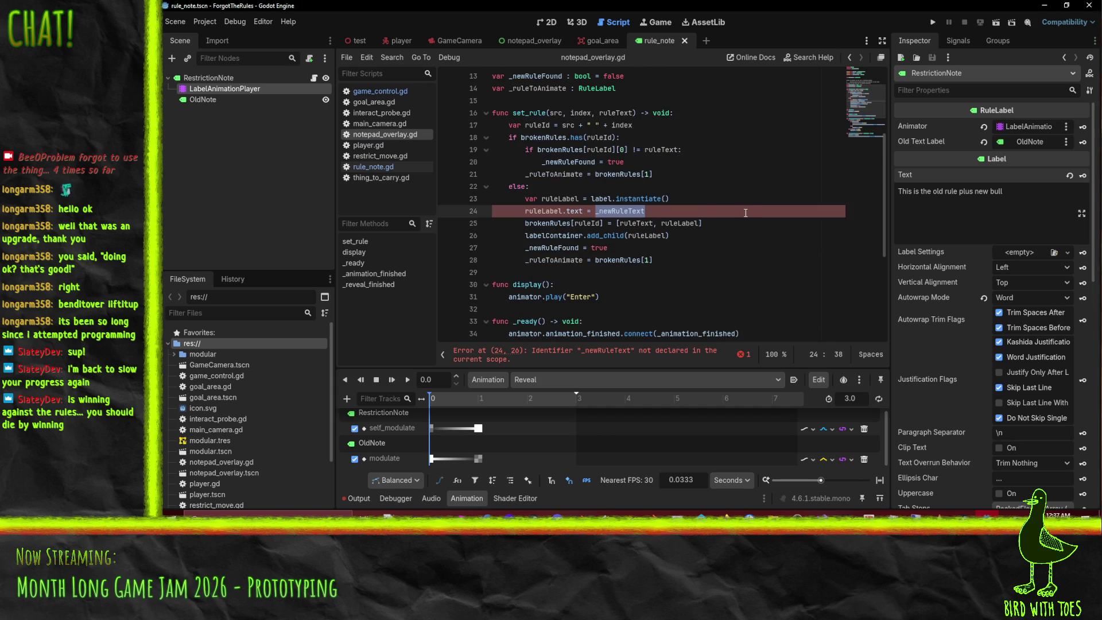
pyautogui.write('rule')
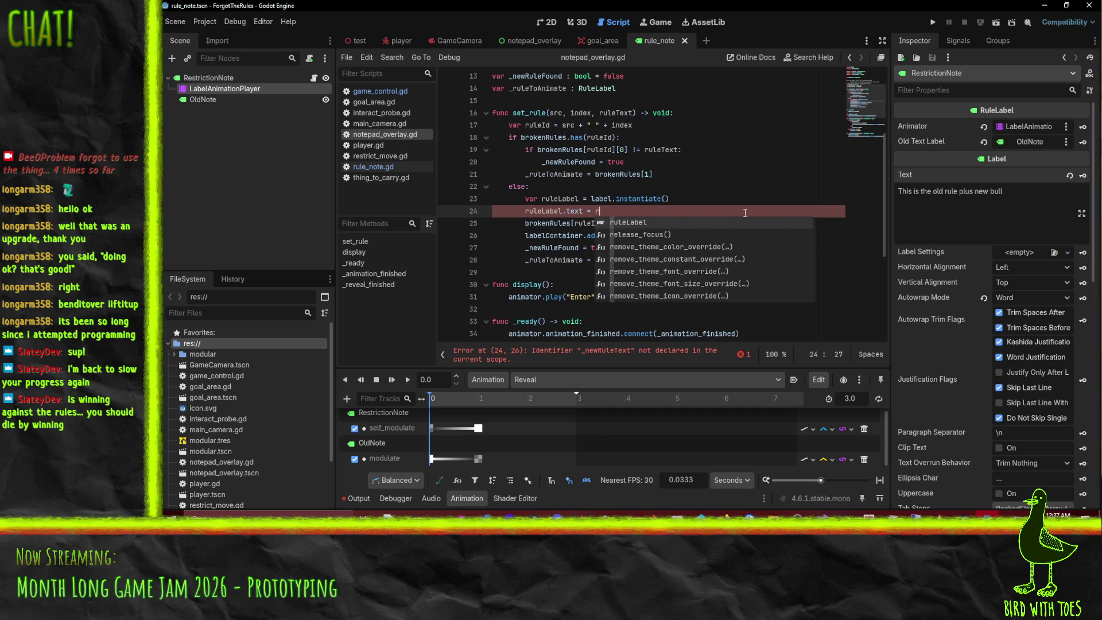
pyautogui.write('Te')
pyautogui.press('Return')
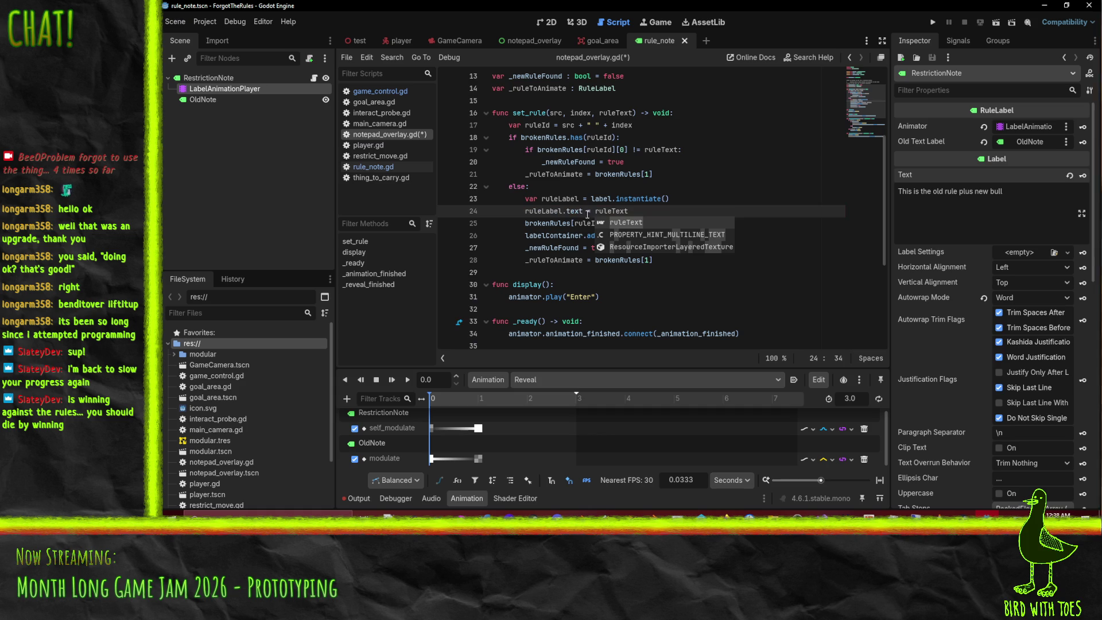
pyautogui.write('set_or_update_text(')
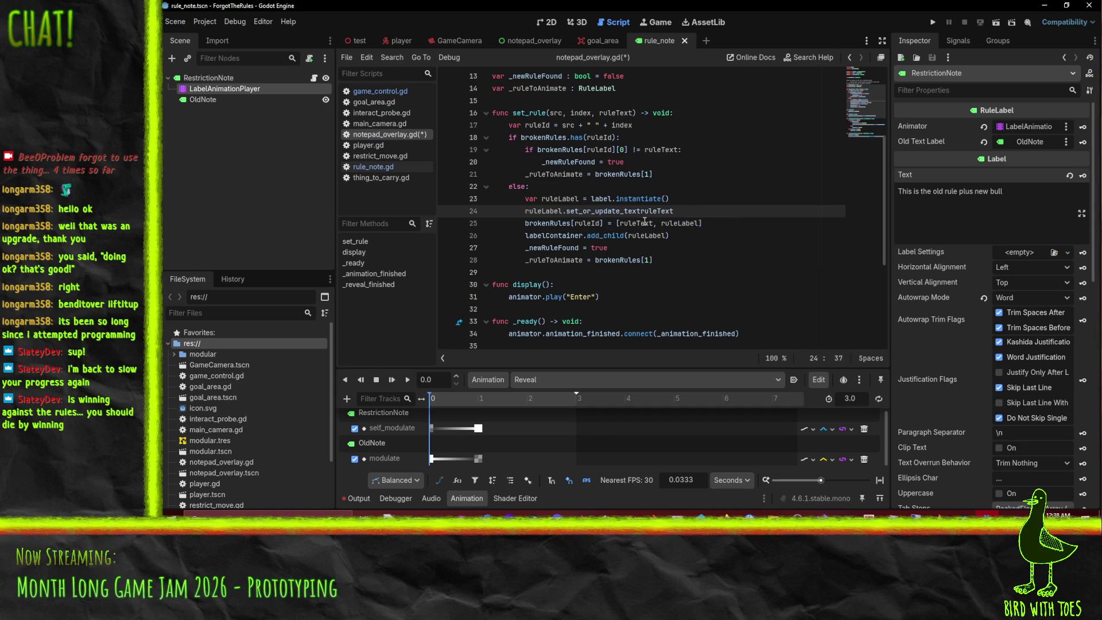
pyautogui.press('Down')
pyautogui.hotkey('ctrl', 's')
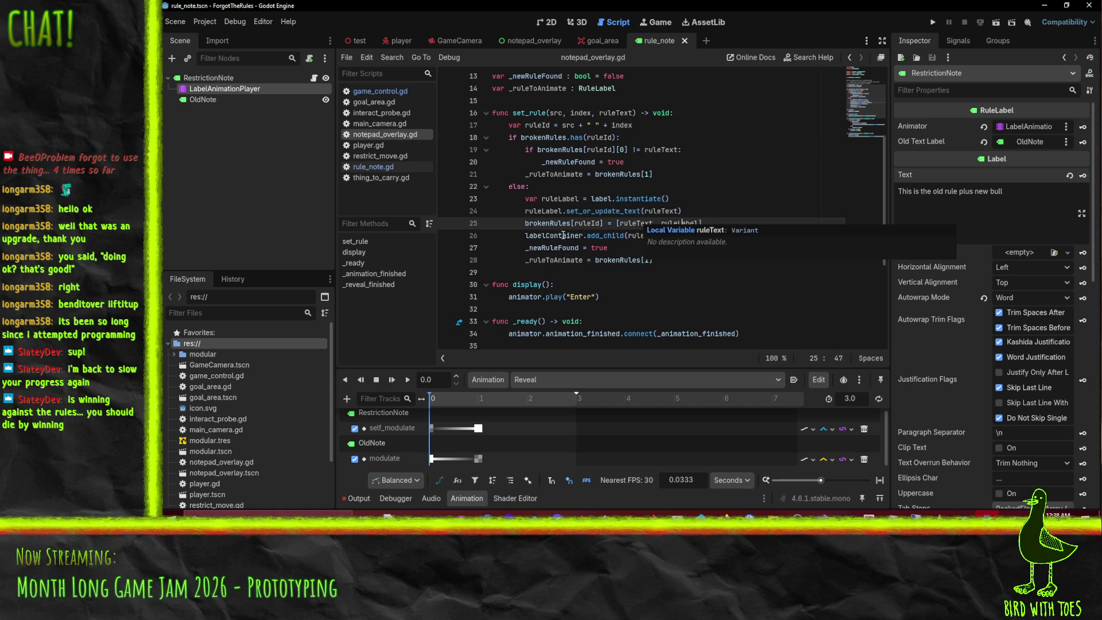
# Step: Review the set_rule lines around the label text update and _ruleToAnimate
pyautogui.click(563, 211)
pyautogui.press('Down')
pyautogui.press('Down')
pyautogui.press('Down')
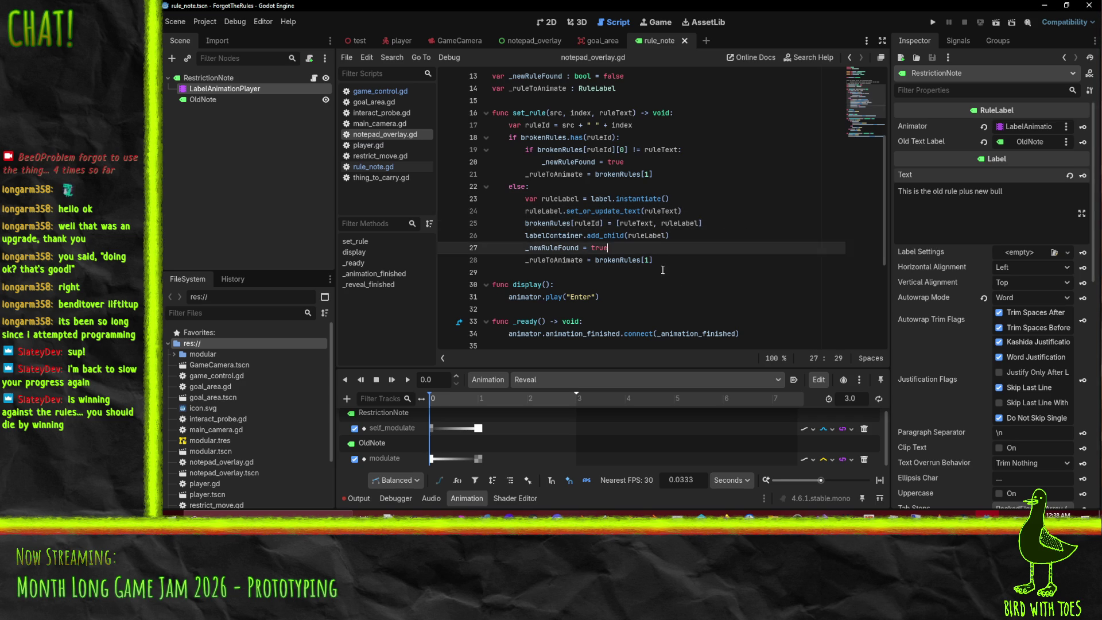
pyautogui.click(734, 230)
pyautogui.click(739, 210)
pyautogui.click(745, 264)
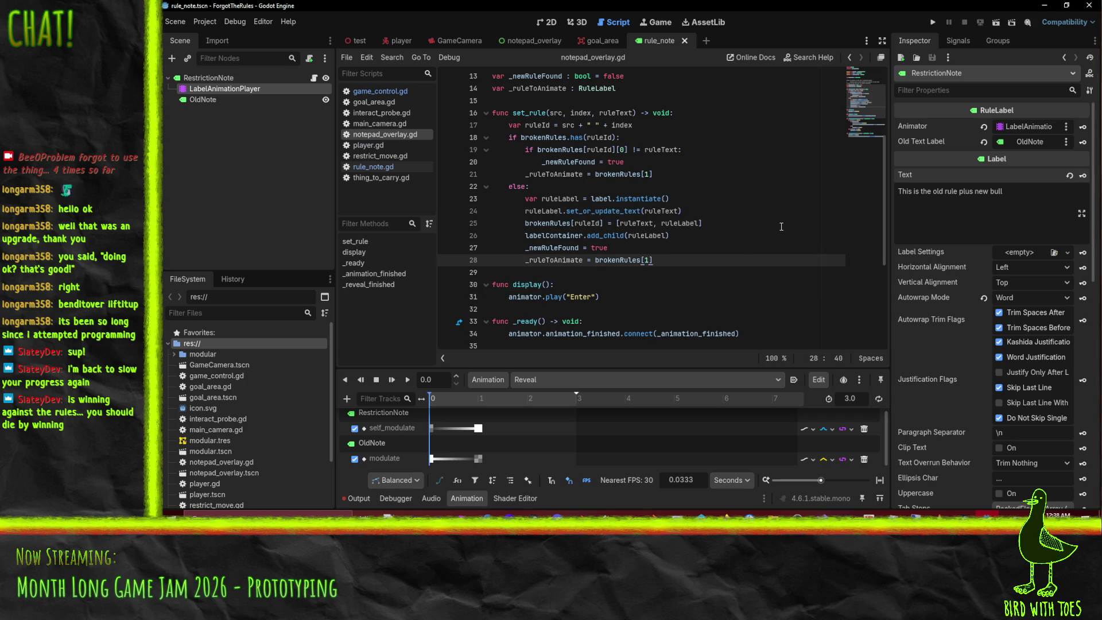
pyautogui.click(571, 173)
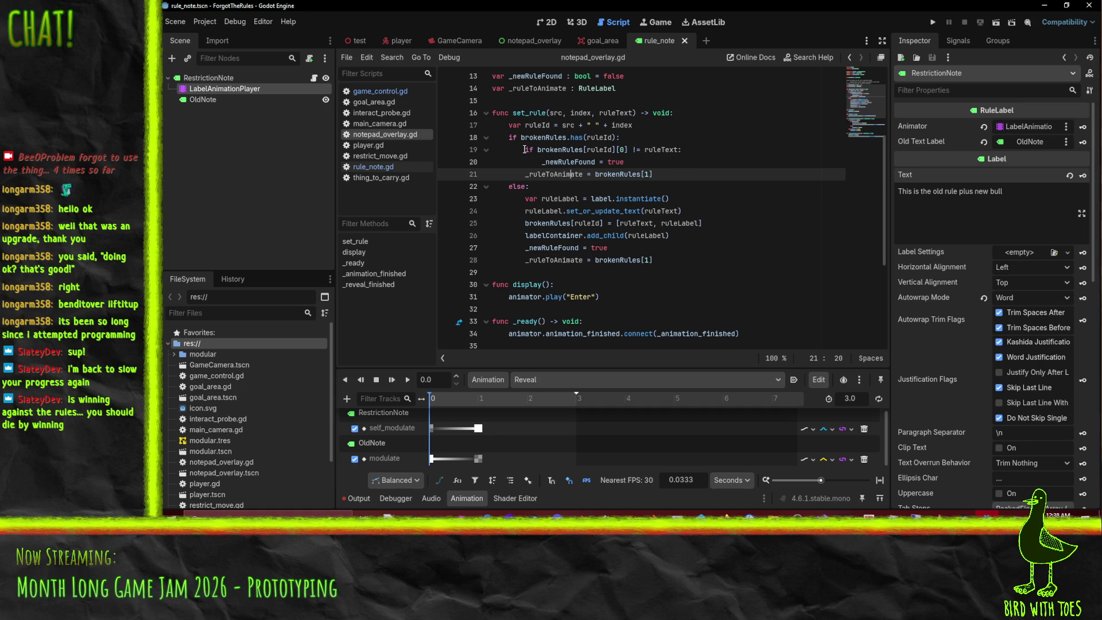
pyautogui.click(623, 213)
# Step: Copy the label text update line into the rule-changed if branch, indented under the if
pyautogui.press('Home')
pyautogui.press('Home')
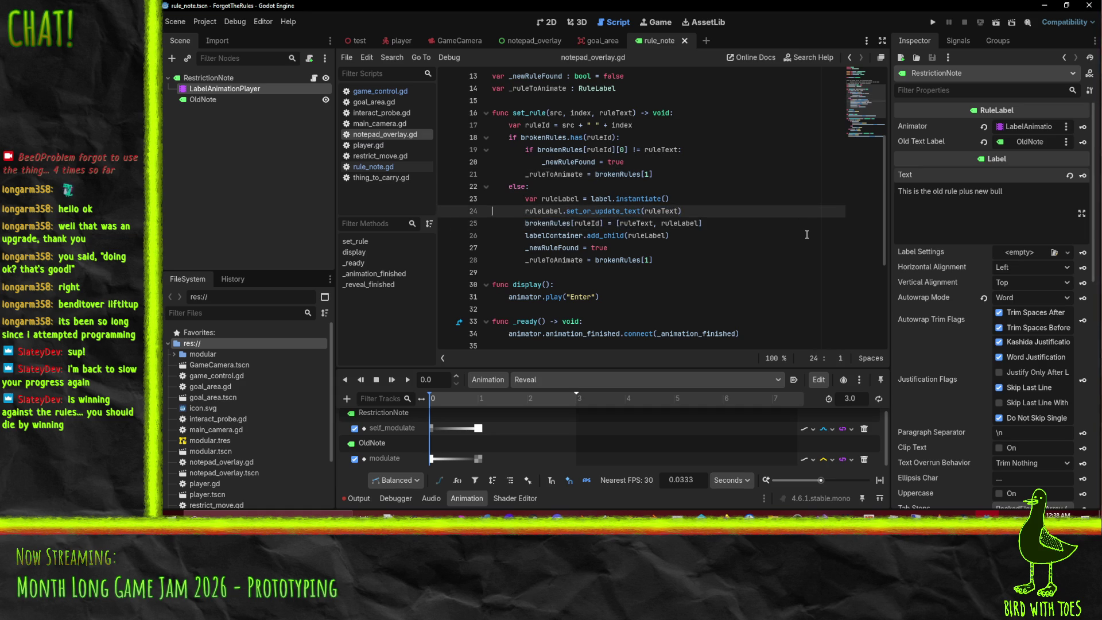
pyautogui.hotkey('ctrl', 'c')
pyautogui.press('Up')
pyautogui.press('Up')
pyautogui.press('Up')
pyautogui.hotkey('ctrl', 'v')
pyautogui.press('Tab')
# Step: Replace the undeclared ruleLabel with the stored brokenRules[ruleId] label lookup and save notepad_overlay.gd
pyautogui.click(776, 197)
pyautogui.scroll(-1, 746, 196)
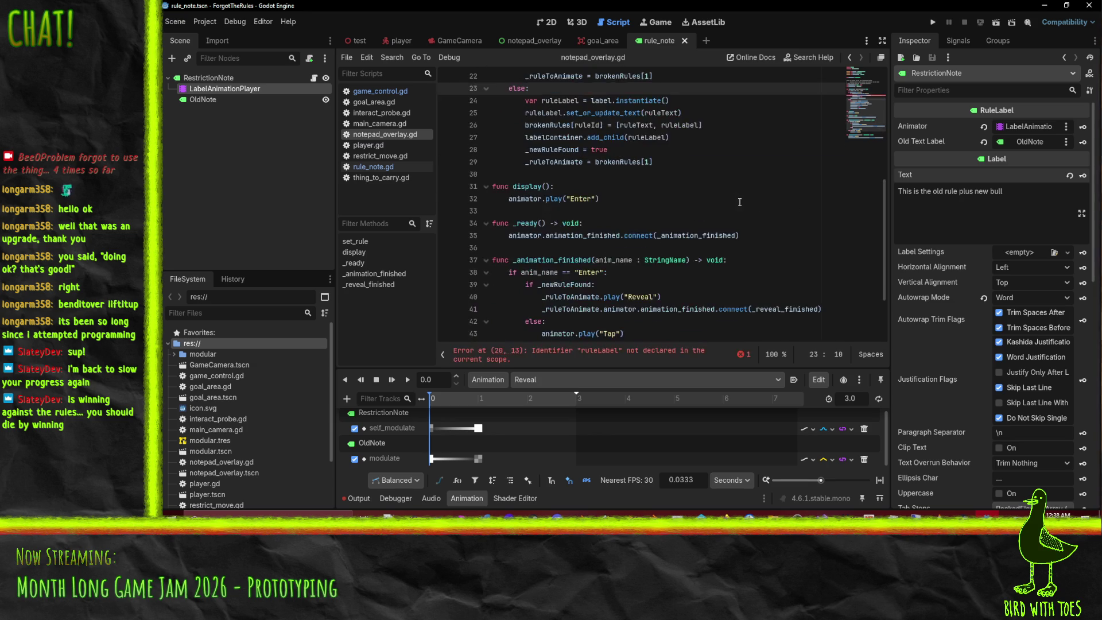
pyautogui.scroll(1, 512, 154)
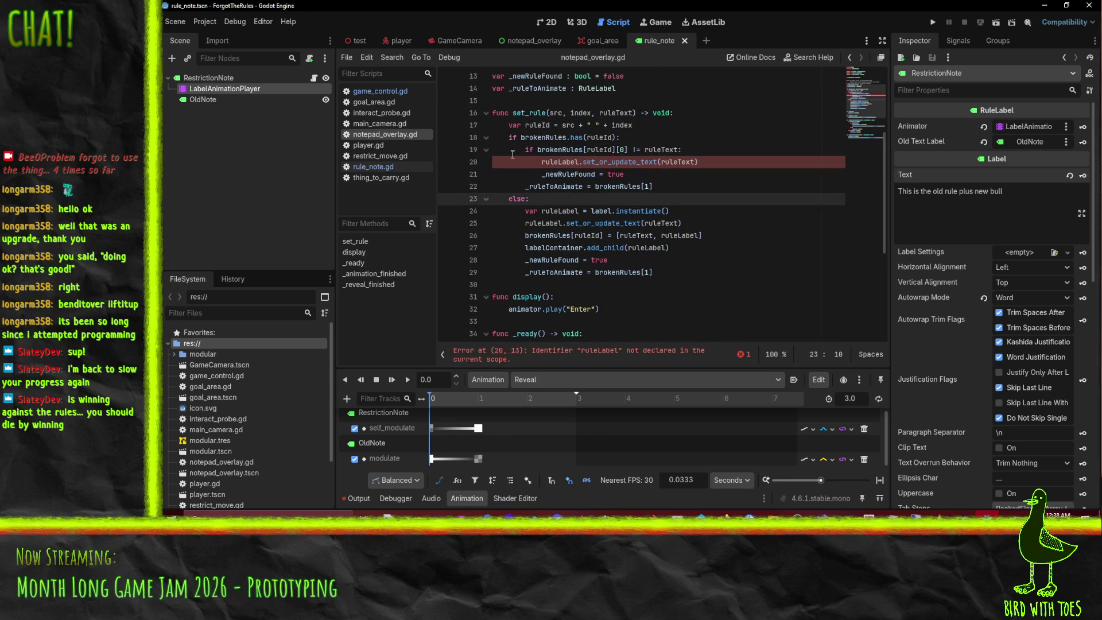
pyautogui.moveTo(620, 147); pyautogui.dragTo(538, 148)
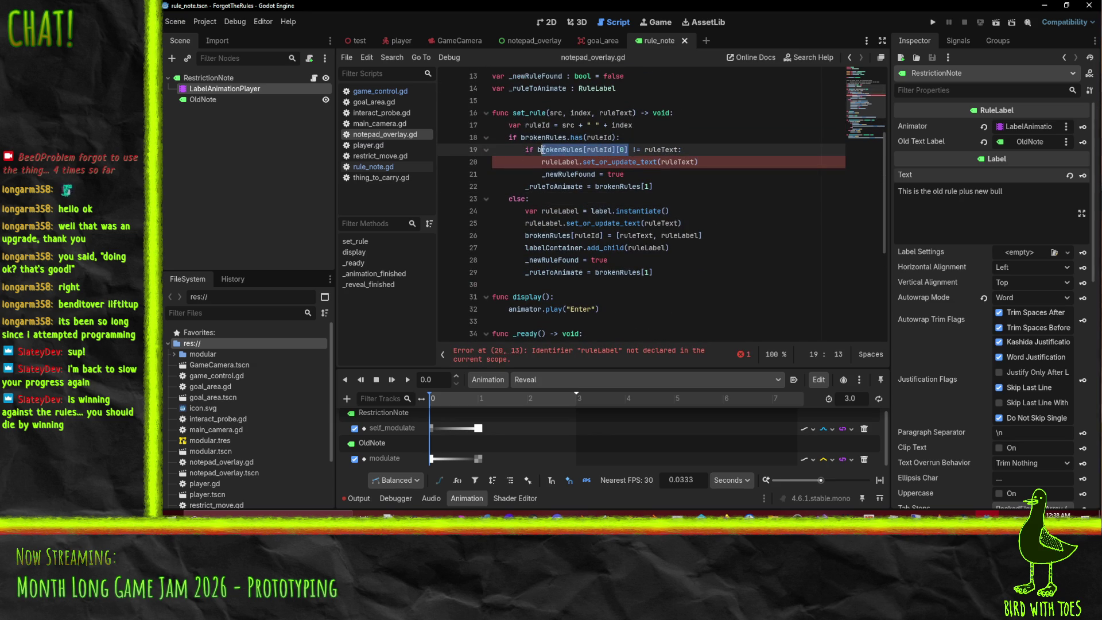
pyautogui.click(550, 160)
pyautogui.doubleClick(550, 161)
pyautogui.hotkey('ctrl', 'v')
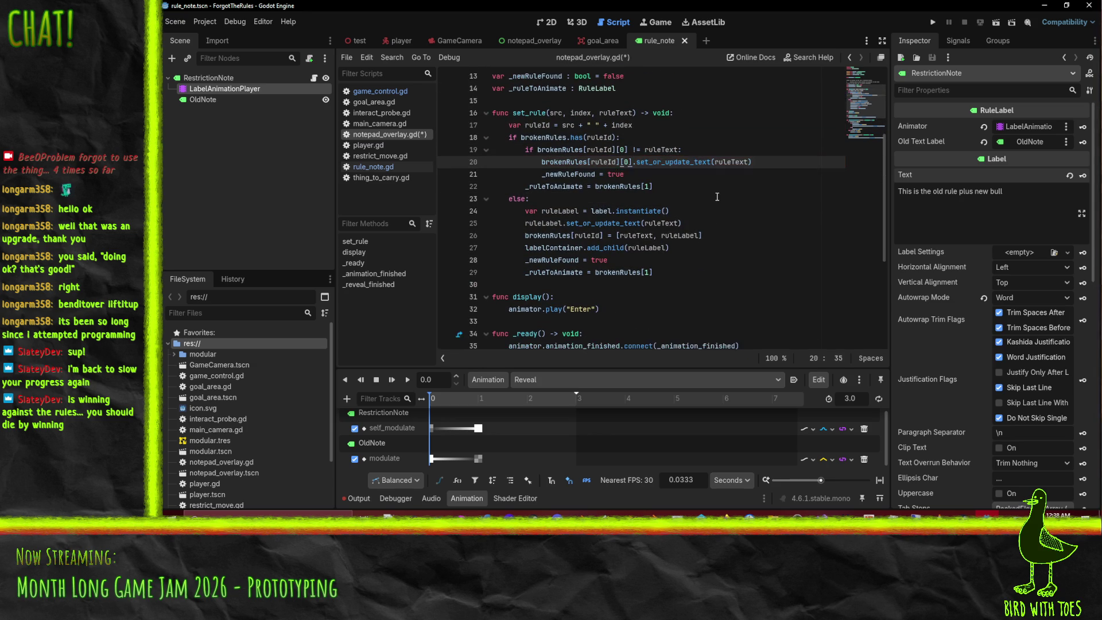
pyautogui.click(713, 208)
pyautogui.hotkey('ctrl', 's')
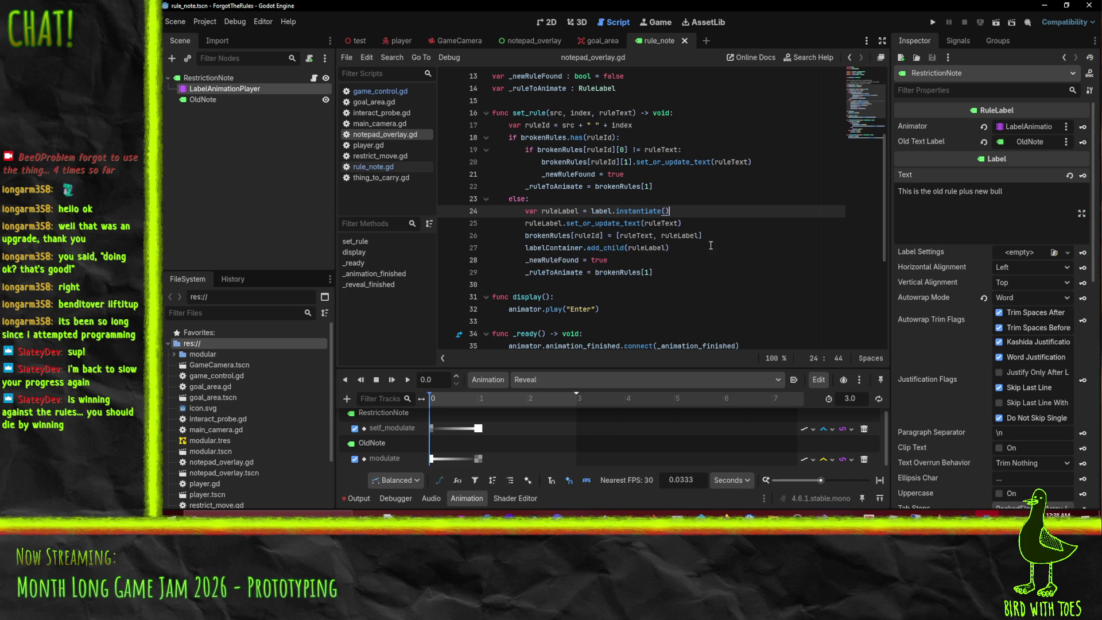
# Step: Check the _ruleToAnimate assignments and highlight every use of it
pyautogui.click(672, 270)
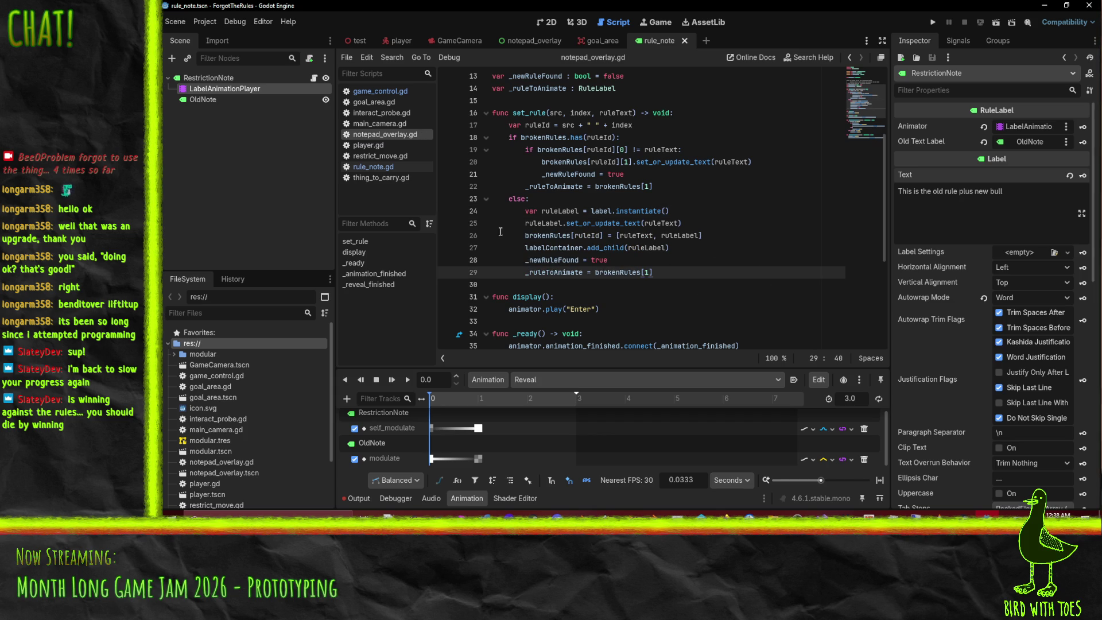
pyautogui.doubleClick(563, 273)
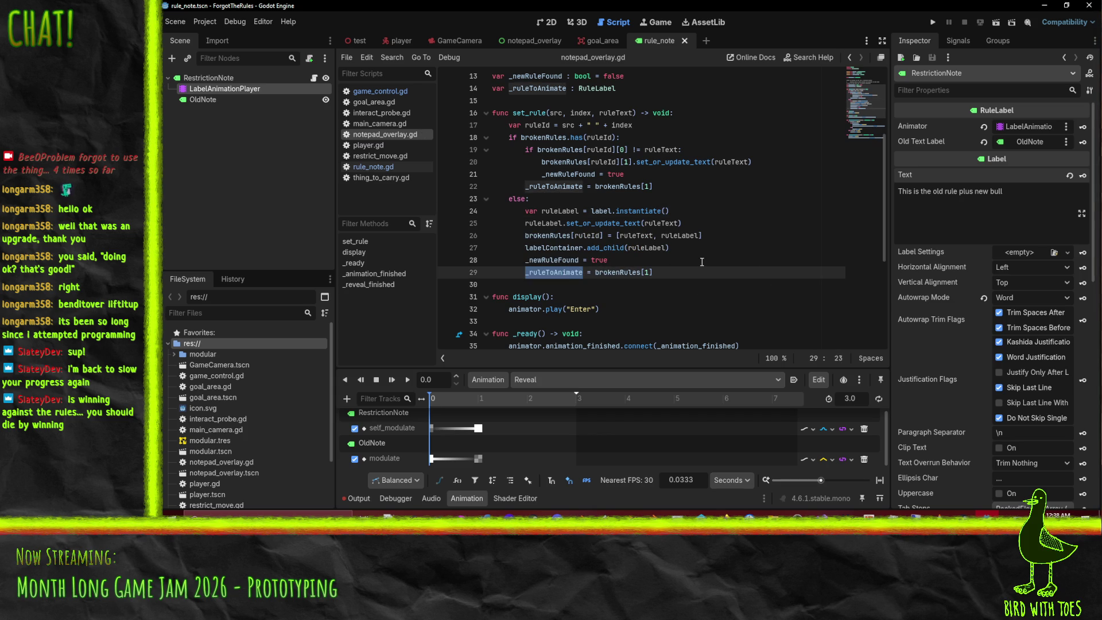
pyautogui.click(570, 187)
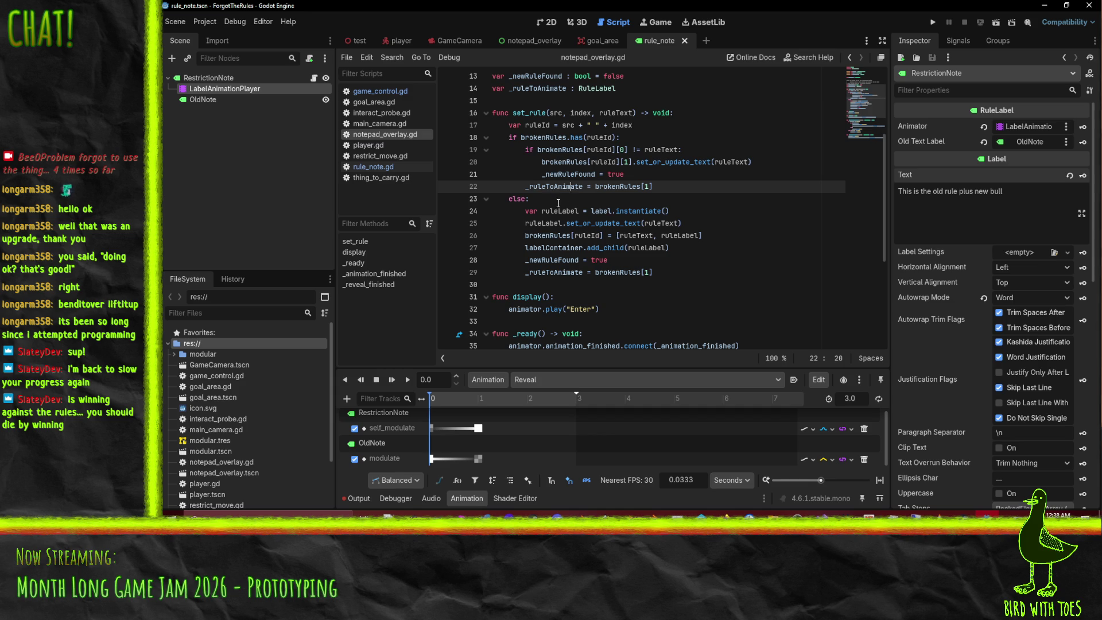
# Step: Review the _newRuleFound logic and the Reveal play call with its reveal-finished connection
pyautogui.click(528, 186)
pyautogui.scroll(-3, 746, 225)
pyautogui.scroll(-2, 747, 225)
pyautogui.scroll(5, 745, 225)
pyautogui.scroll(-5, 740, 226)
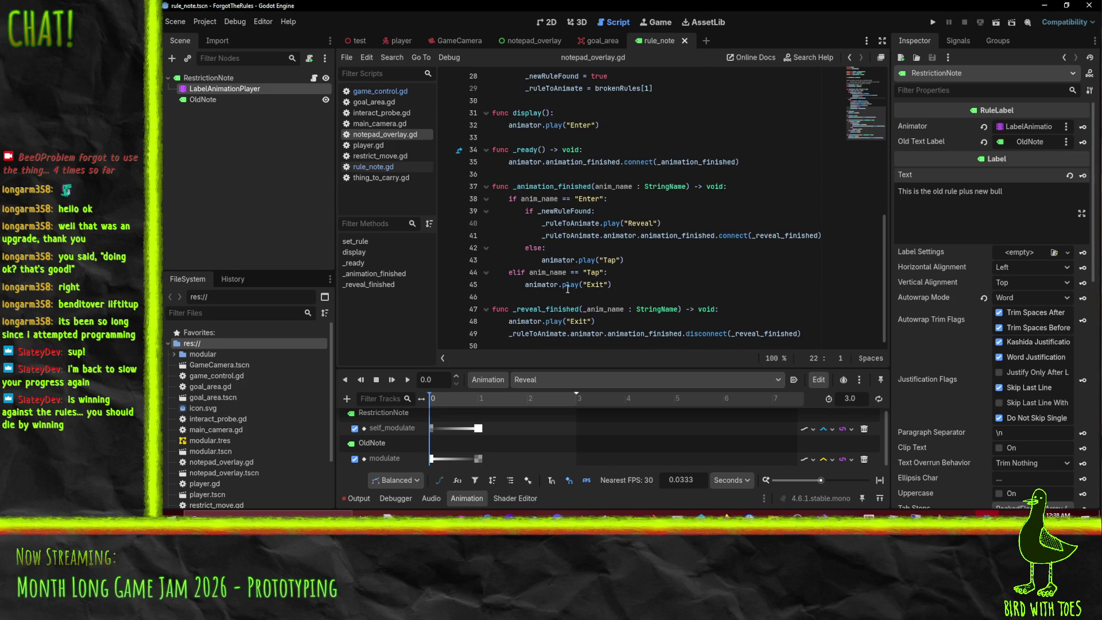
pyautogui.doubleClick(560, 215)
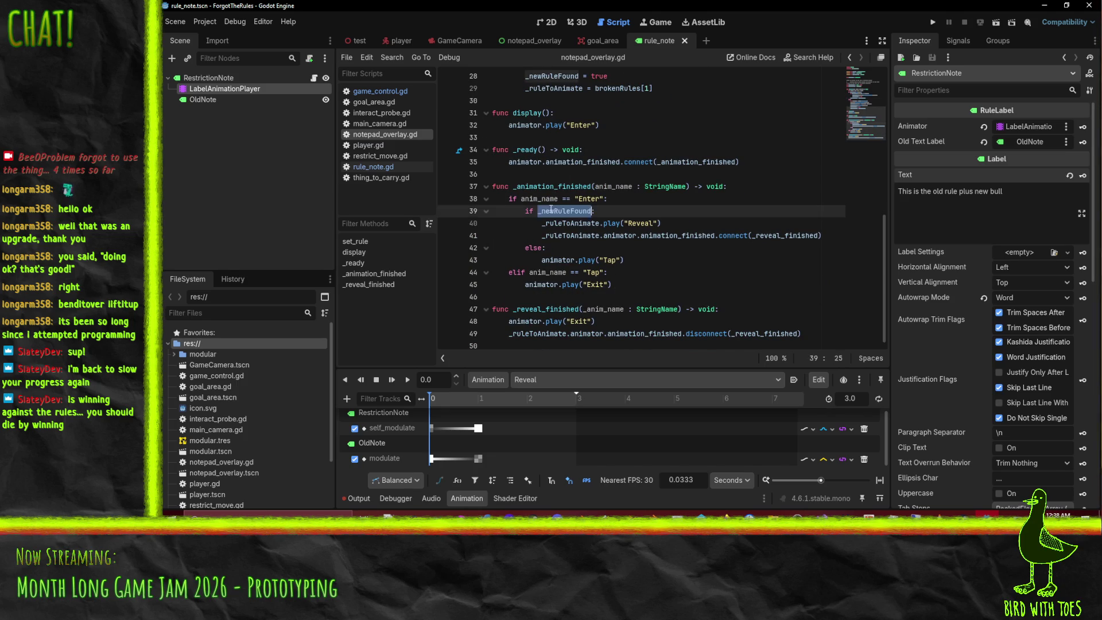
pyautogui.scroll(5, 605, 254)
pyautogui.scroll(-5, 604, 253)
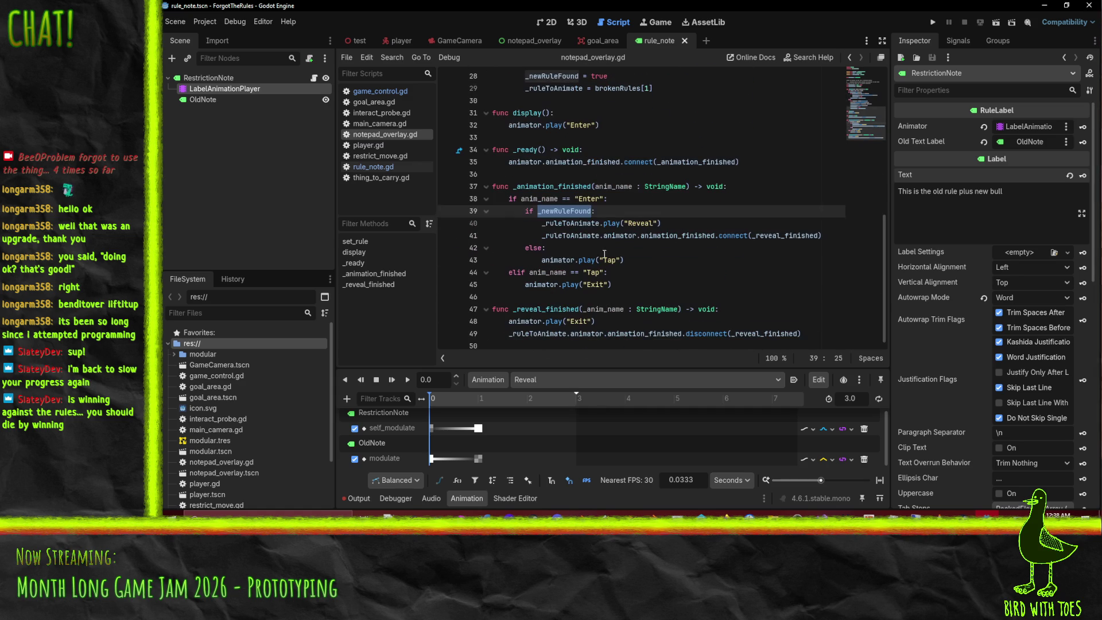
pyautogui.click(565, 223)
pyautogui.click(649, 223)
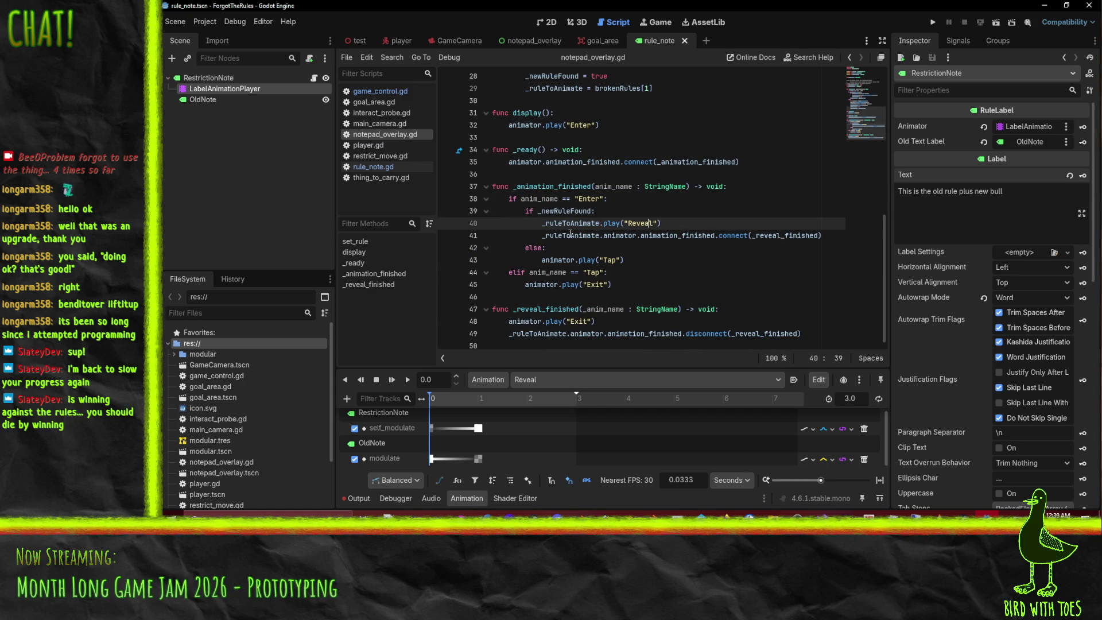
pyautogui.click(708, 237)
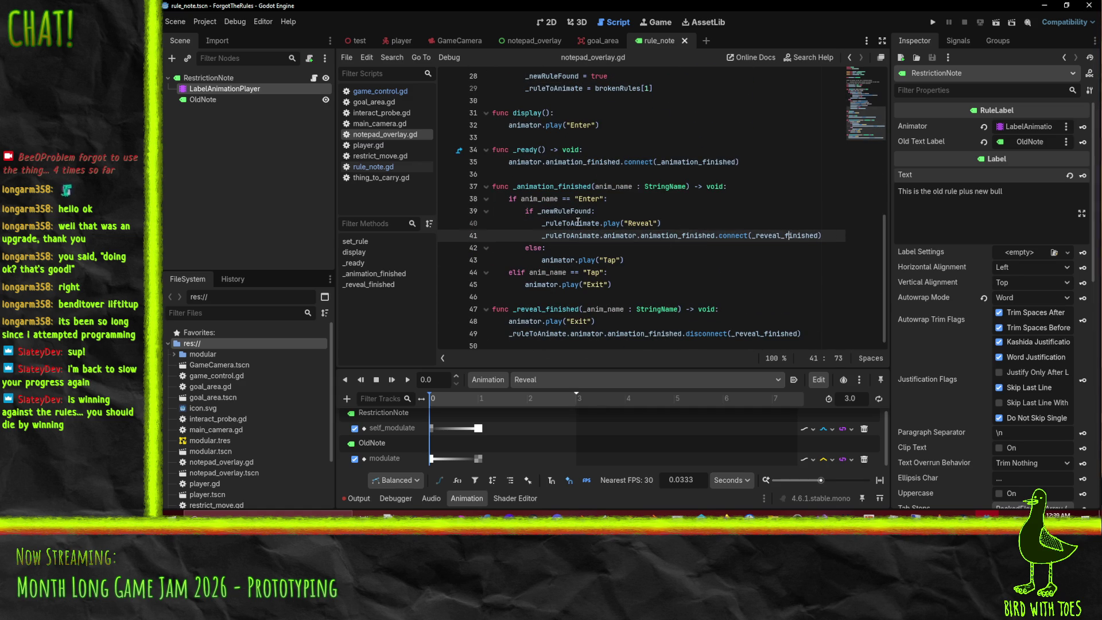
# Step: Change the call to _ruleToAnimate.animator.play("Reveal"), save, and run the game to test
pyautogui.click(603, 222)
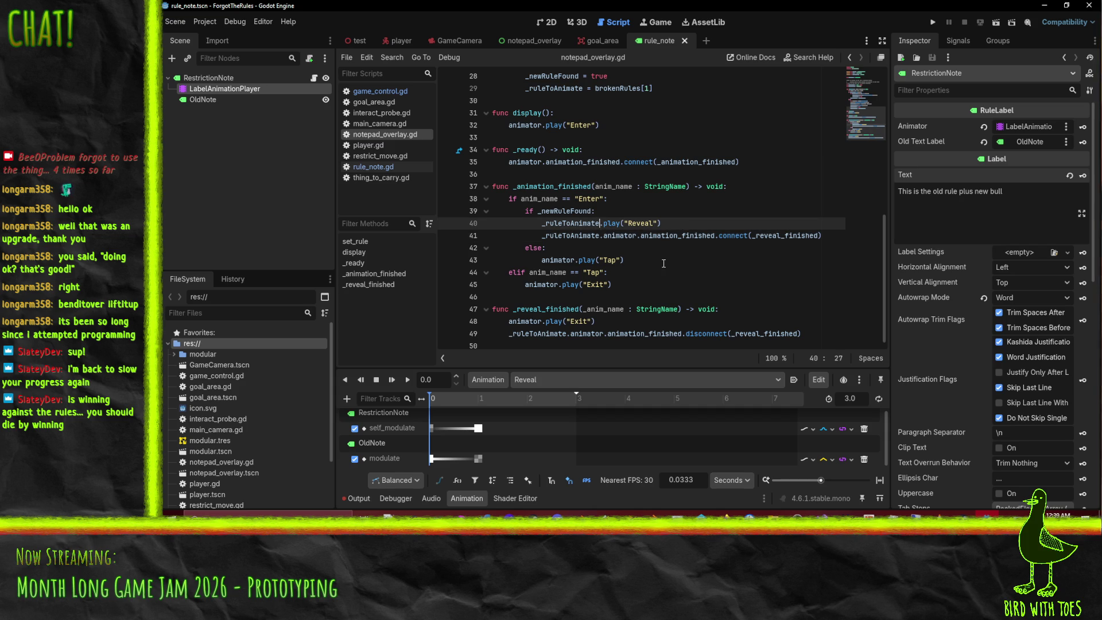
pyautogui.write('animator.')
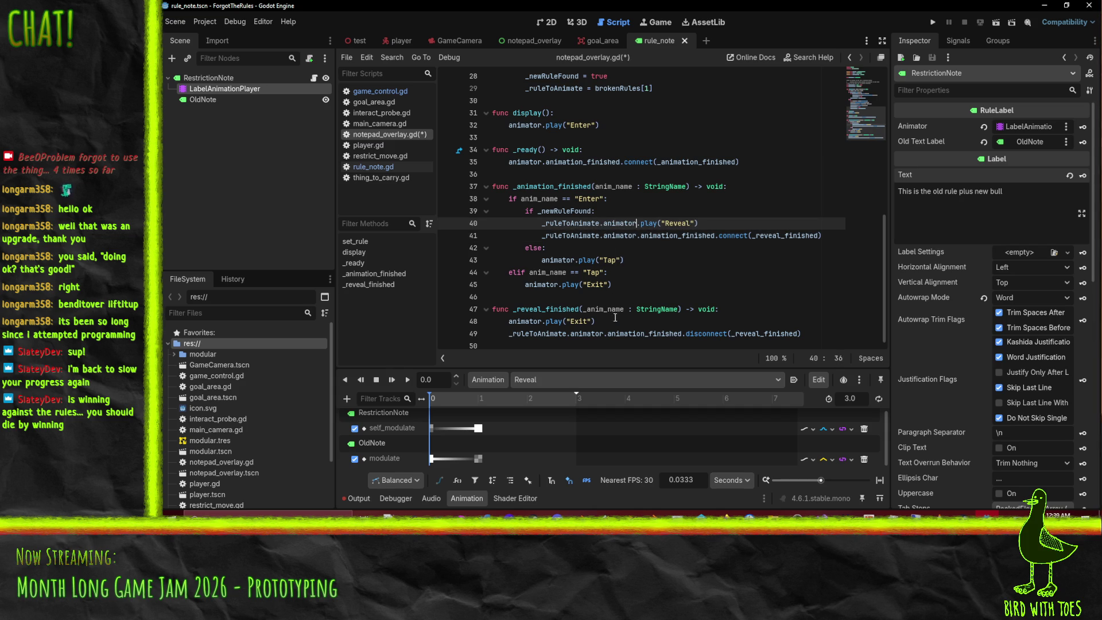
pyautogui.click(629, 332)
pyautogui.hotkey('ctrl', 's')
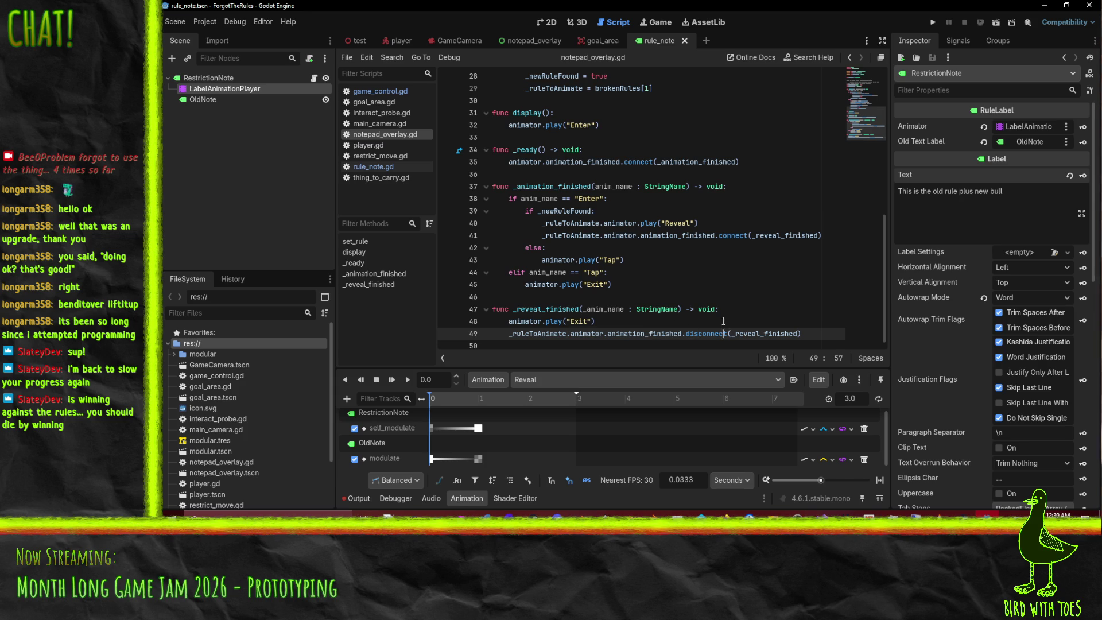
pyautogui.click(724, 284)
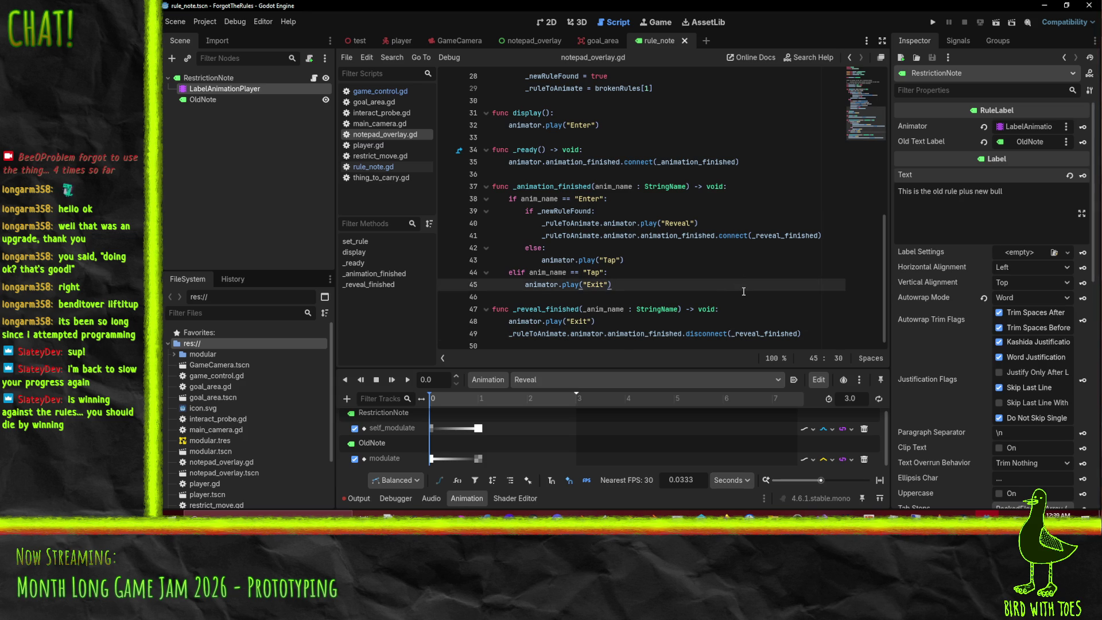
pyautogui.click(933, 22)
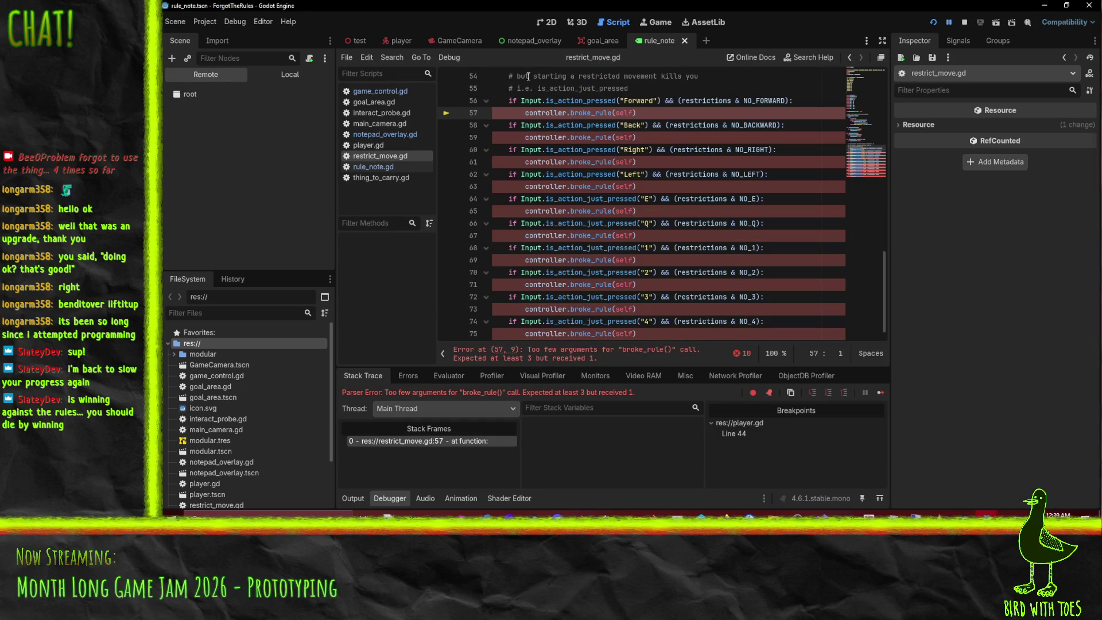
# Step: Rewrite the Forward check's call on line 57 as controller.broke_rule(name, 0, make_desc), replacing self
pyautogui.scroll(4, 705, 219)
pyautogui.doubleClick(627, 260)
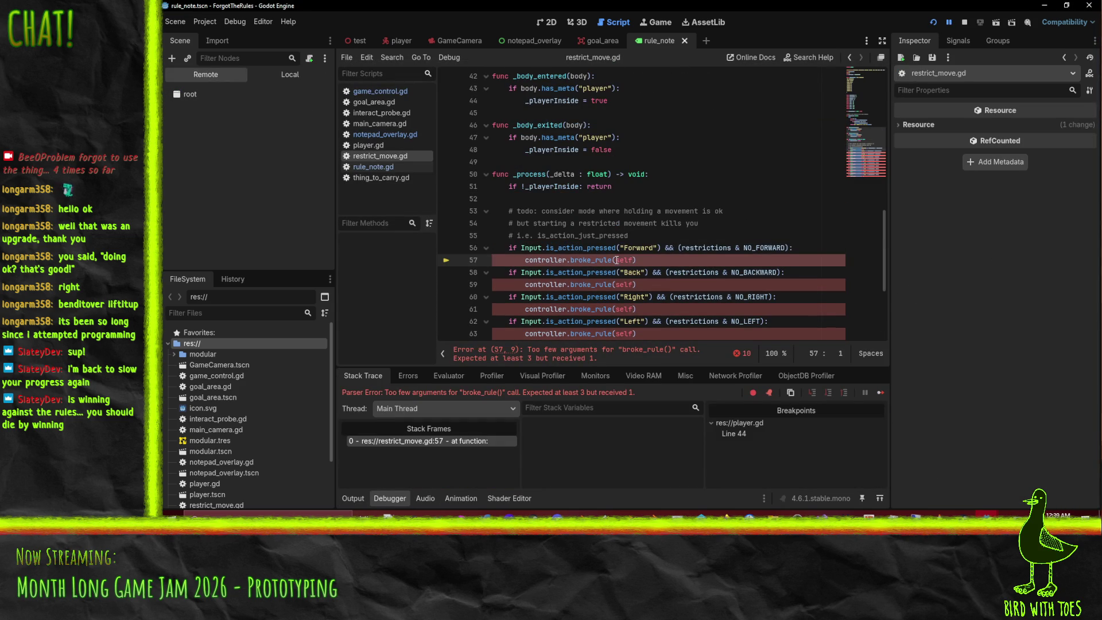
pyautogui.click(599, 271)
pyautogui.click(637, 259)
pyautogui.press('Right')
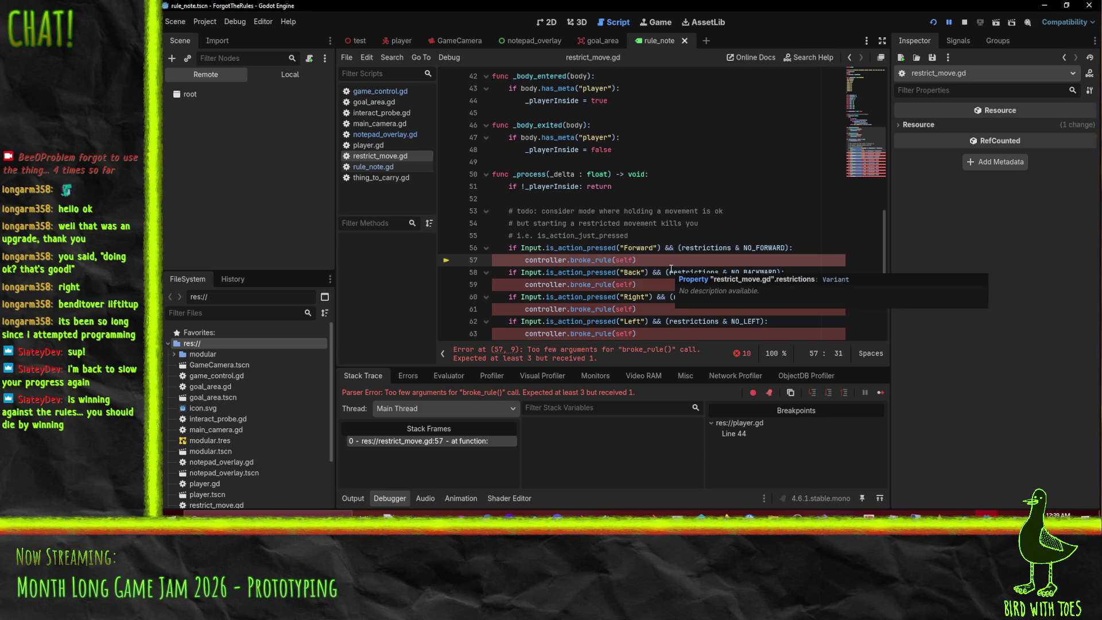
pyautogui.write('name,')
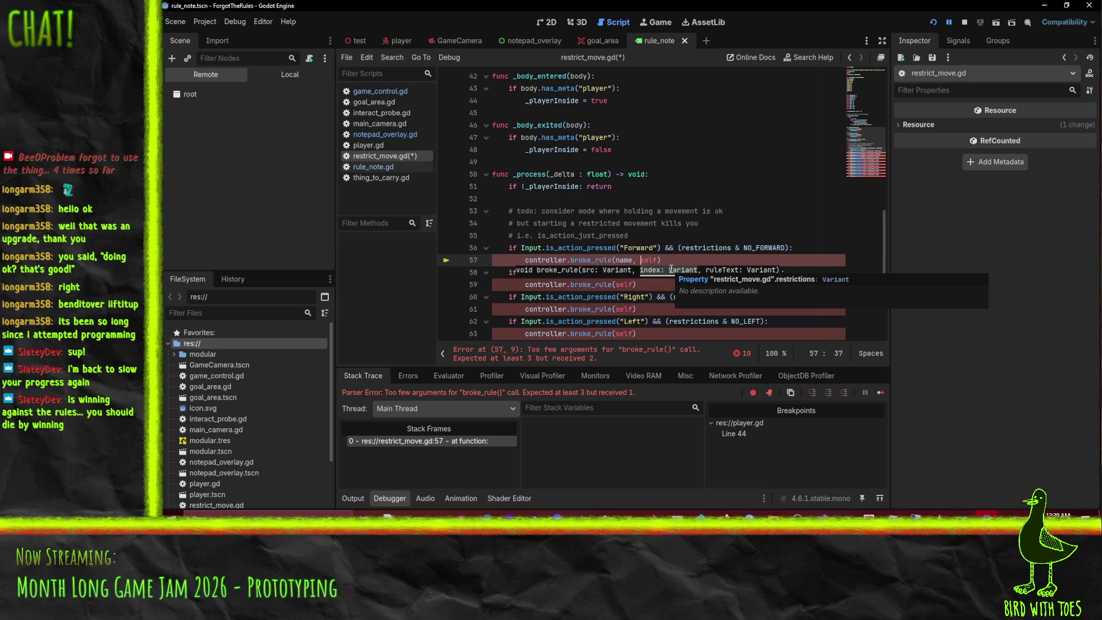
pyautogui.write('0,')
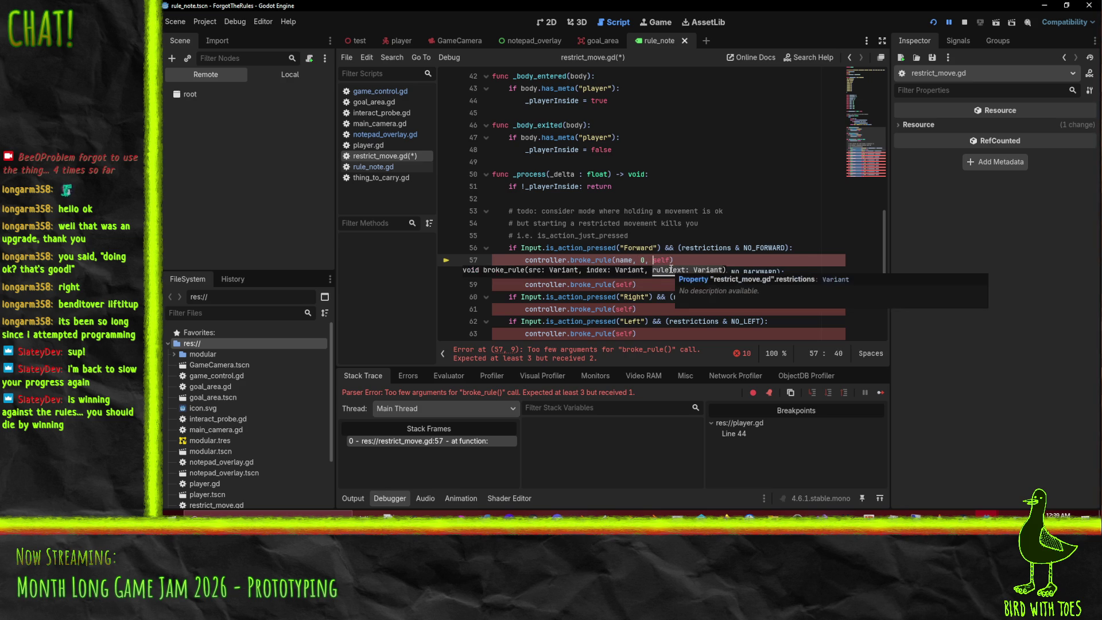
pyautogui.hotkey('ctrl', 'shift', 'Right')
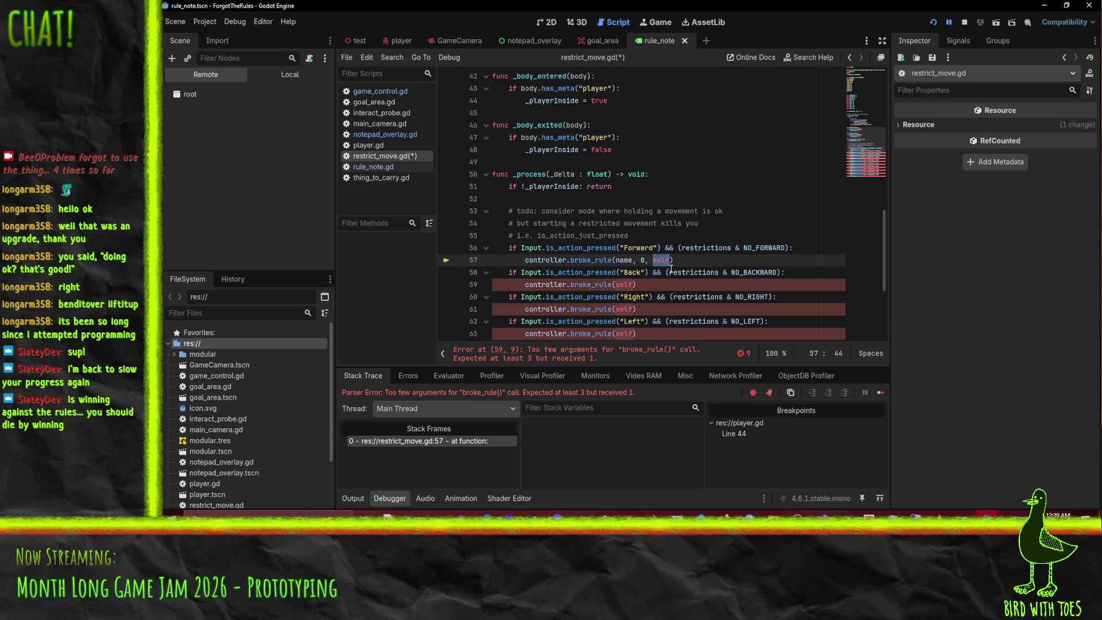
pyautogui.scroll(7, 669, 265)
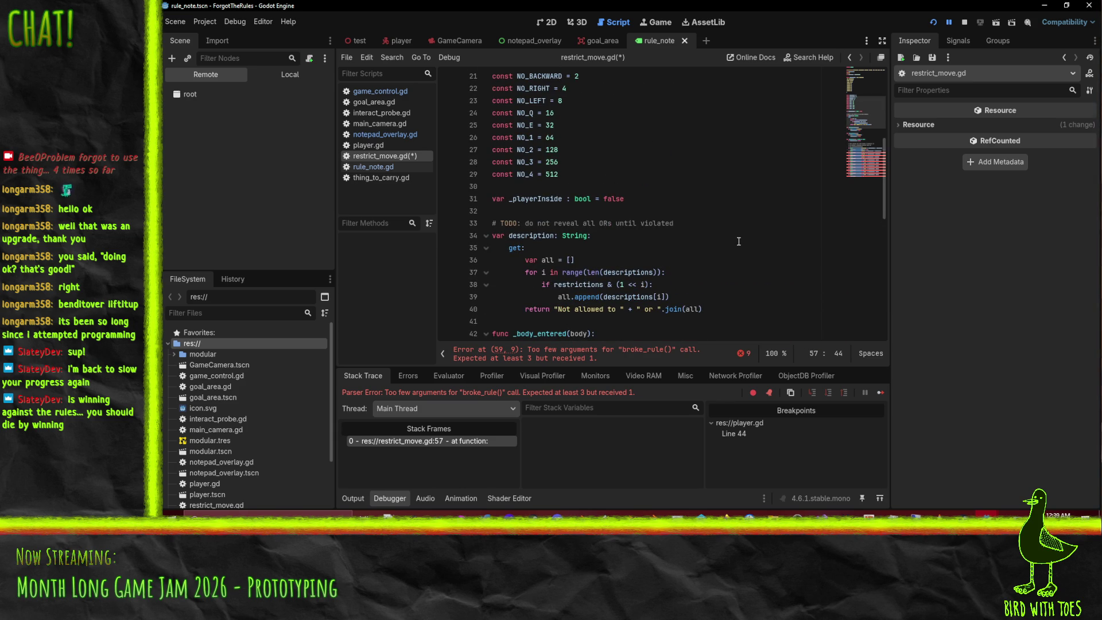
pyautogui.scroll(-1, 738, 241)
pyautogui.scroll(-5, 738, 241)
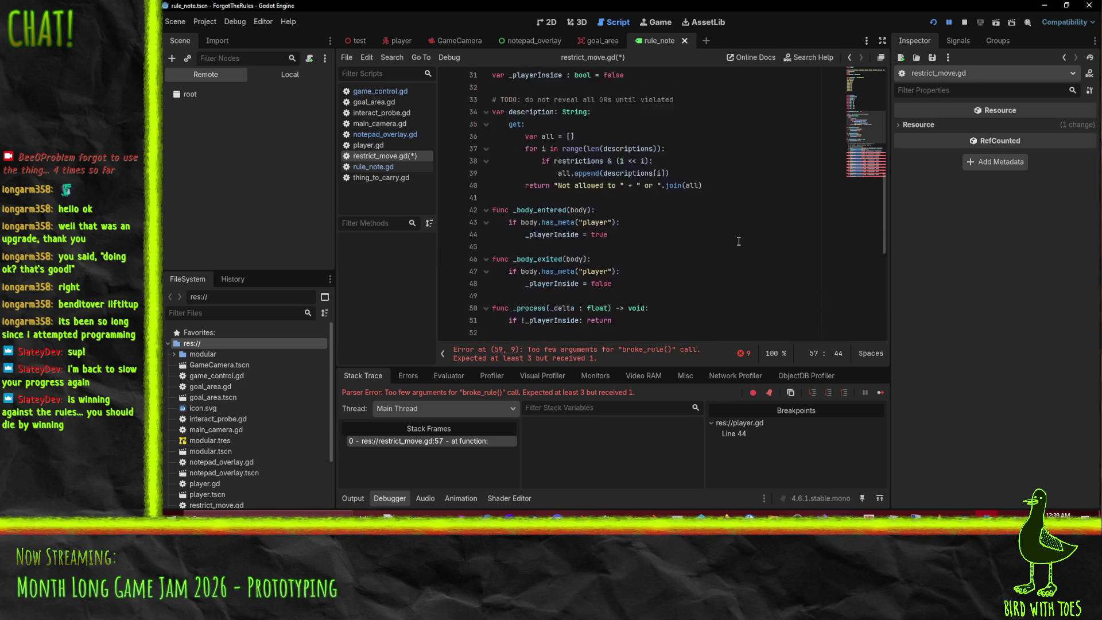
pyautogui.scroll(-1, 740, 172)
pyautogui.scroll(1, 738, 174)
pyautogui.write('make_desc')
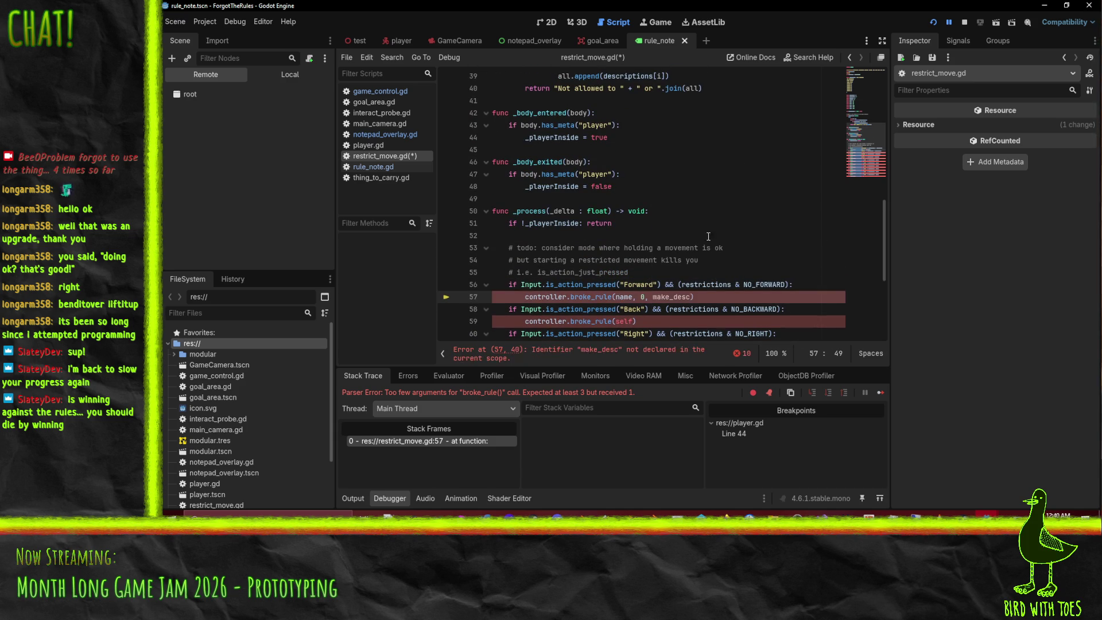
pyautogui.scroll(7, 706, 275)
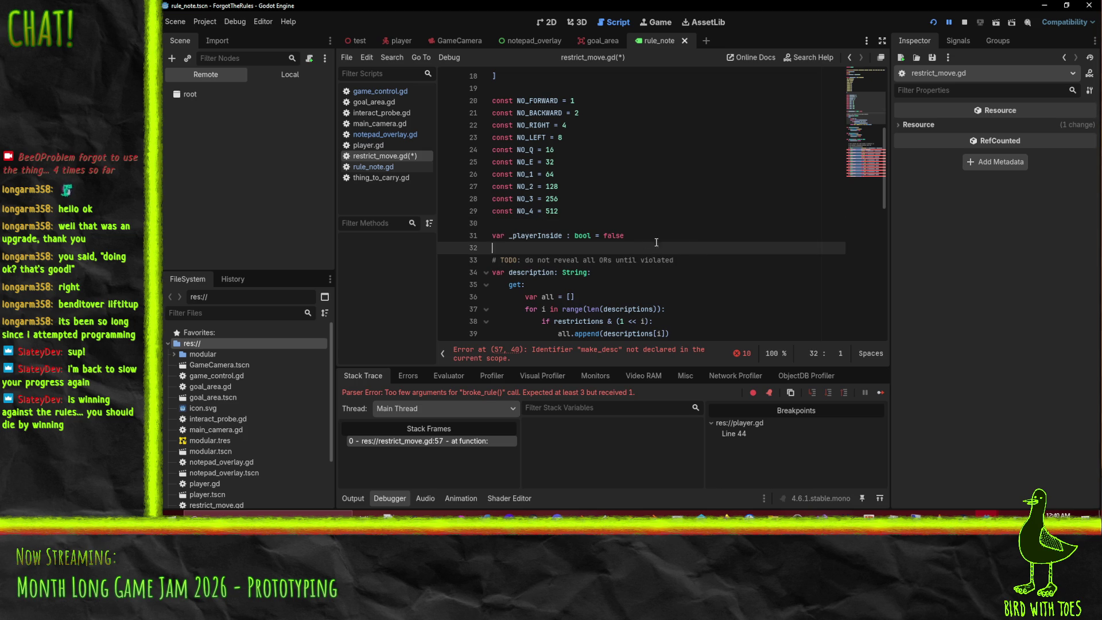
# Step: Declare var _violations : int = 0 below the _playerInside declaration
pyautogui.click(661, 237)
pyautogui.press('Return')
pyautogui.write('var _viol')
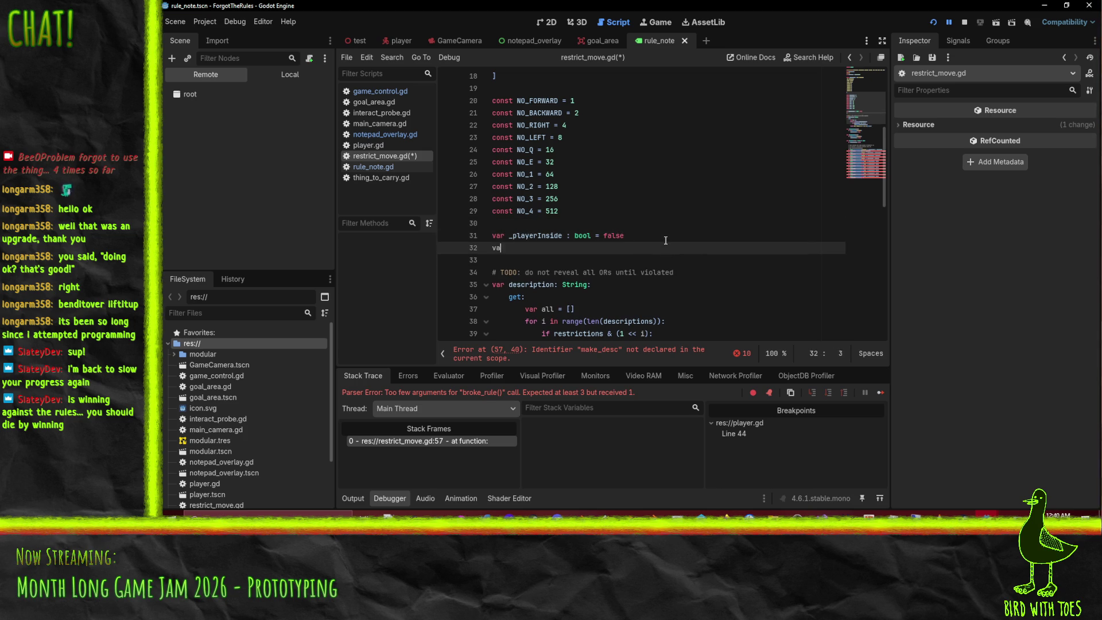
pyautogui.write('ations : int')
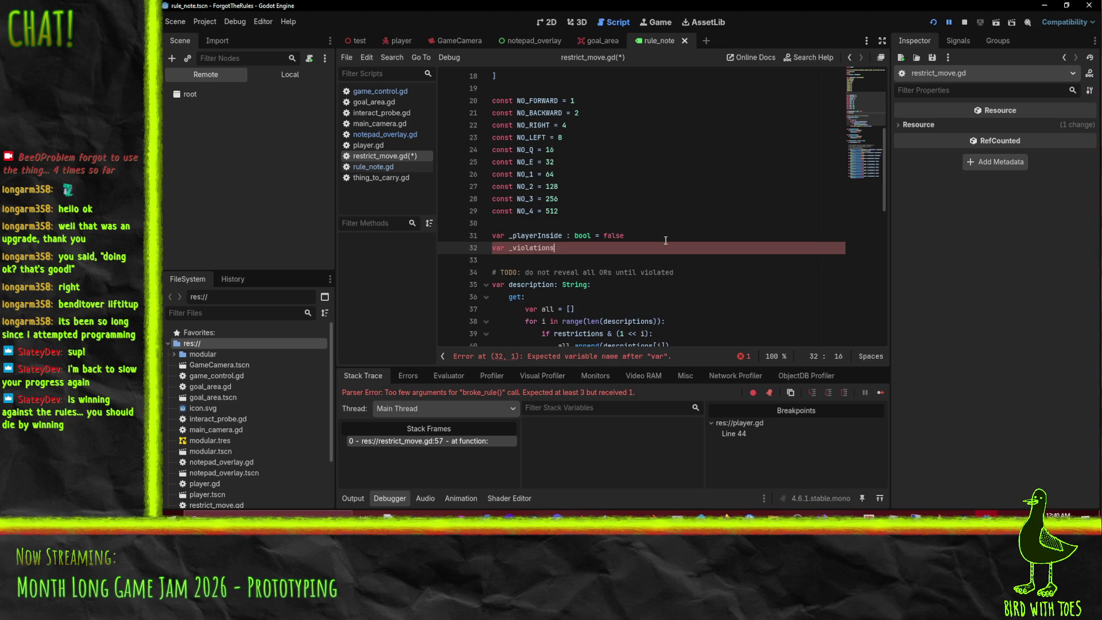
pyautogui.write(' = 0')
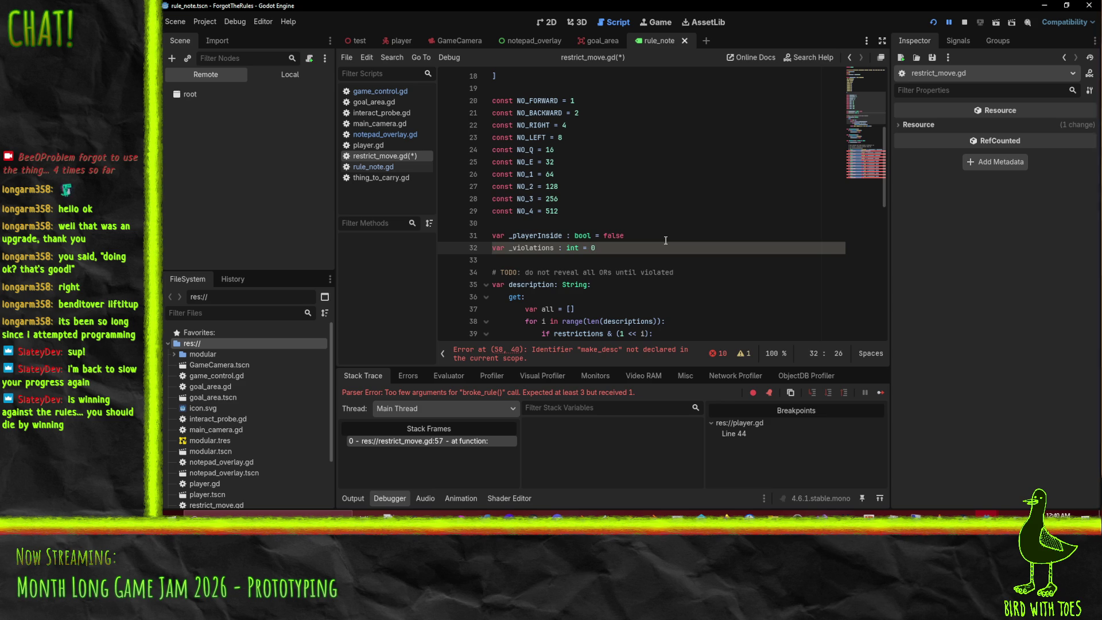
# Step: Add a line in the Forward branch recording the NO_FORWARD flag into _violations
pyautogui.scroll(-10, 666, 240)
pyautogui.click(800, 150)
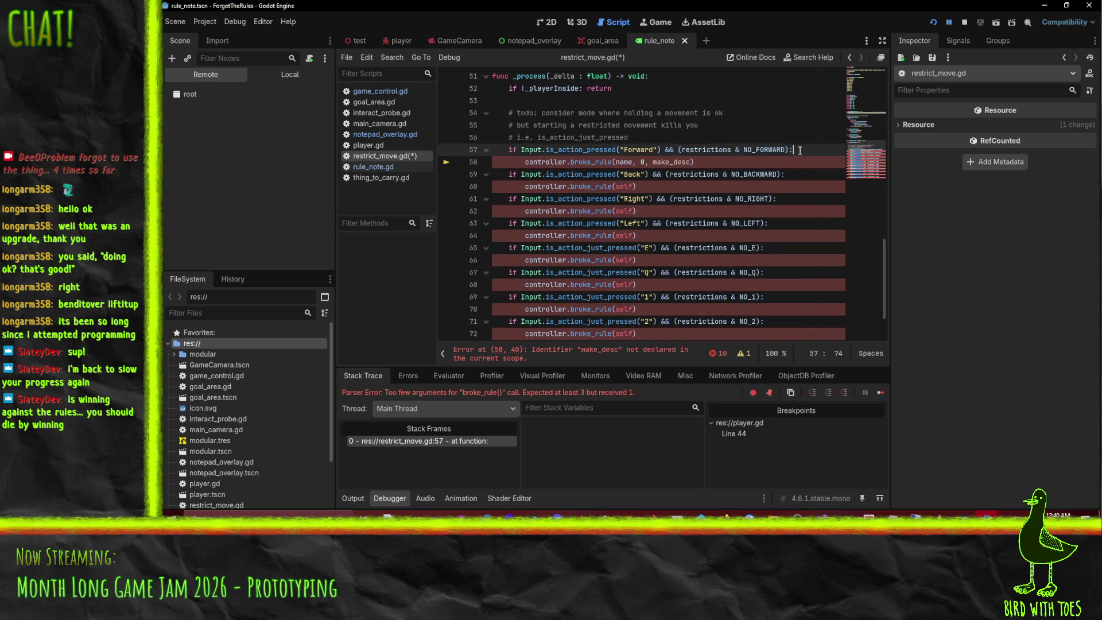
pyautogui.scroll(1, 636, 185)
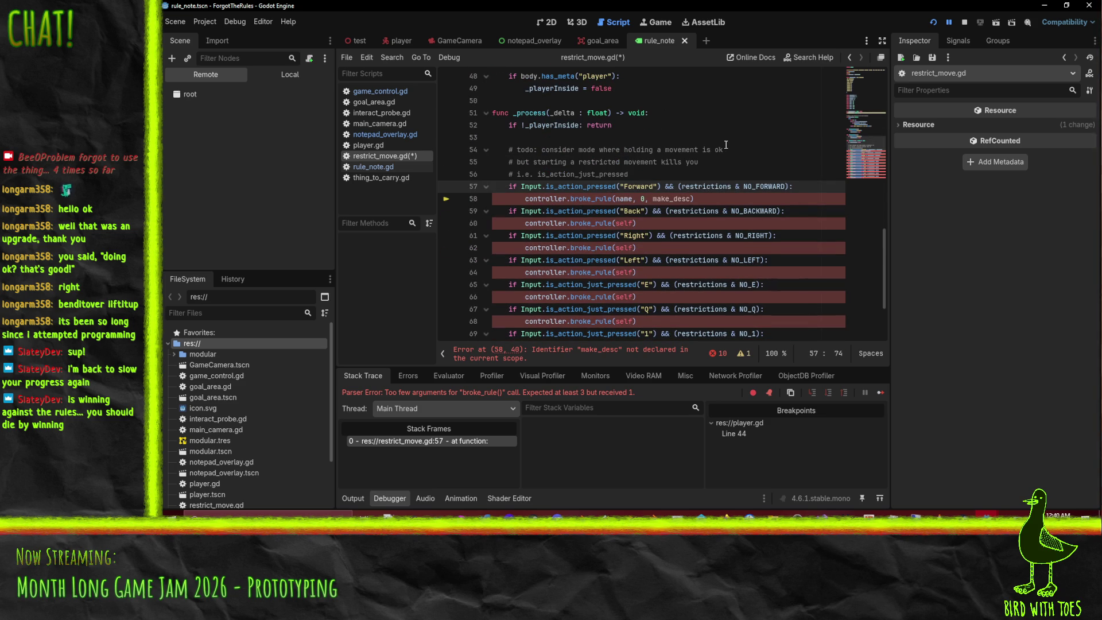
pyautogui.press('Return')
pyautogui.write('violations')
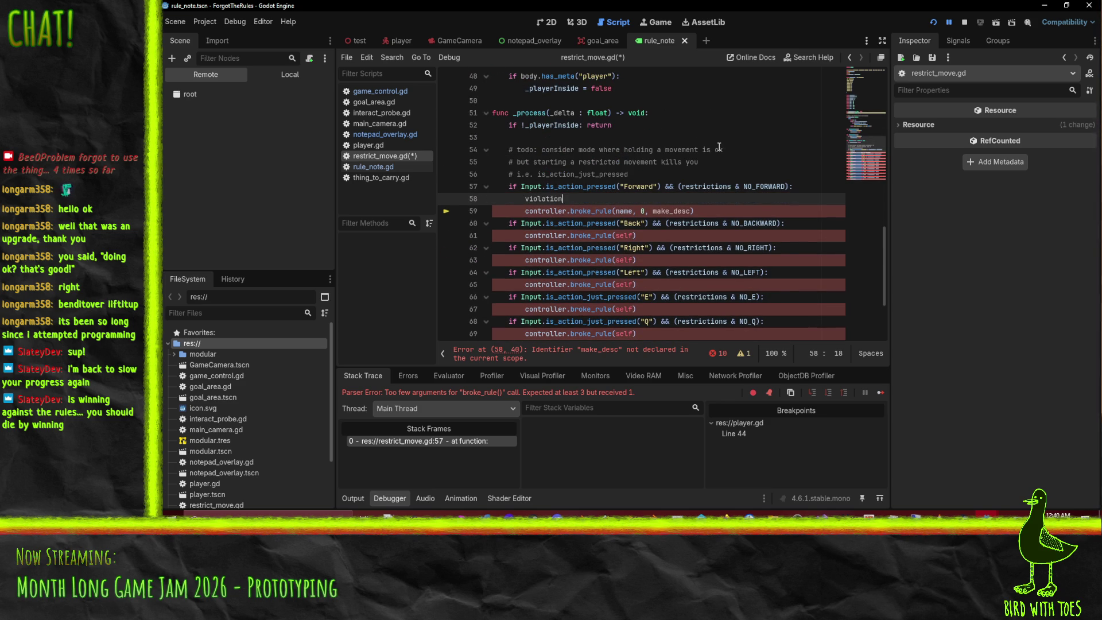
pyautogui.write(' |')
pyautogui.press('Home')
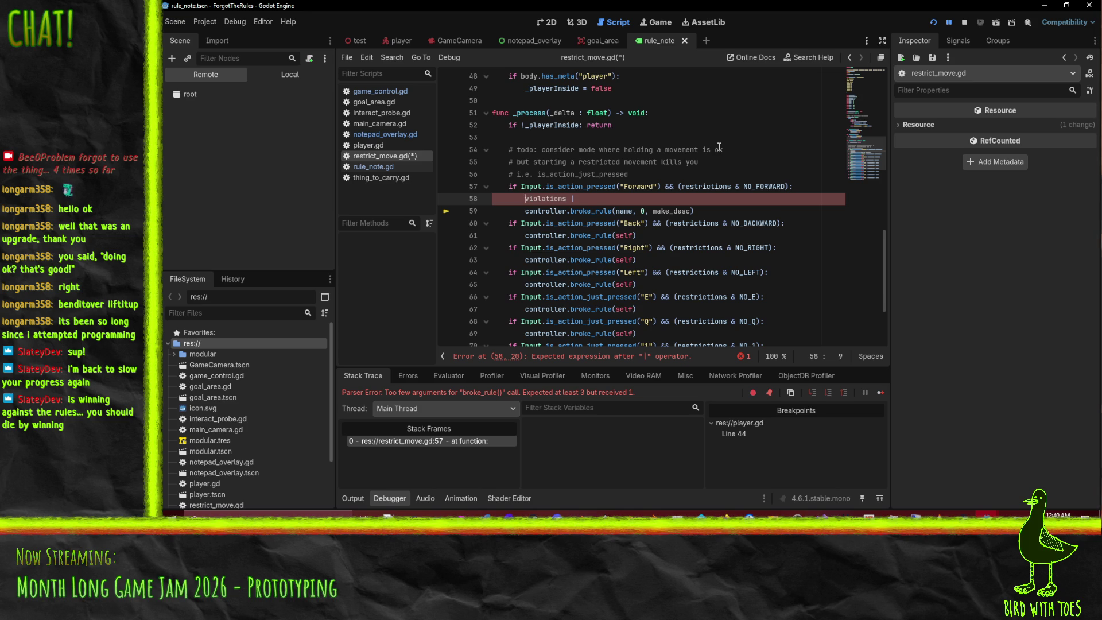
pyautogui.write('_')
pyautogui.press('End')
pyautogui.press('BackSpace')
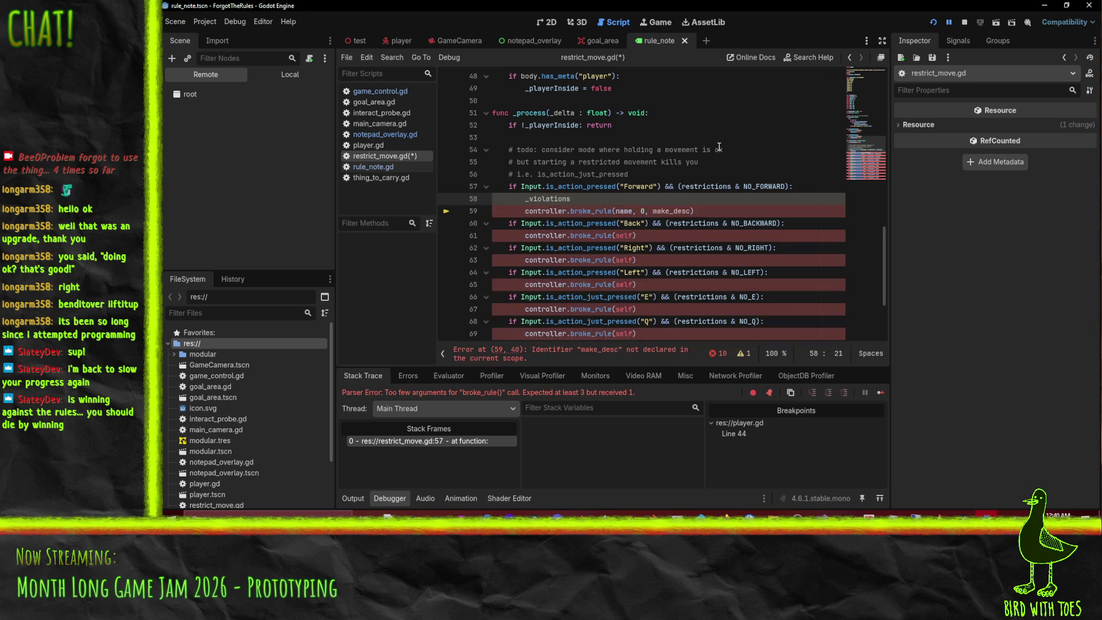
pyautogui.write('NO_FORWARD')
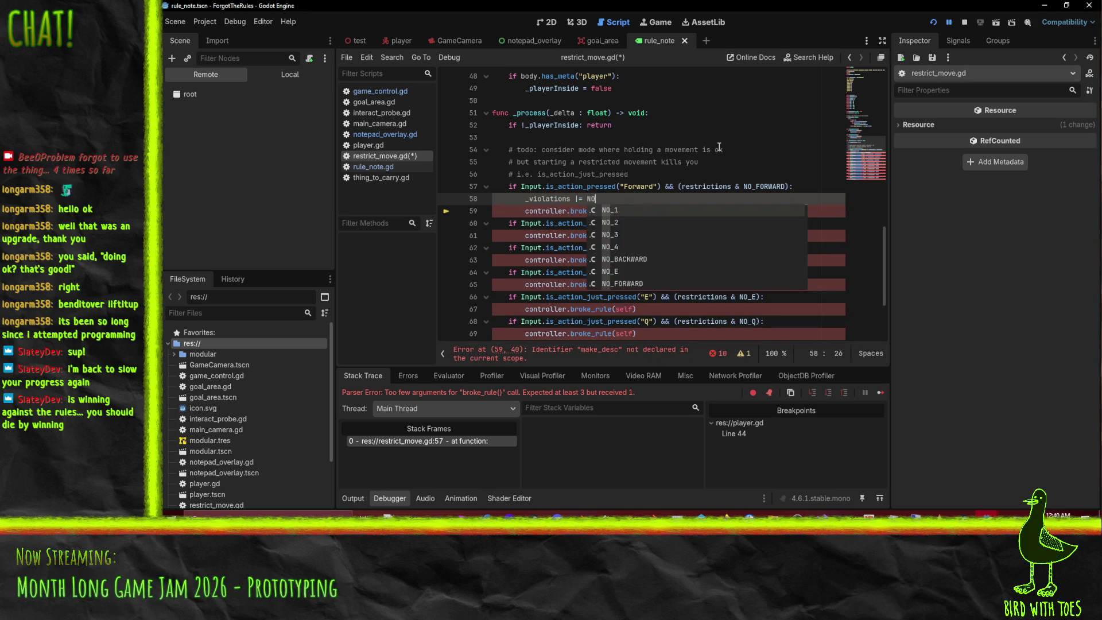
pyautogui.press('Home')
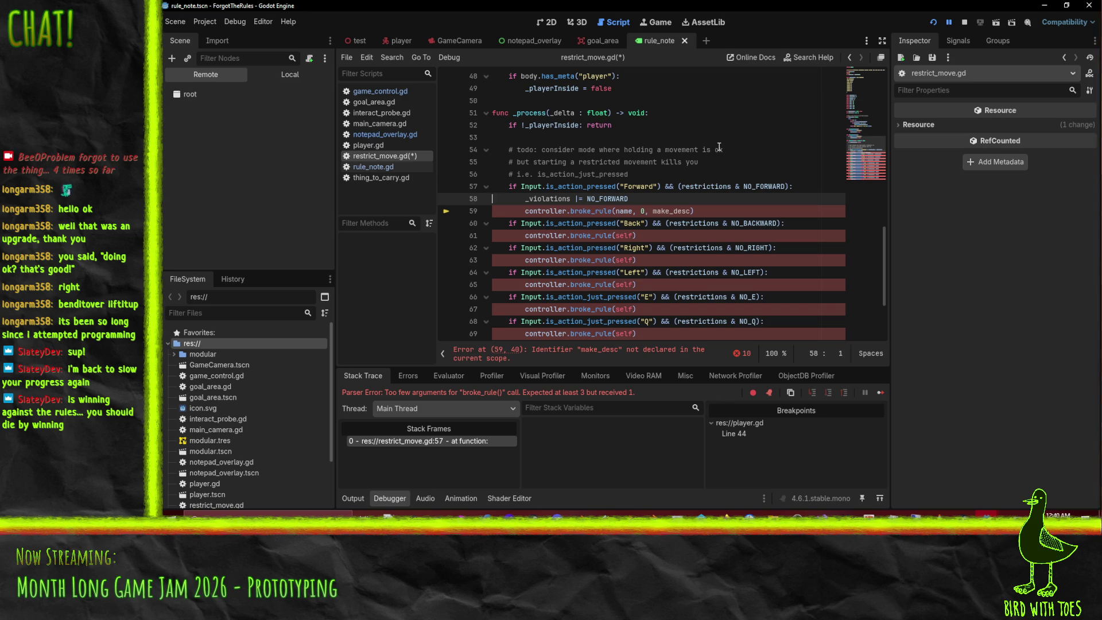
# Step: Start trimming make_ from the broke_rule make_desc argument toward description
pyautogui.press('End')
pyautogui.press('Down')
pyautogui.press('End')
pyautogui.press('Left')
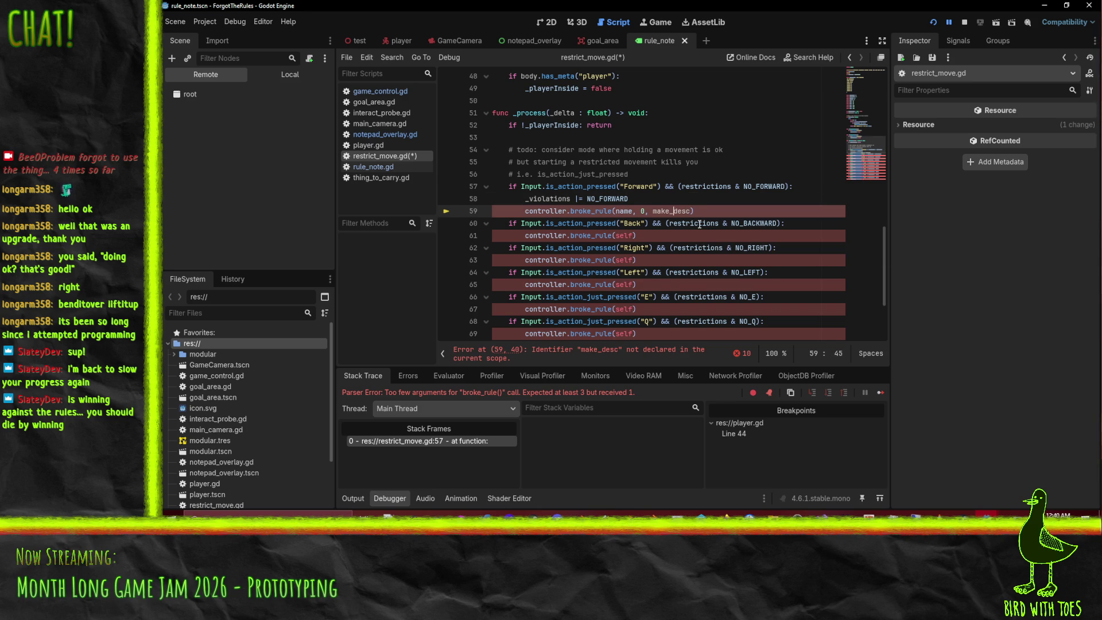
pyautogui.press('BackSpace')
pyautogui.press('BackSpace')
pyautogui.press('BackSpace')
pyautogui.press('Right')
pyautogui.press('Right')
pyautogui.press('Right')
# Step: Complete the broke_rule argument as 'description'
pyautogui.write('ription')
pyautogui.click(643, 187)
pyautogui.scroll(3, 644, 187)
pyautogui.scroll(9, 643, 187)
pyautogui.scroll(-6, 698, 212)
pyautogui.scroll(-4, 698, 212)
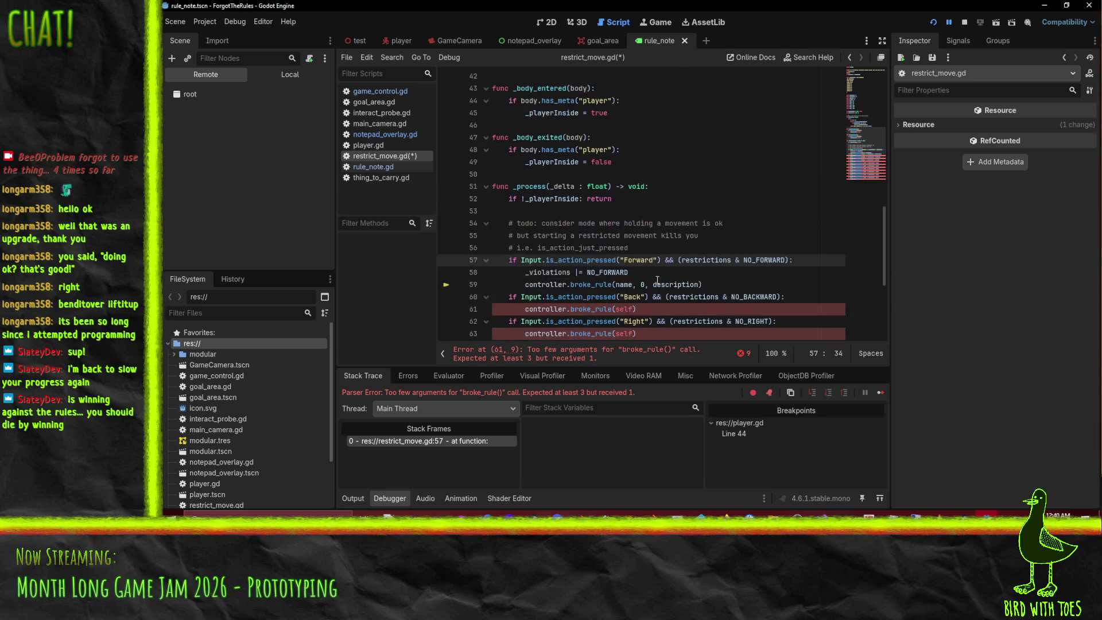
# Step: Make the description getter check _violations instead of the restrictions
pyautogui.doubleClick(548, 272)
pyautogui.scroll(6, 686, 232)
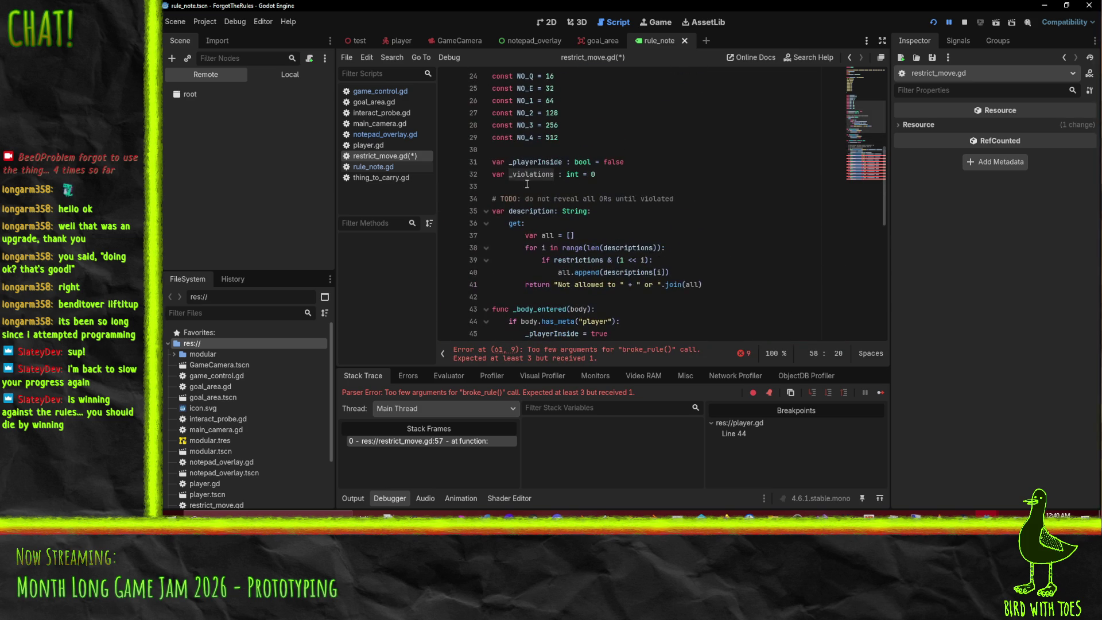
pyautogui.click(572, 261)
pyautogui.scroll(3, 714, 259)
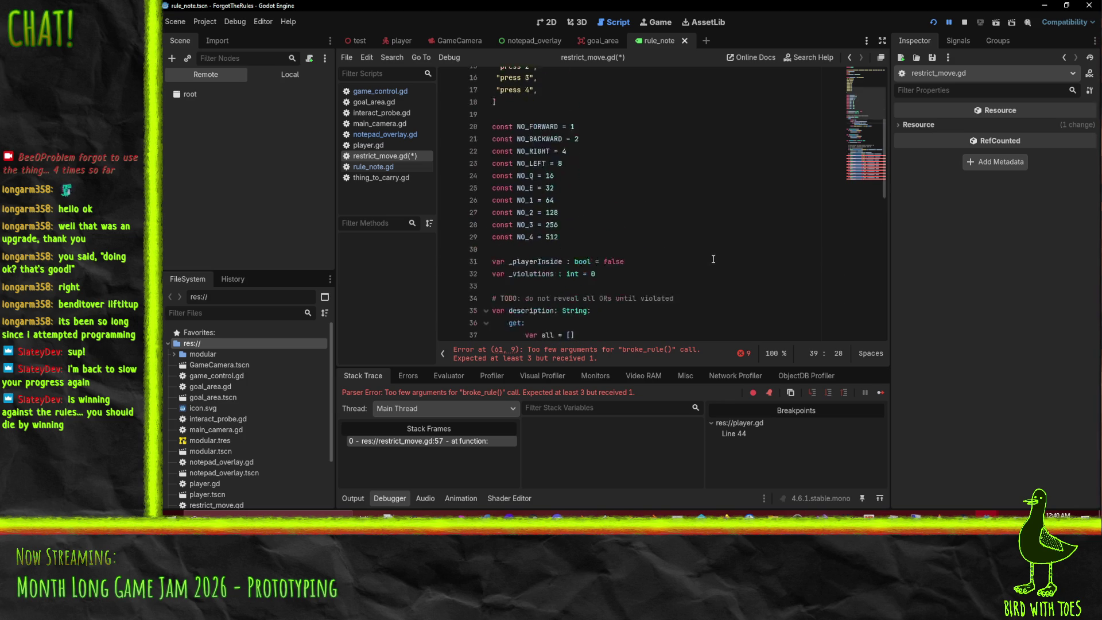
pyautogui.scroll(-4, 713, 259)
pyautogui.click(704, 225)
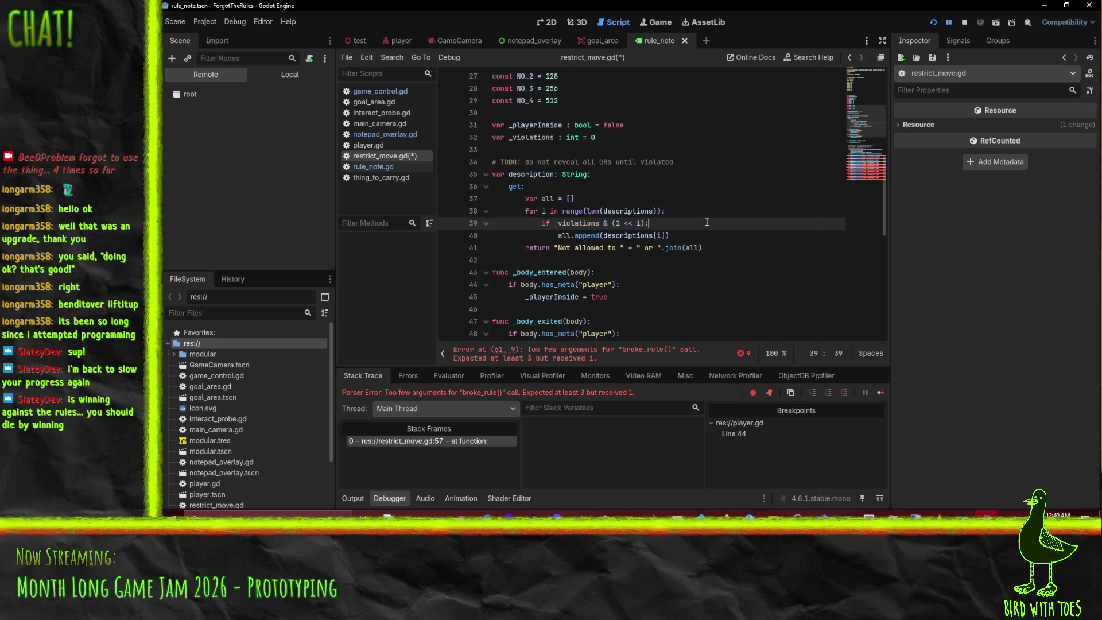
pyautogui.click(711, 201)
pyautogui.scroll(9, 711, 205)
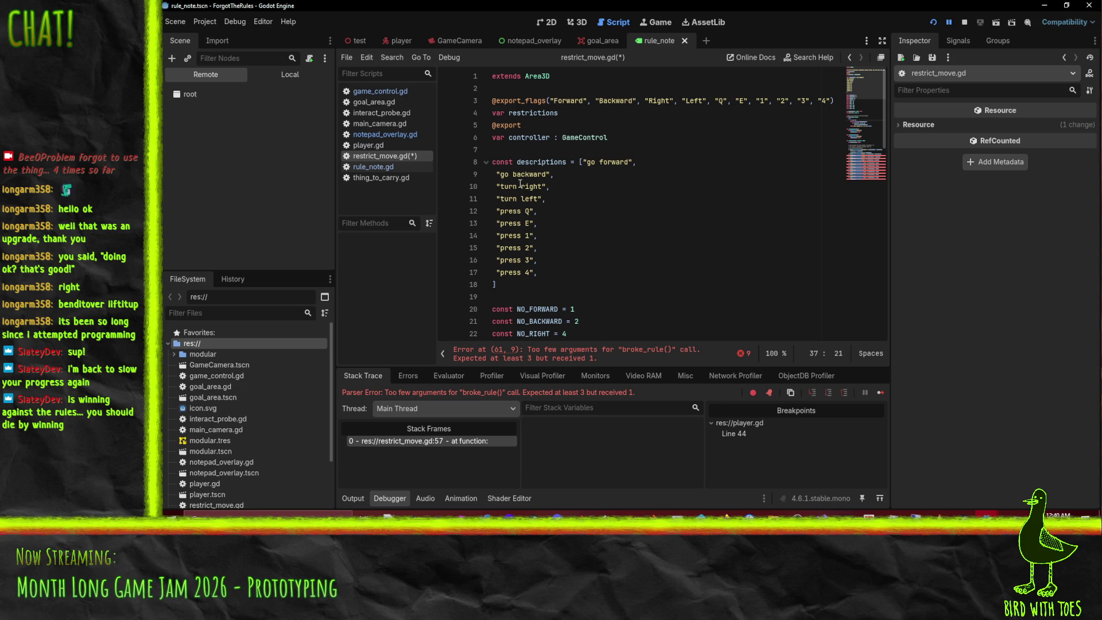
pyautogui.scroll(-10, 683, 222)
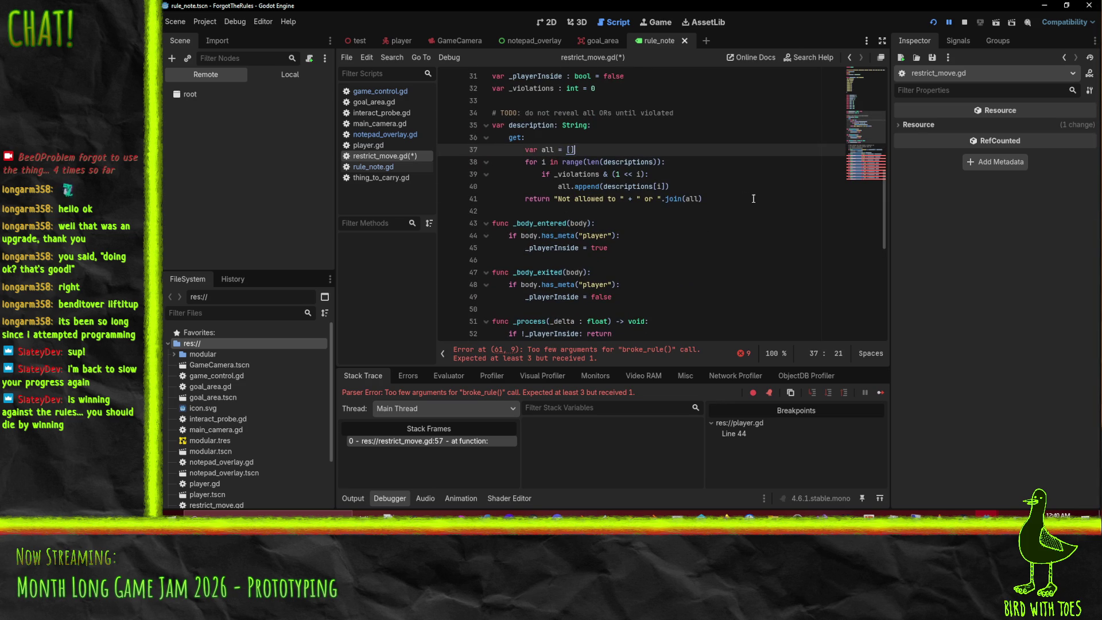
pyautogui.click(758, 199)
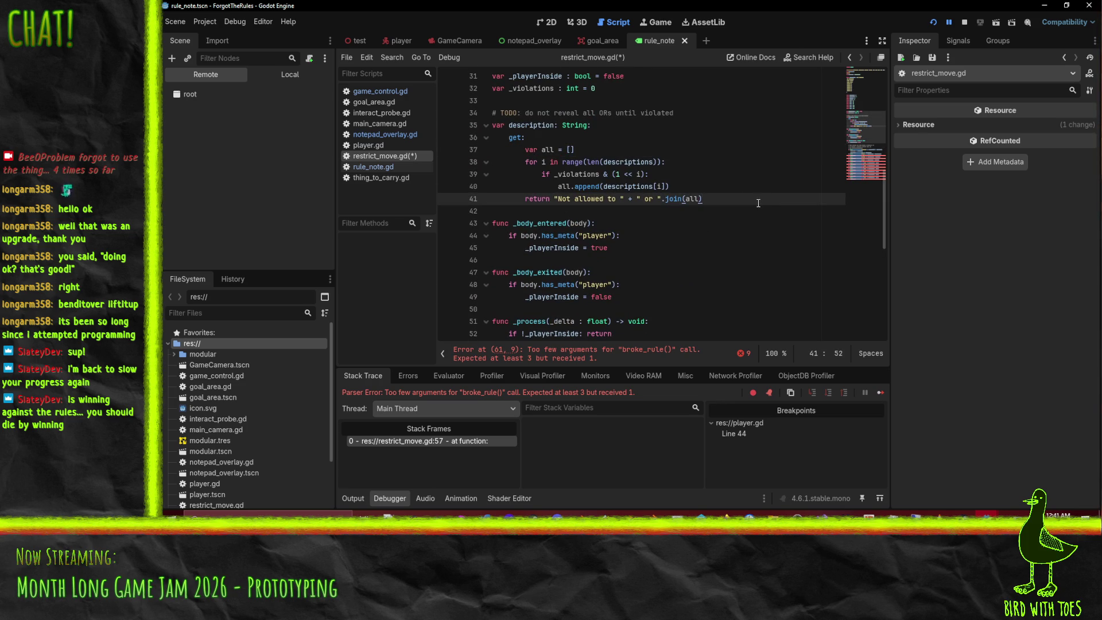
# Step: Delete the TODO comment about revealing ORs
pyautogui.click(569, 112)
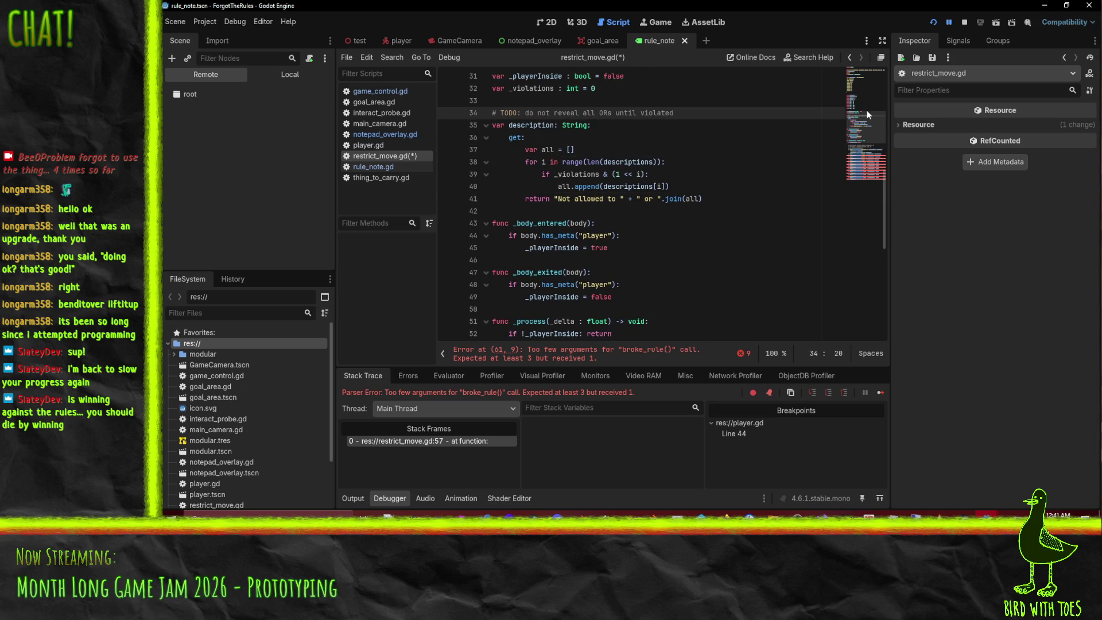
pyautogui.hotkey('ctrl', 'shift', 'k')
pyautogui.click(694, 200)
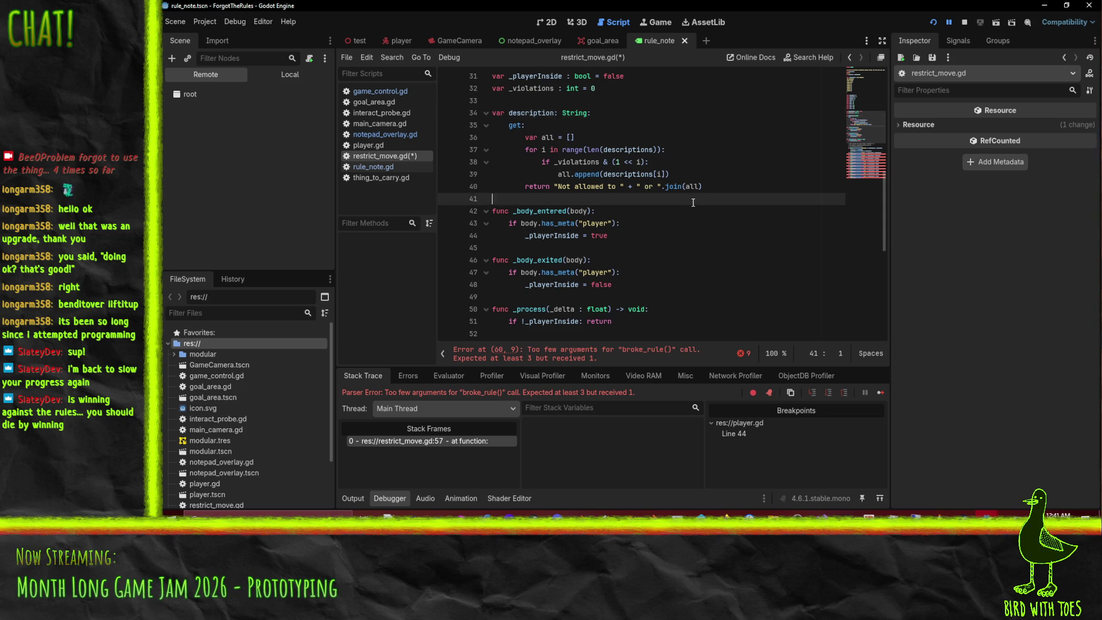
pyautogui.scroll(-5, 693, 203)
# Step: Copy the Forward branch's _violations and broke_rule lines over the Back branch's broke_rule(self)
pyautogui.click(843, 213)
pyautogui.press('Home')
pyautogui.hotkey('shift', 'Down')
pyautogui.hotkey('shift', 'Down')
pyautogui.hotkey('ctrl', 'c')
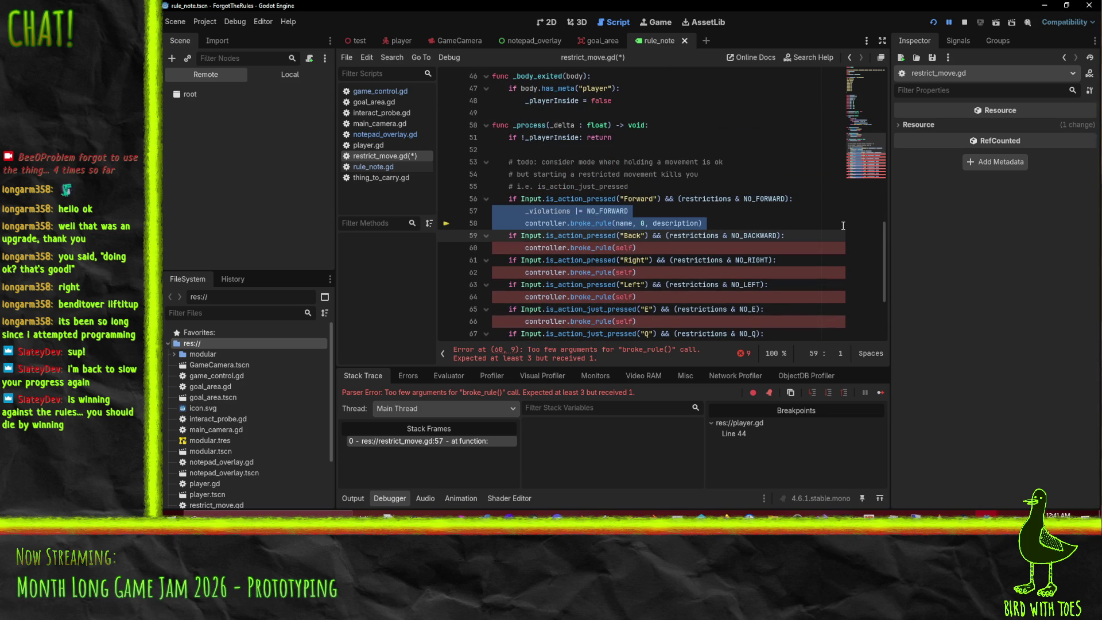
pyautogui.press('Down')
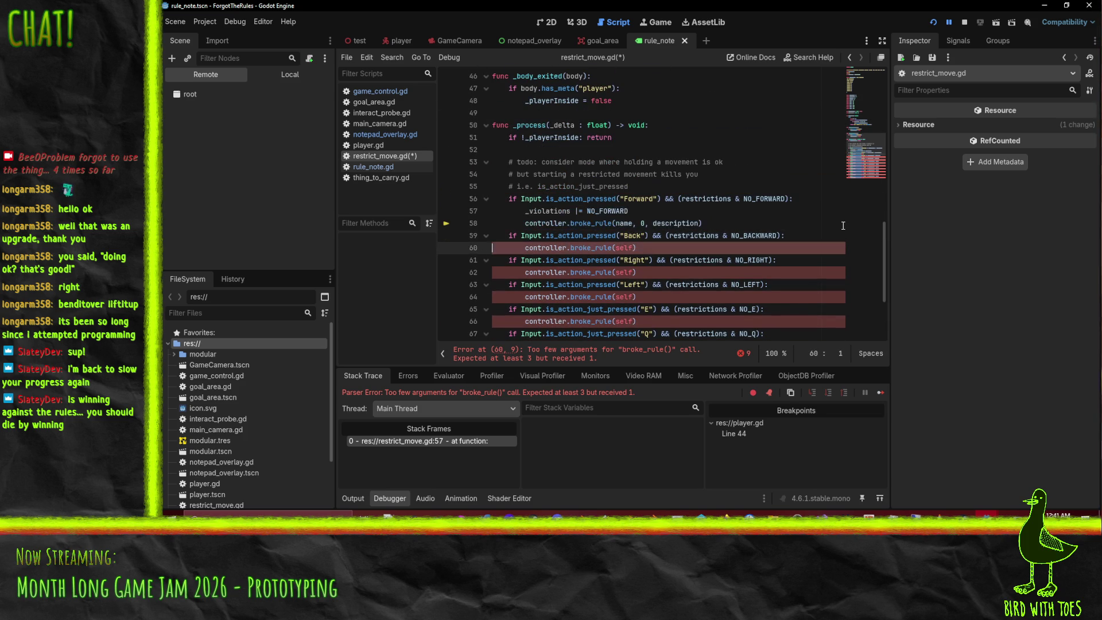
pyautogui.hotkey('ctrl', 'v')
pyautogui.press('Down')
pyautogui.press('Down')
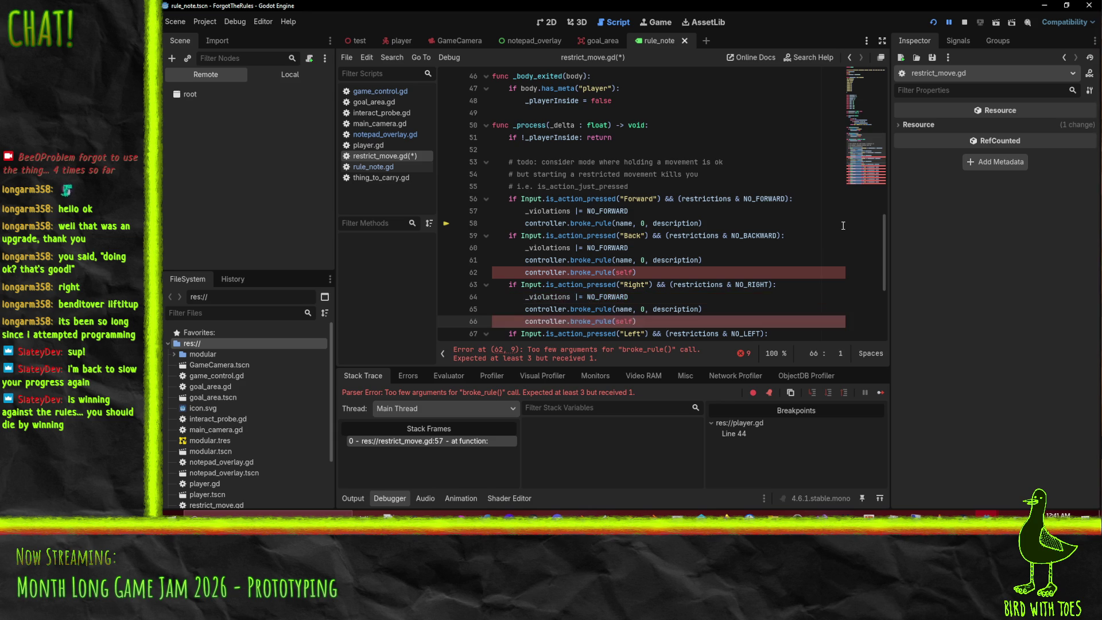
pyautogui.hotkey('ctrl', 'z')
pyautogui.press('Up')
pyautogui.press('Up')
pyautogui.press('Up')
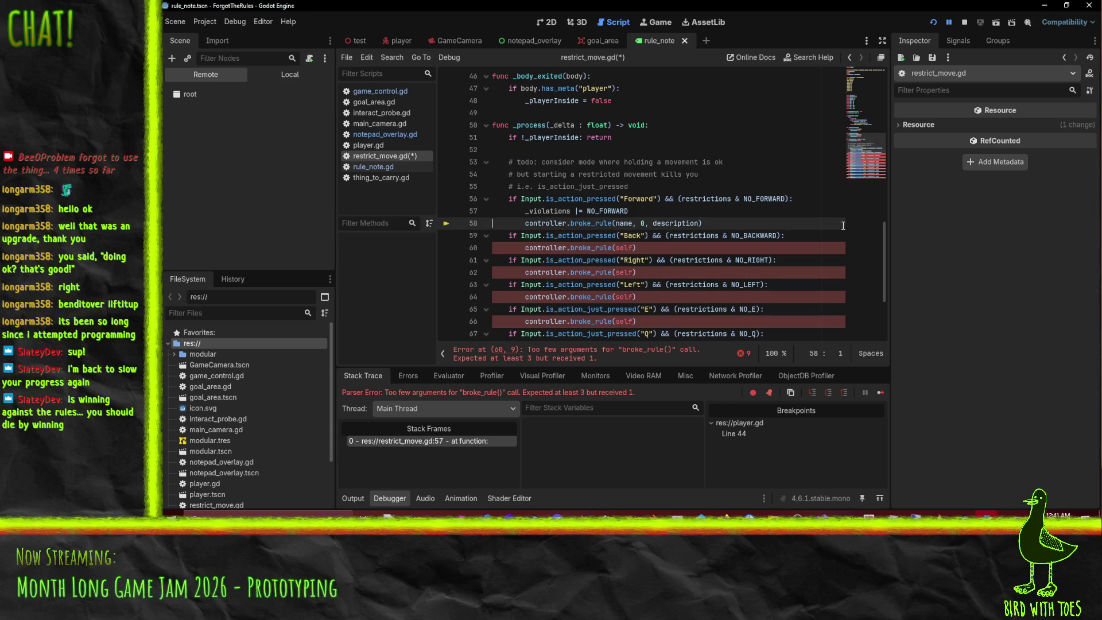
pyautogui.press('Down')
pyautogui.press('Down')
pyautogui.press('Down')
pyautogui.hotkey('shift', 'Down')
pyautogui.hotkey('ctrl', 'v')
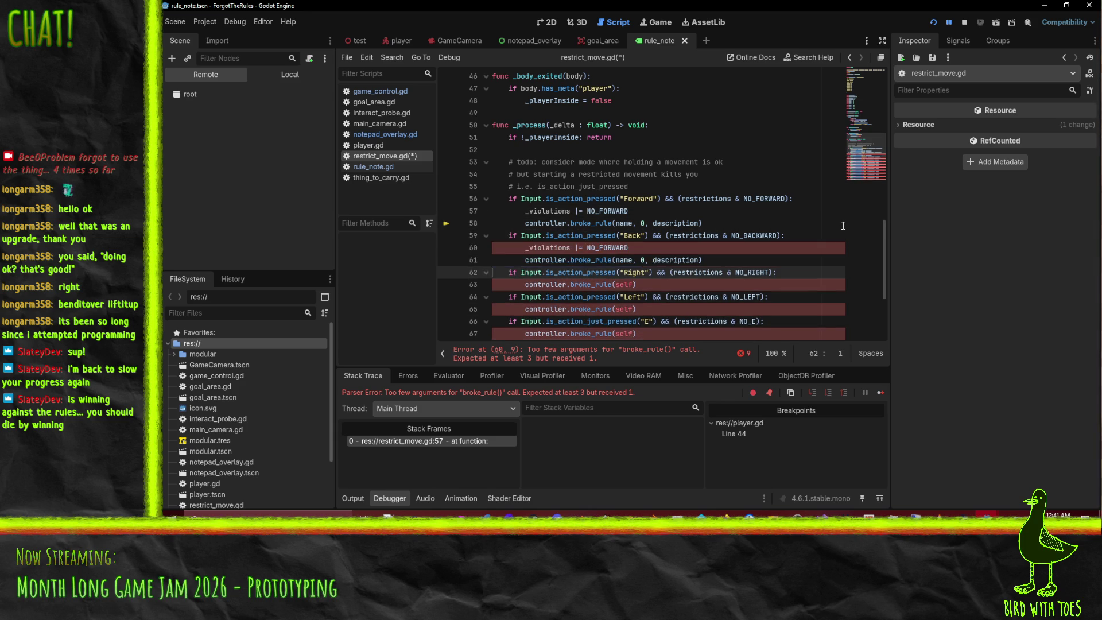
# Step: Paste the two lines over broke_rule(self) in the Right, Left, E and Q branches
pyautogui.press('Down')
pyautogui.hotkey('shift', 'Down')
pyautogui.hotkey('ctrl', 'v')
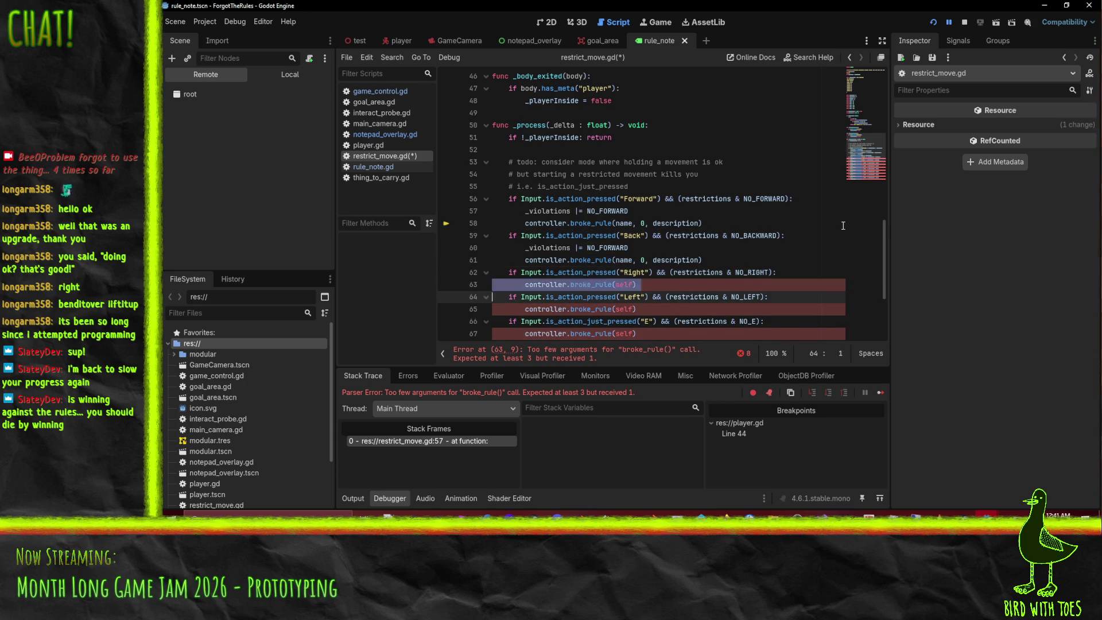
pyautogui.press('Down')
pyautogui.hotkey('shift', 'Down')
pyautogui.hotkey('ctrl', 'v')
pyautogui.press('Down')
pyautogui.hotkey('shift', 'Down')
pyautogui.hotkey('ctrl', 'v')
pyautogui.press('Down')
pyautogui.hotkey('shift', 'Down')
pyautogui.hotkey('ctrl', 'v')
# Step: Paste the two lines over broke_rule(self) in the 1, 2, 3 and 4 branches
pyautogui.press('Down')
pyautogui.hotkey('shift', 'Down')
pyautogui.hotkey('ctrl', 'v')
pyautogui.press('Down')
pyautogui.hotkey('shift', 'Down')
pyautogui.hotkey('ctrl', 'v')
pyautogui.press('Down')
pyautogui.hotkey('shift', 'Down')
pyautogui.hotkey('ctrl', 'v')
pyautogui.press('Down')
pyautogui.hotkey('shift', 'Down')
pyautogui.hotkey('ctrl', 'v')
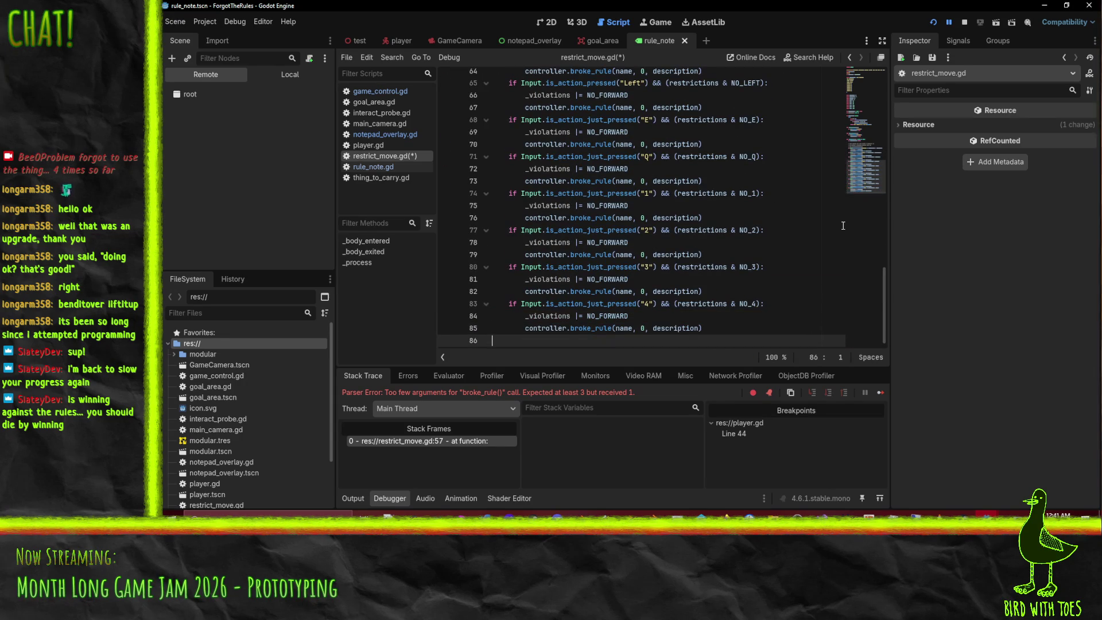
# Step: Replace NO_FORWARD with NO_4, NO_3, NO_2 and NO_1 in the number branches
pyautogui.doubleClick(743, 303)
pyautogui.hotkey('ctrl', 'c')
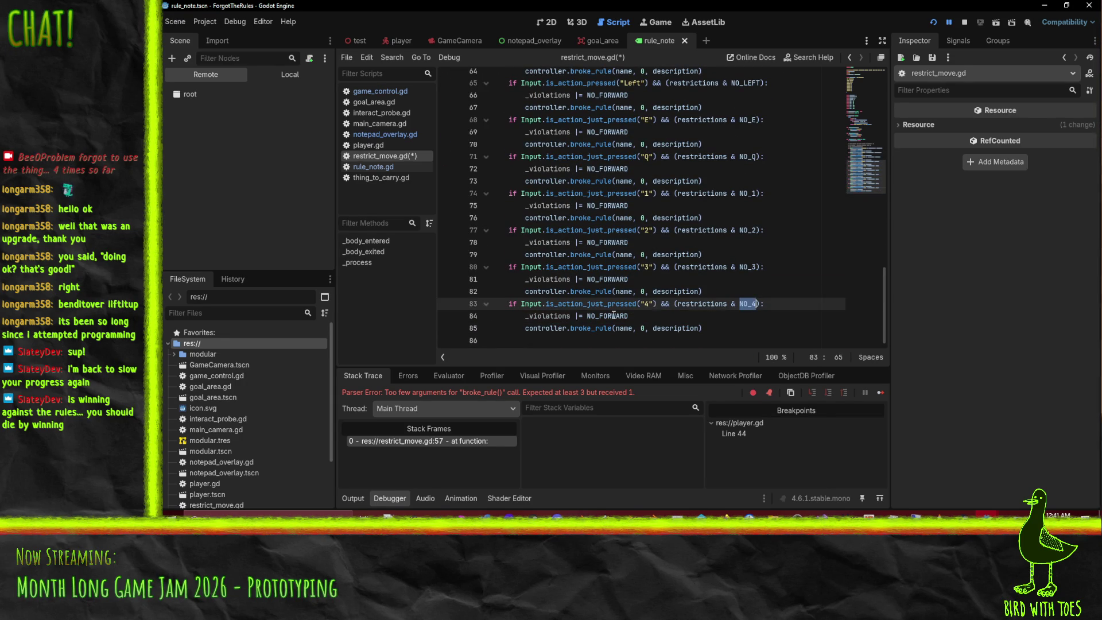
pyautogui.doubleClick(613, 315)
pyautogui.hotkey('ctrl', 'v')
pyautogui.doubleClick(602, 278)
pyautogui.write('NO_3')
pyautogui.doubleClick(748, 229)
pyautogui.hotkey('ctrl', 'c')
pyautogui.doubleClick(607, 242)
pyautogui.hotkey('ctrl', 'v')
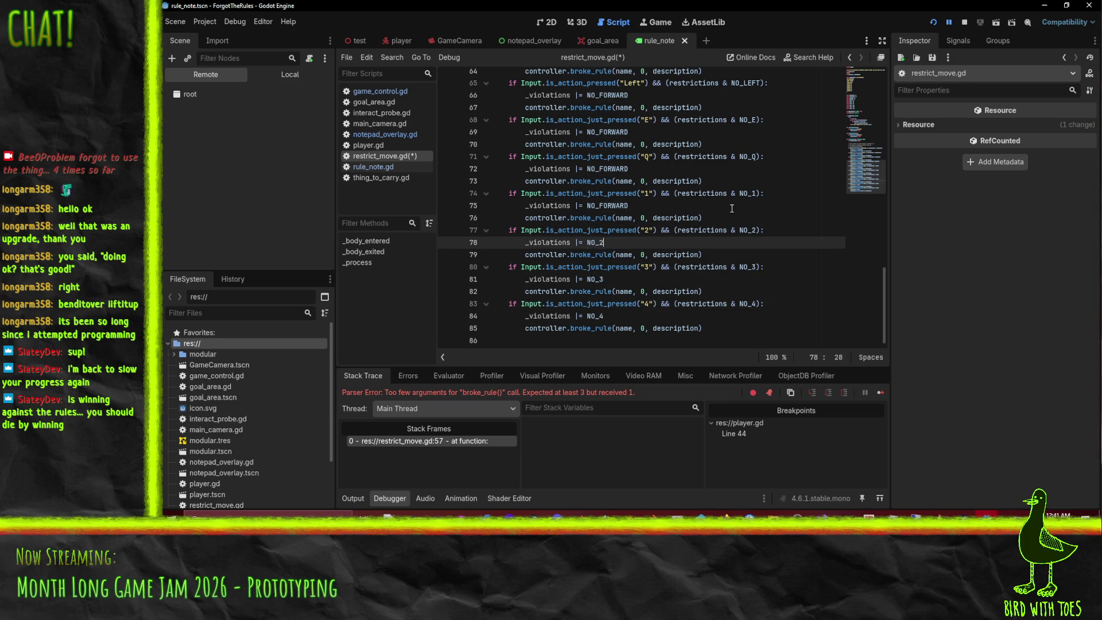
pyautogui.doubleClick(748, 193)
pyautogui.hotkey('ctrl', 'c')
pyautogui.click(613, 205)
pyautogui.doubleClick(613, 205)
pyautogui.hotkey('ctrl', 'v')
# Step: Replace NO_FORWARD with NO_Q and NO_E in the Q and E branches
pyautogui.doubleClick(748, 156)
pyautogui.hotkey('ctrl', 'c')
pyautogui.click(600, 169)
pyautogui.doubleClick(601, 169)
pyautogui.hotkey('ctrl', 'v')
pyautogui.doubleClick(748, 119)
pyautogui.hotkey('ctrl', 'c')
pyautogui.doubleClick(602, 132)
pyautogui.hotkey('ctrl', 'v')
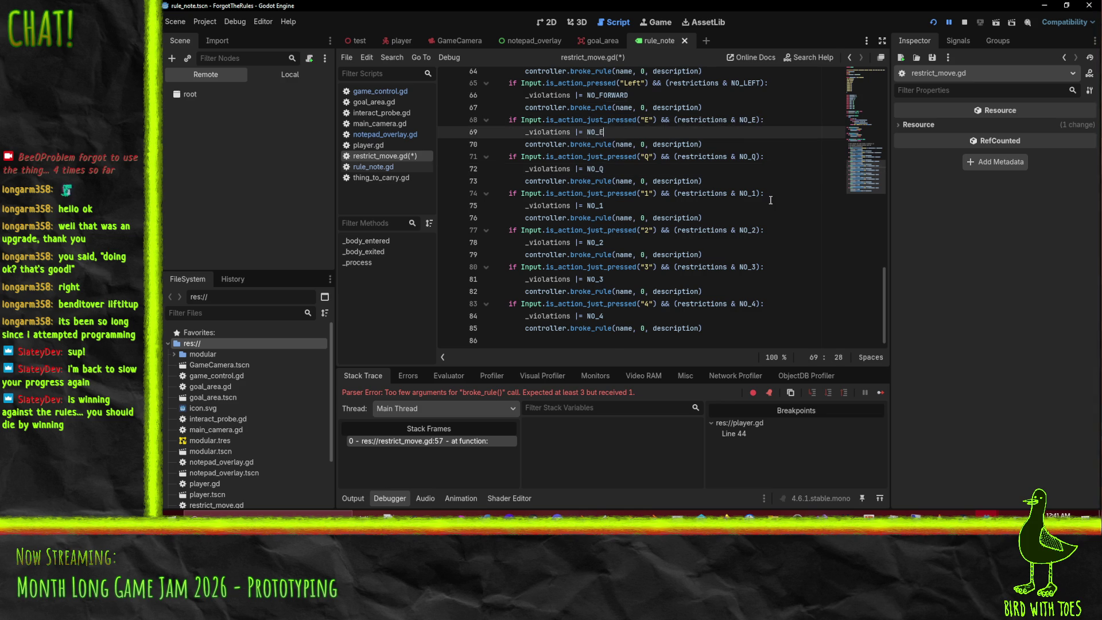
# Step: Replace NO_FORWARD with NO_LEFT, NO_RIGHT and NO_BACKWARD in the matching branches
pyautogui.scroll(3, 770, 200)
pyautogui.doubleClick(748, 193)
pyautogui.hotkey('ctrl', 'c')
pyautogui.doubleClick(613, 206)
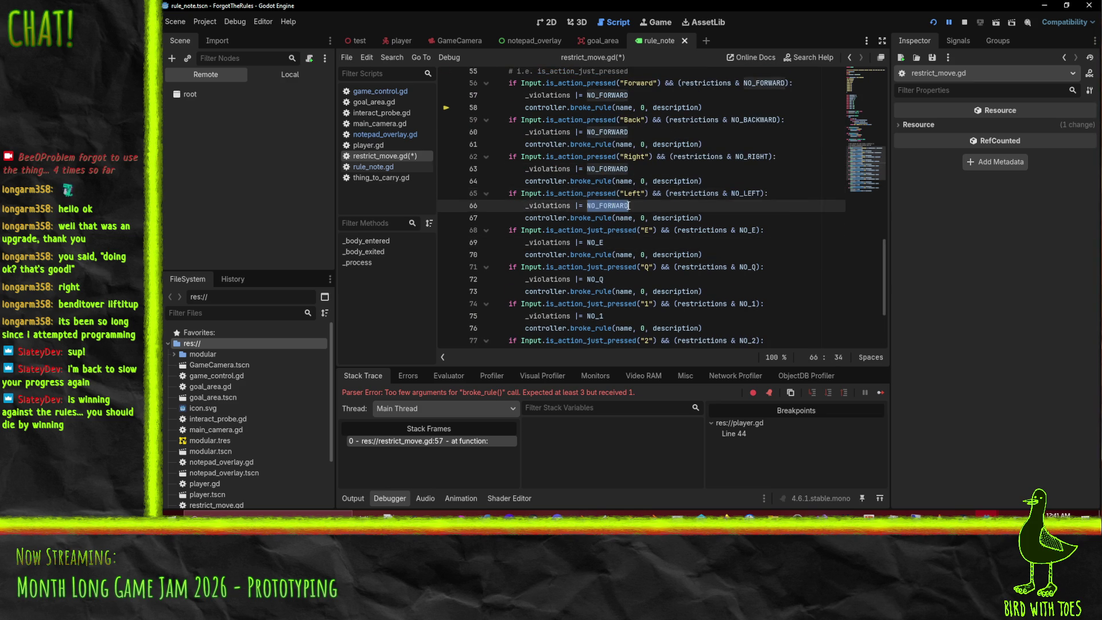
pyautogui.hotkey('ctrl', 'v')
pyautogui.doubleClick(751, 156)
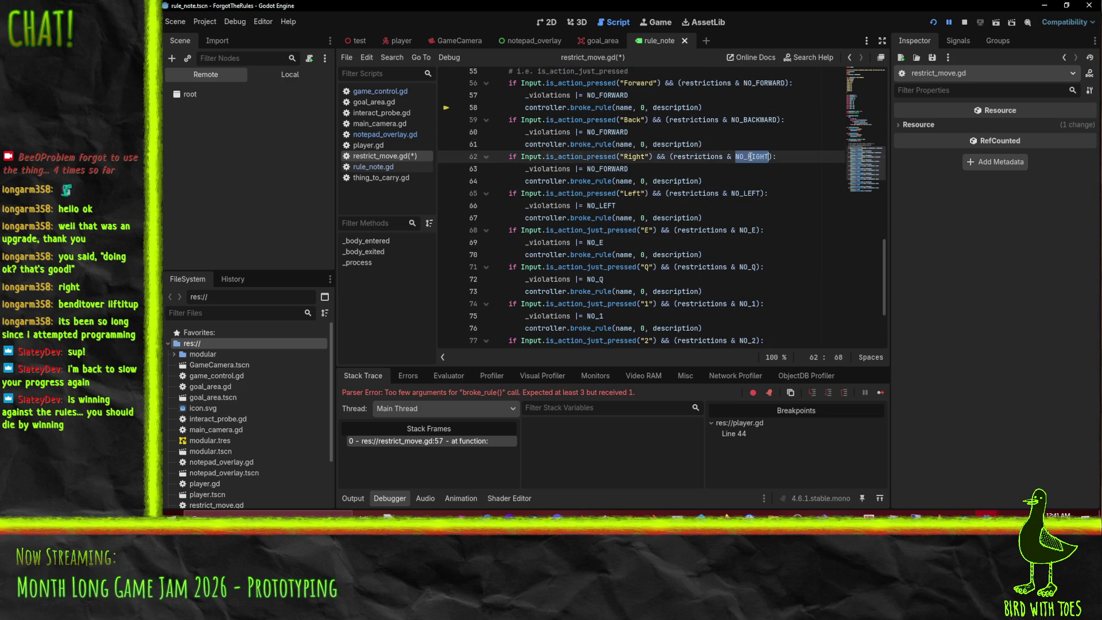
pyautogui.hotkey('ctrl', 'c')
pyautogui.doubleClick(617, 168)
pyautogui.hotkey('ctrl', 'v')
pyautogui.doubleClick(744, 120)
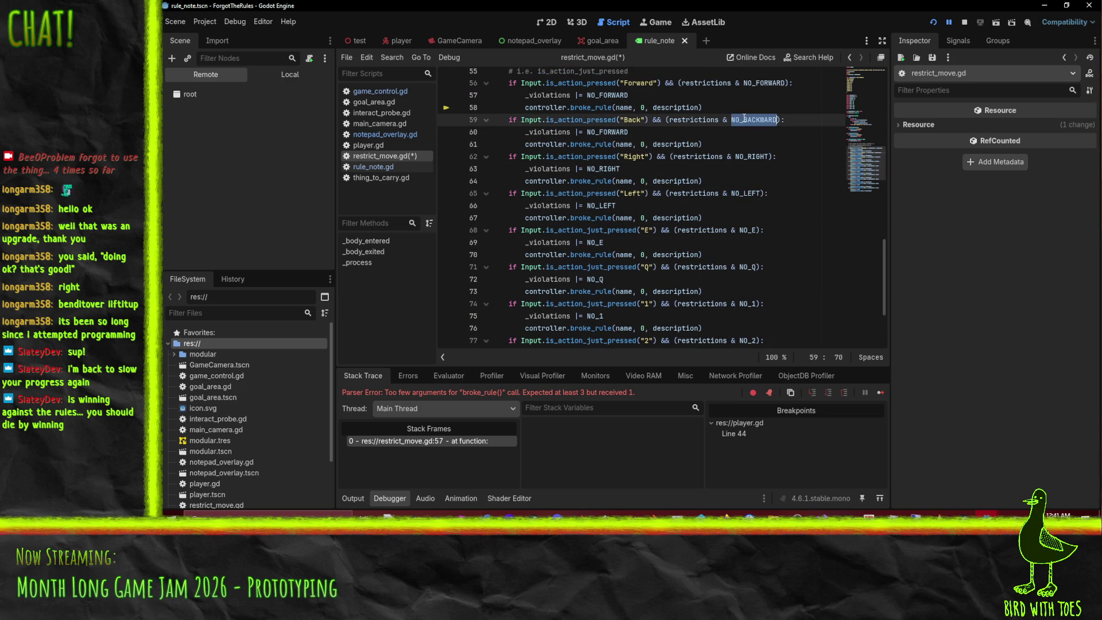
pyautogui.hotkey('ctrl', 'c')
pyautogui.doubleClick(613, 132)
pyautogui.hotkey('ctrl', 'v')
# Step: Save restrict_move.gd
pyautogui.scroll(3, 689, 183)
pyautogui.click(750, 218)
pyautogui.hotkey('ctrl', 's')
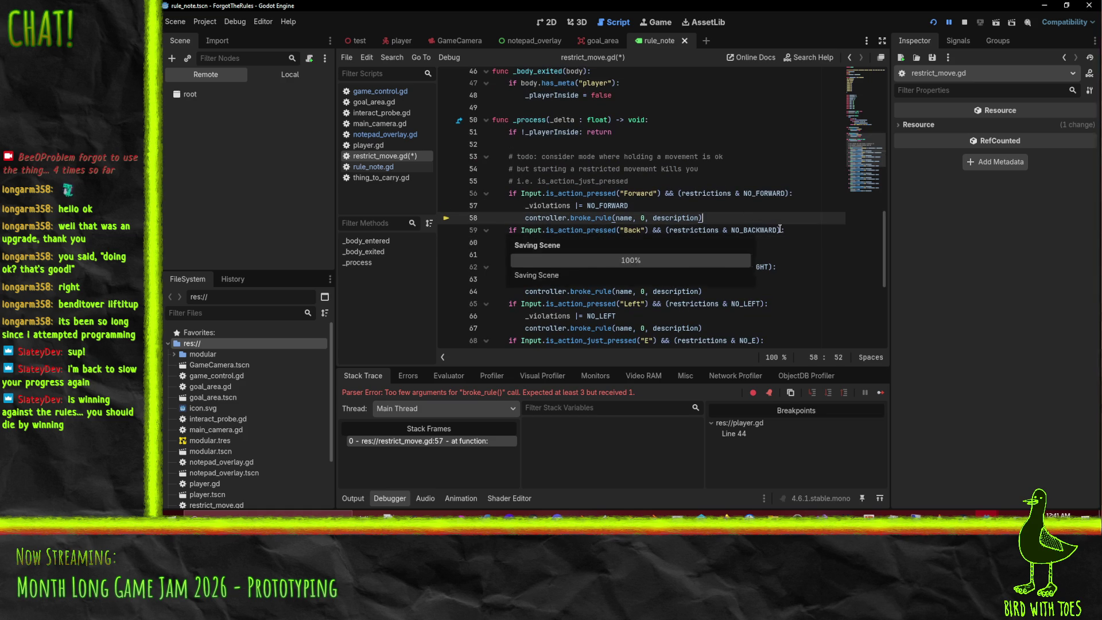
# Step: Review the Back and Left restriction checks in the input branches
pyautogui.click(740, 291)
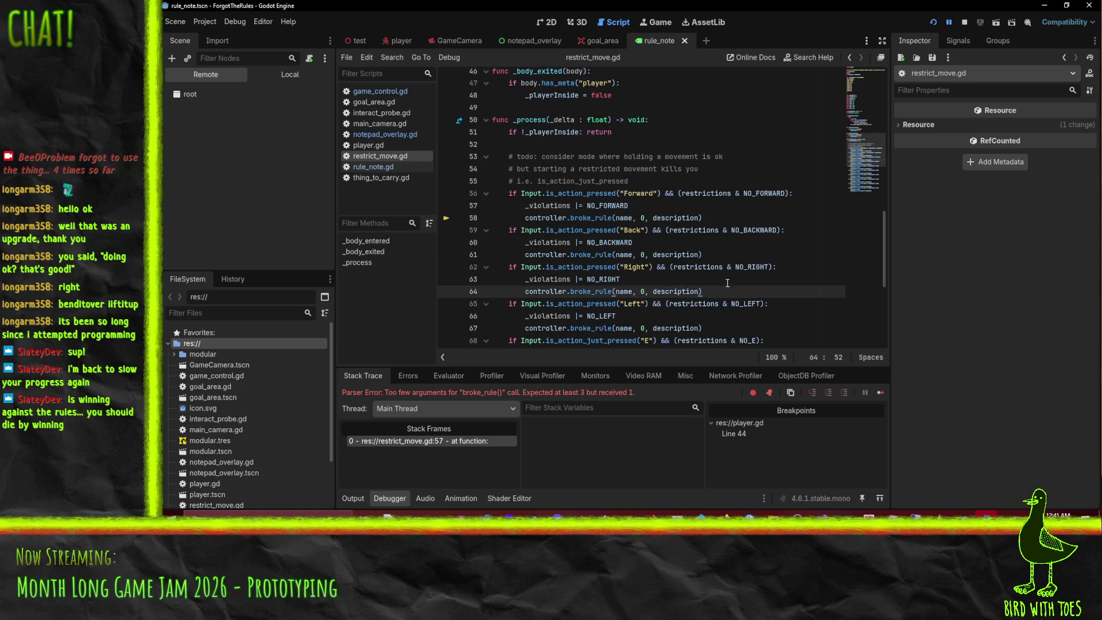
pyautogui.click(714, 230)
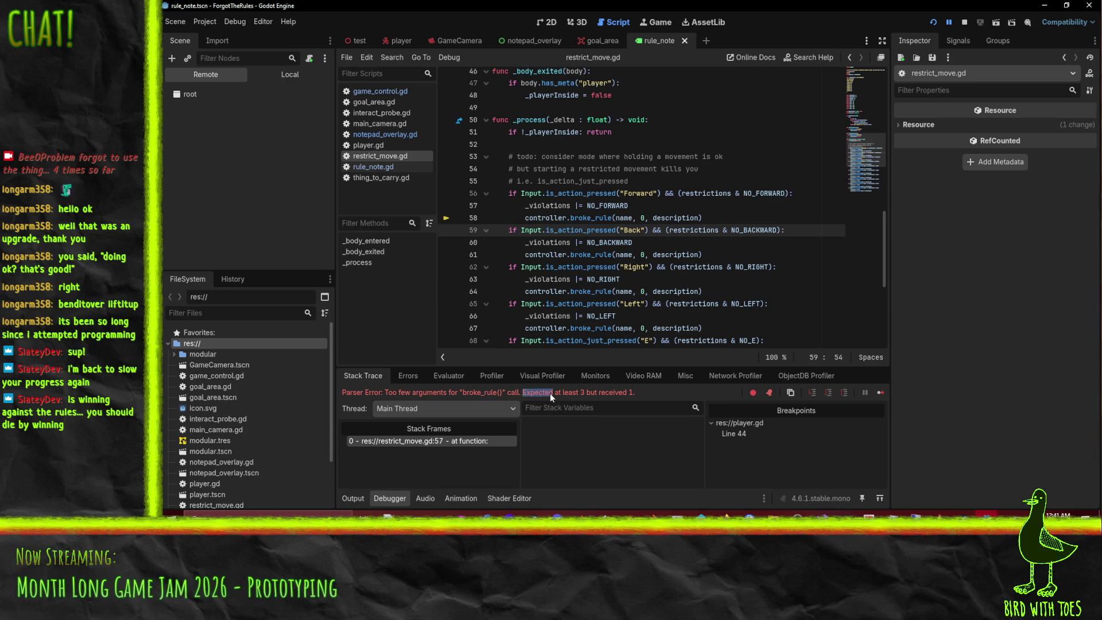
pyautogui.click(642, 304)
pyautogui.scroll(-6, 660, 259)
pyautogui.scroll(5, 680, 250)
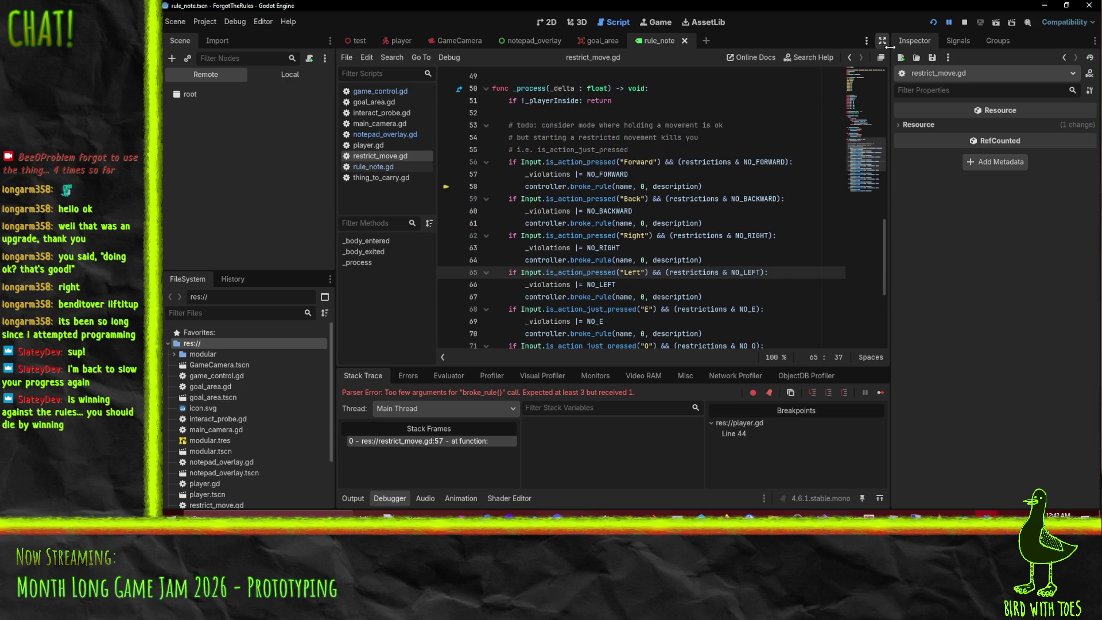
# Step: Stop the errored game, run it again, then stop it
pyautogui.click(970, 25)
pyautogui.click(931, 23)
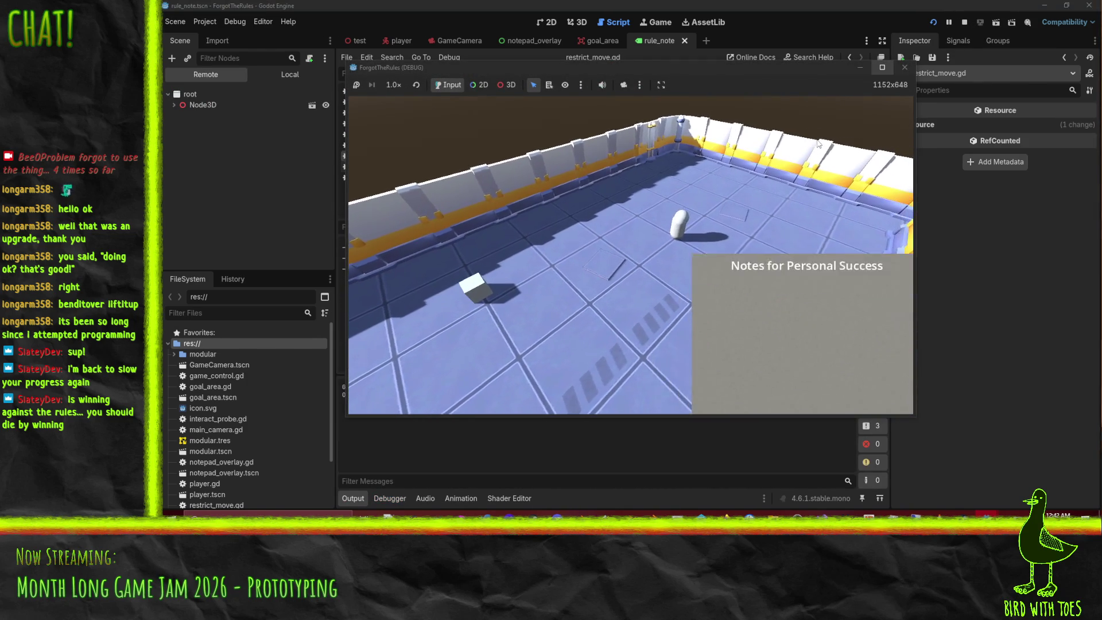
pyautogui.click(904, 68)
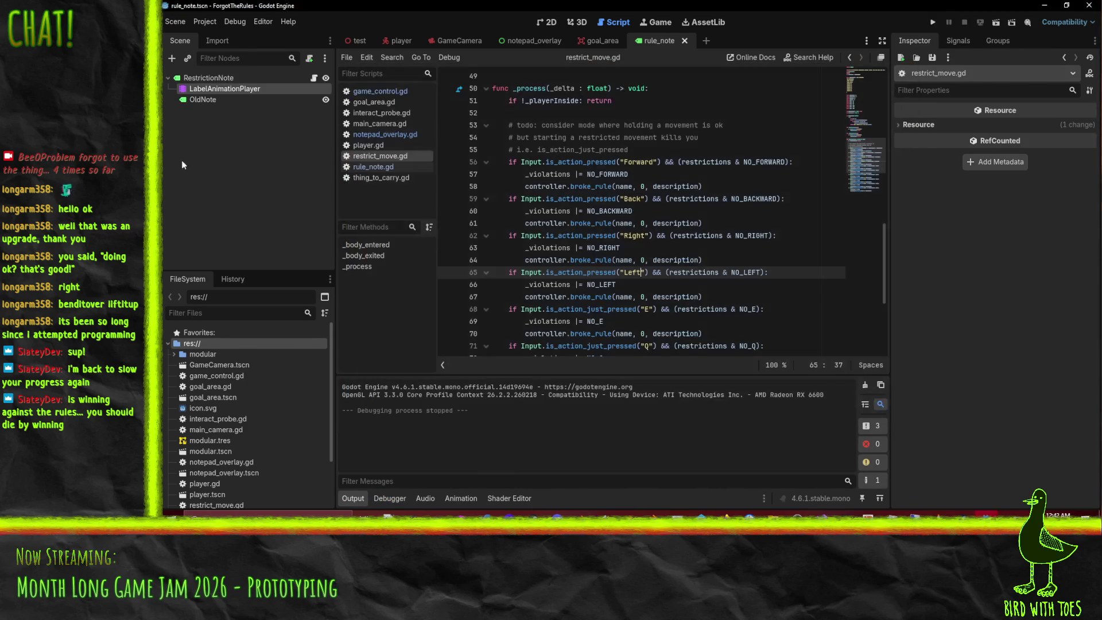
pyautogui.click(356, 41)
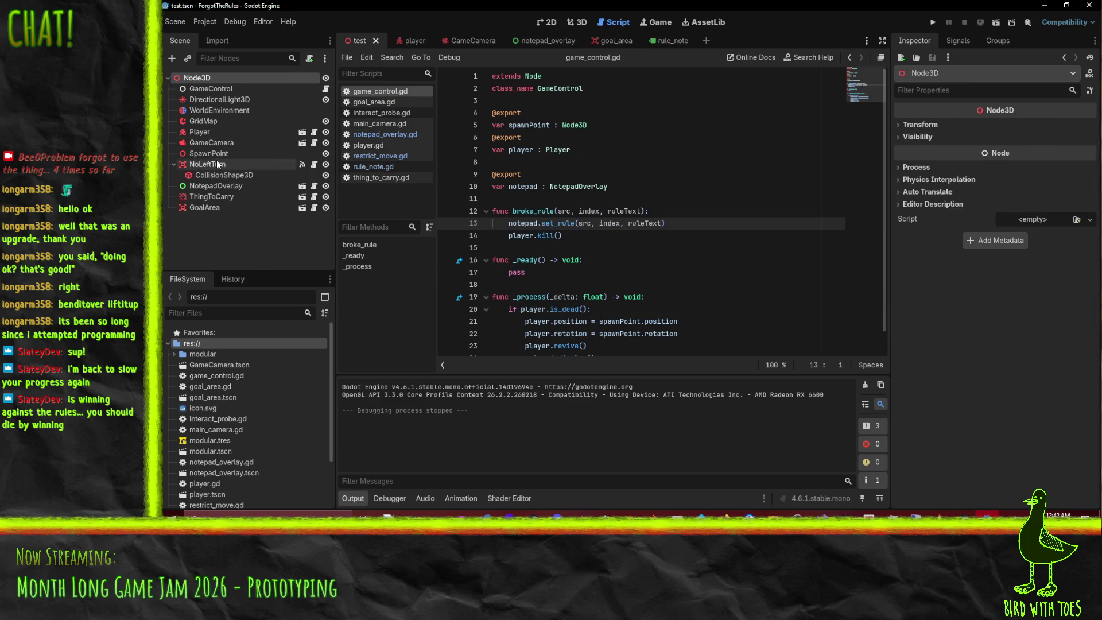
# Step: Tick Backward in NoLeftTurn's Restrictions, then test-run until the String-plus-int error and stop
pyautogui.click(212, 164)
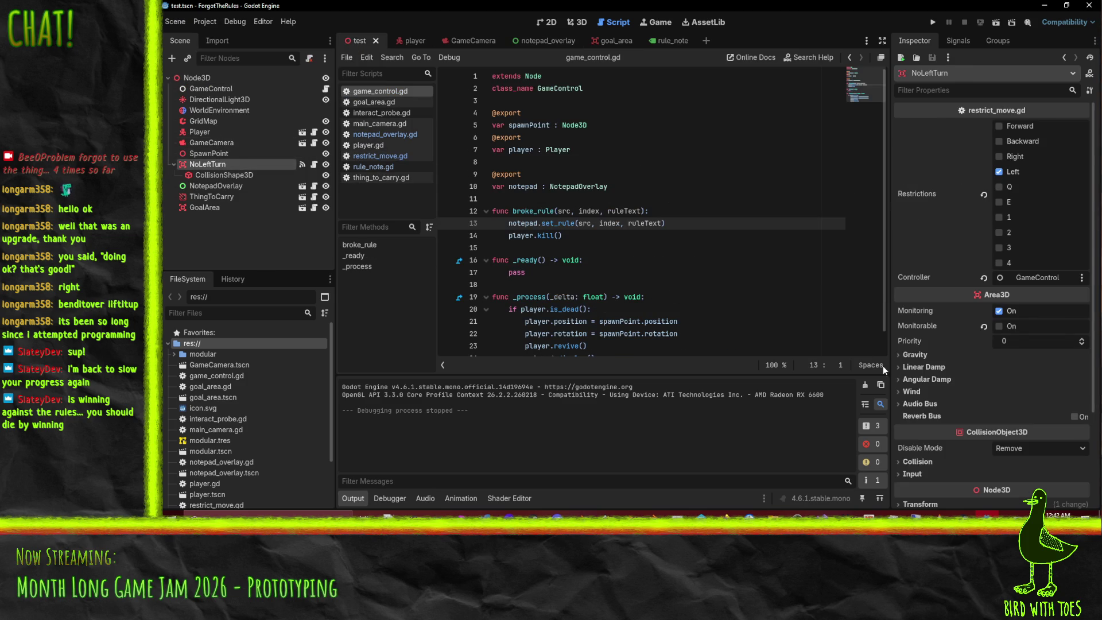
pyautogui.click(1000, 142)
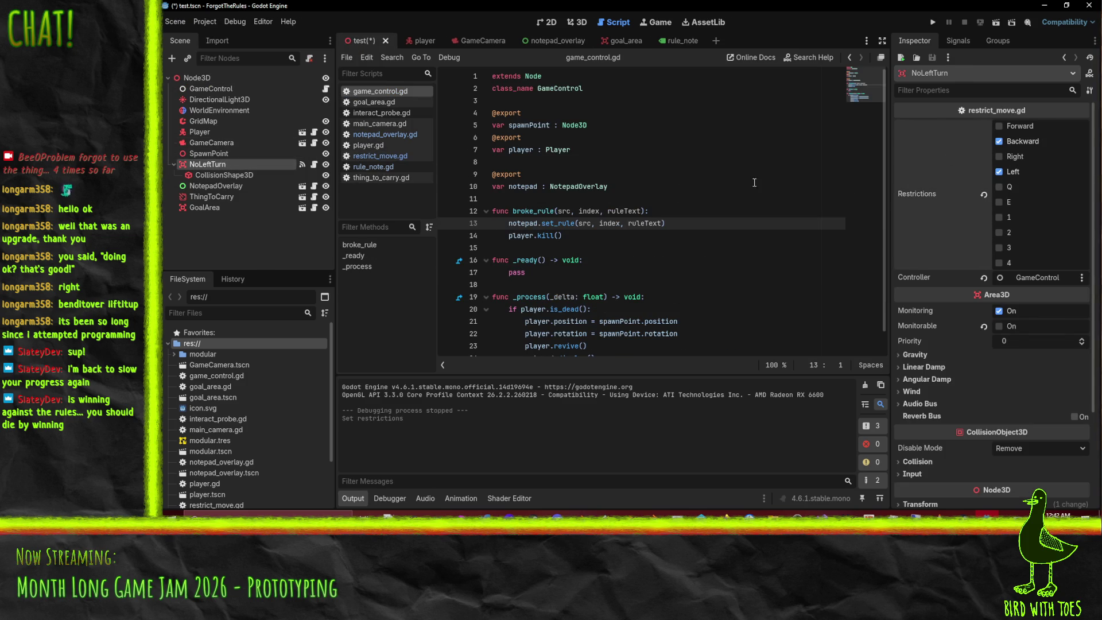
pyautogui.click(931, 23)
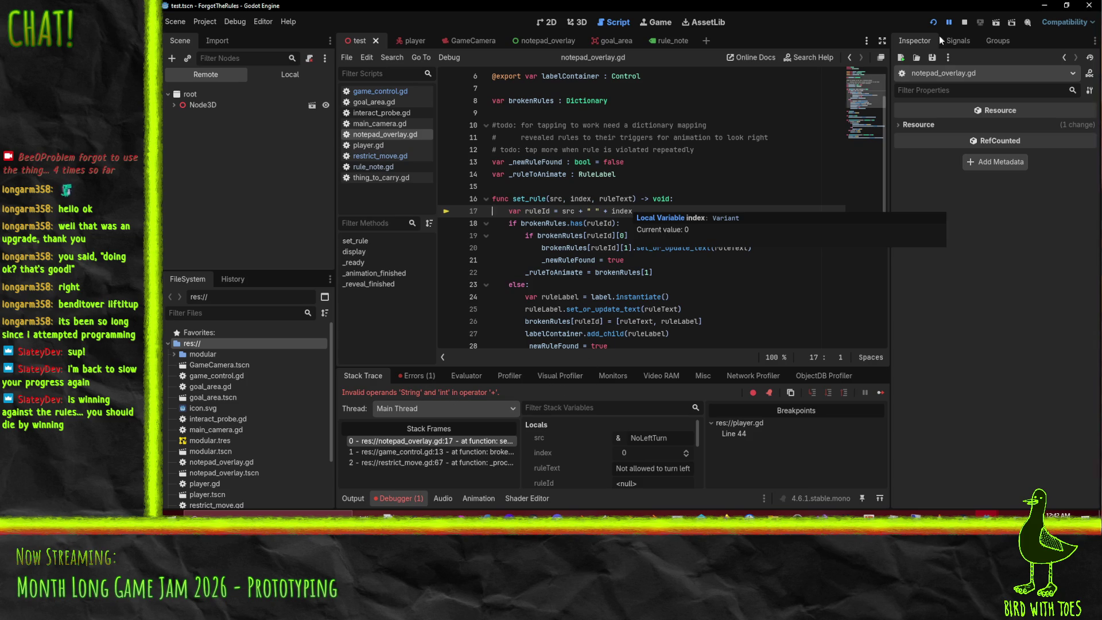
pyautogui.click(965, 22)
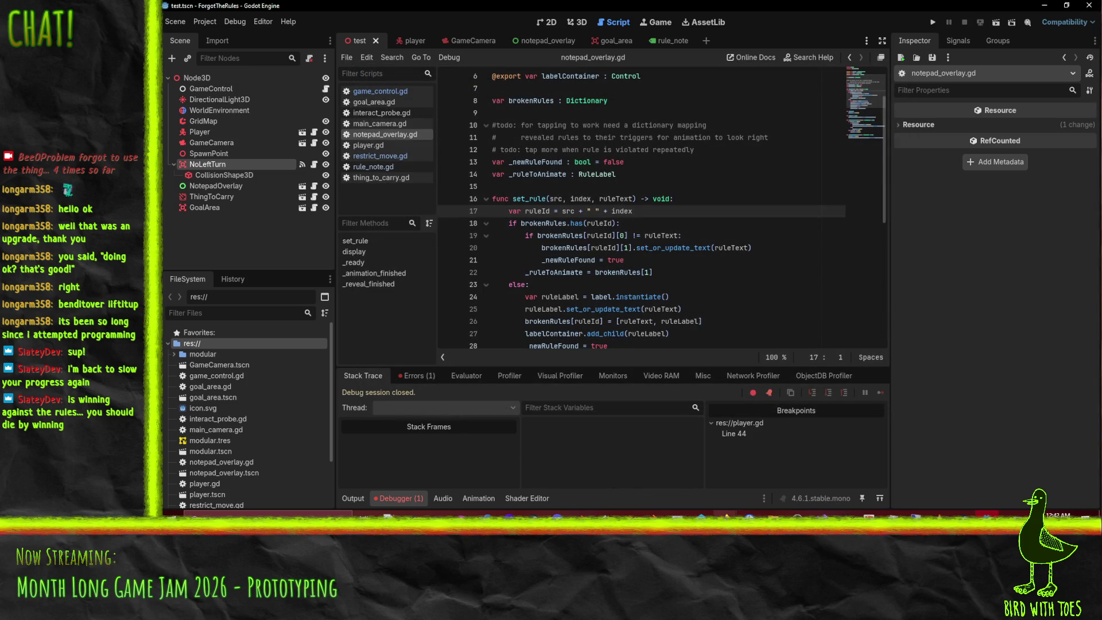
pyautogui.moveTo(725, 517)
pyautogui.click(671, 473)
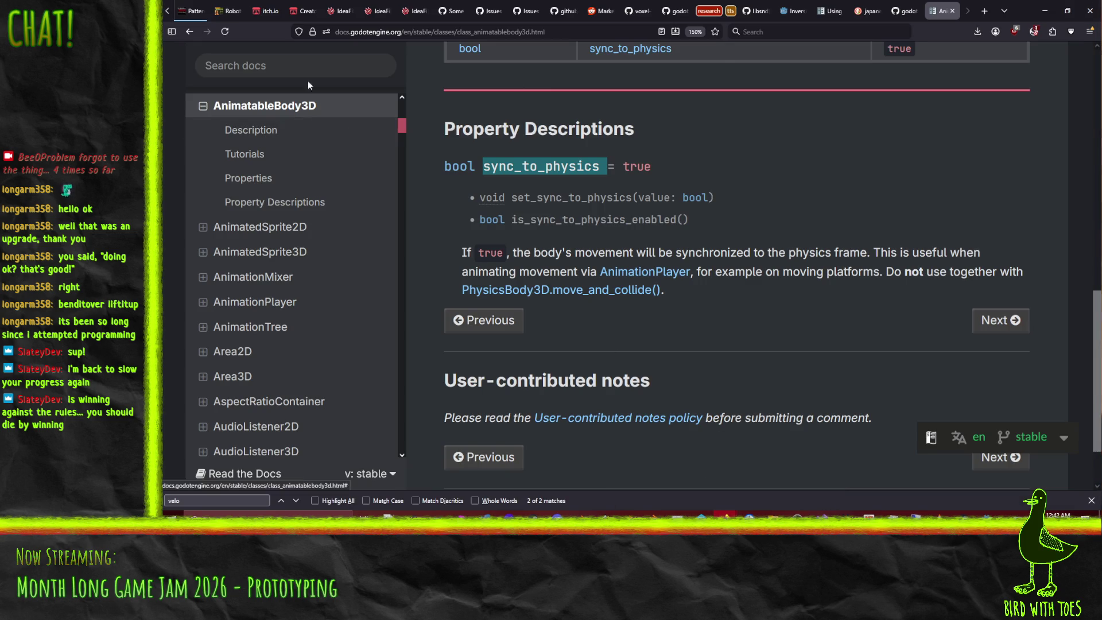
# Step: Search 'godot string format' and open the official GDScript format strings page
pyautogui.click(479, 32)
pyautogui.write('godot st')
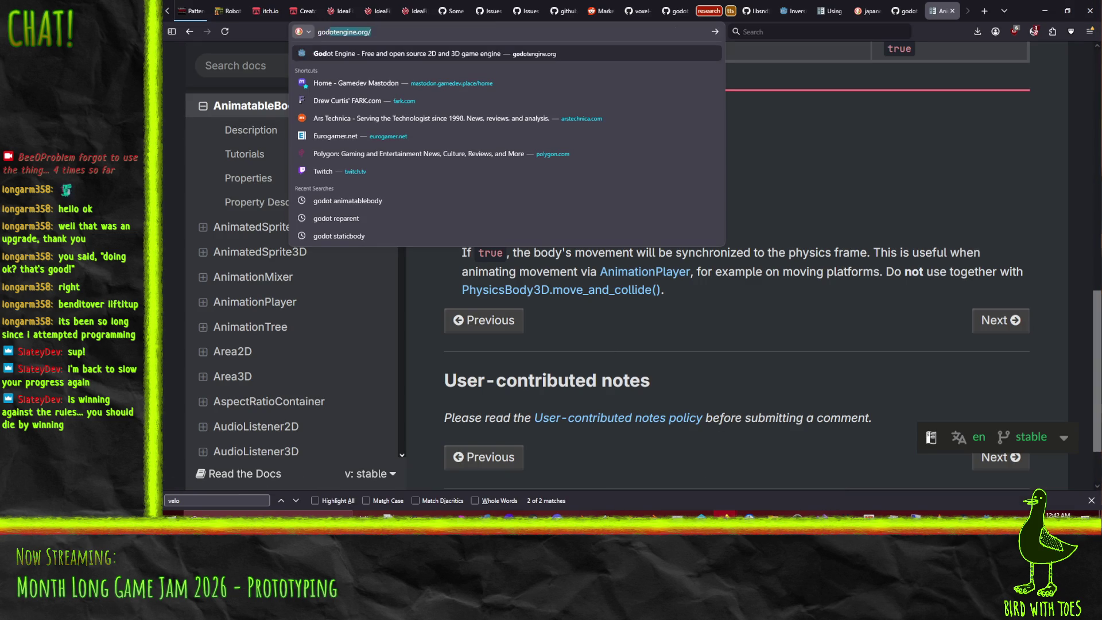
pyautogui.write('ring format')
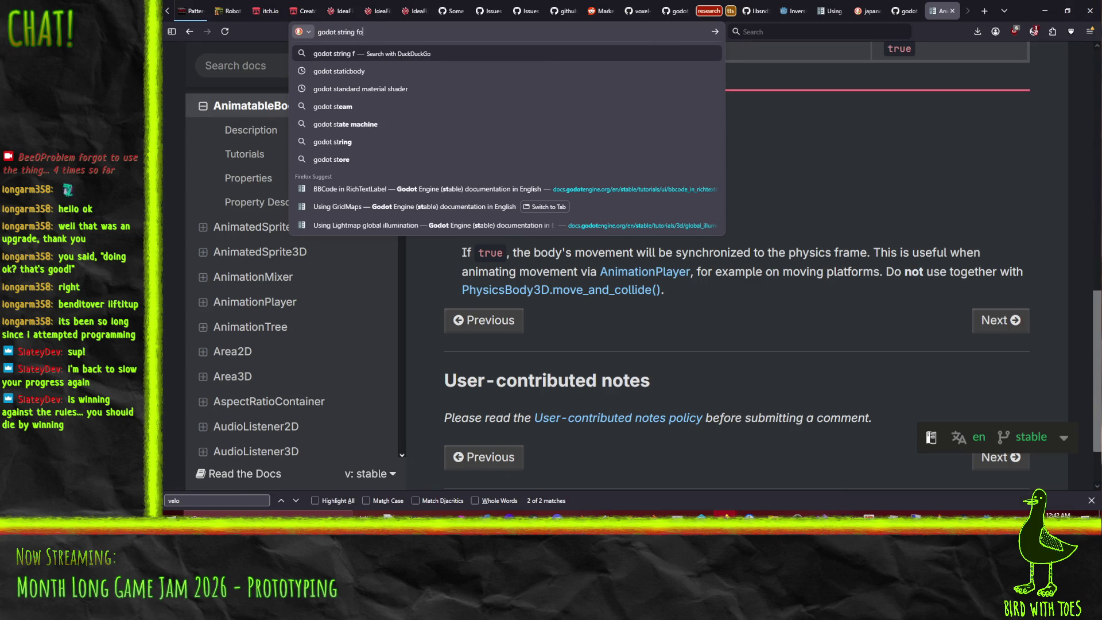
pyautogui.press('Return')
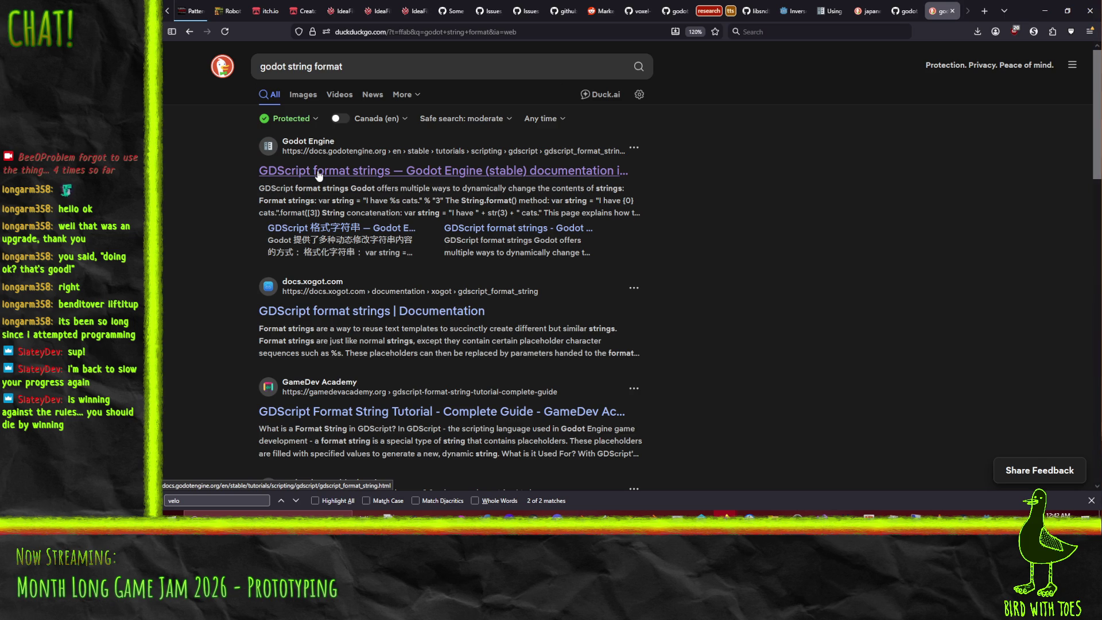
pyautogui.click(319, 172)
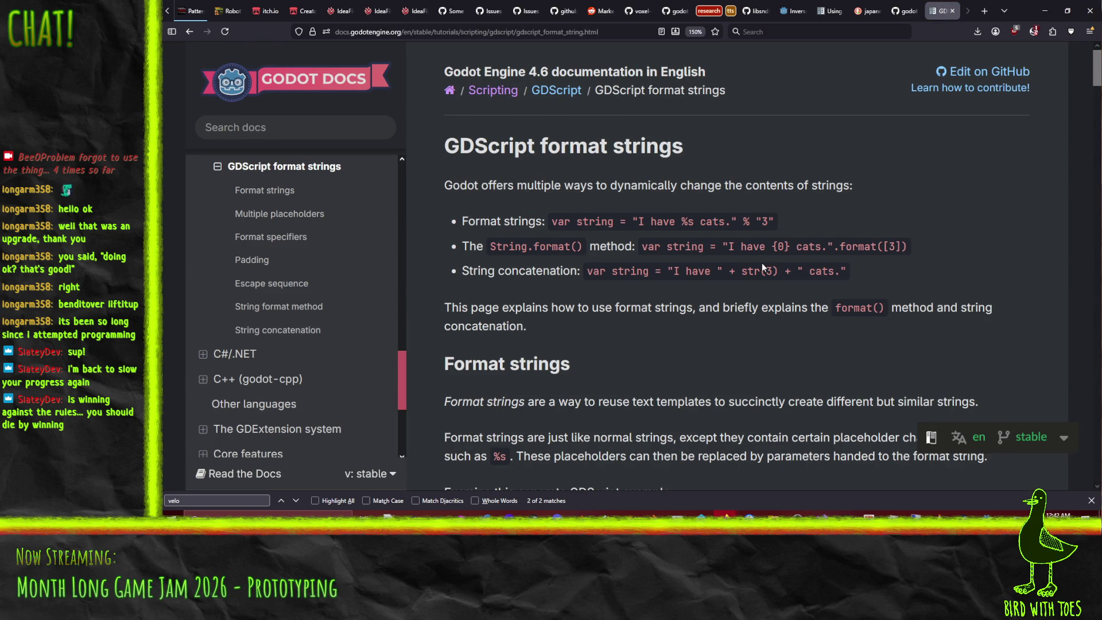
pyautogui.click(1044, 11)
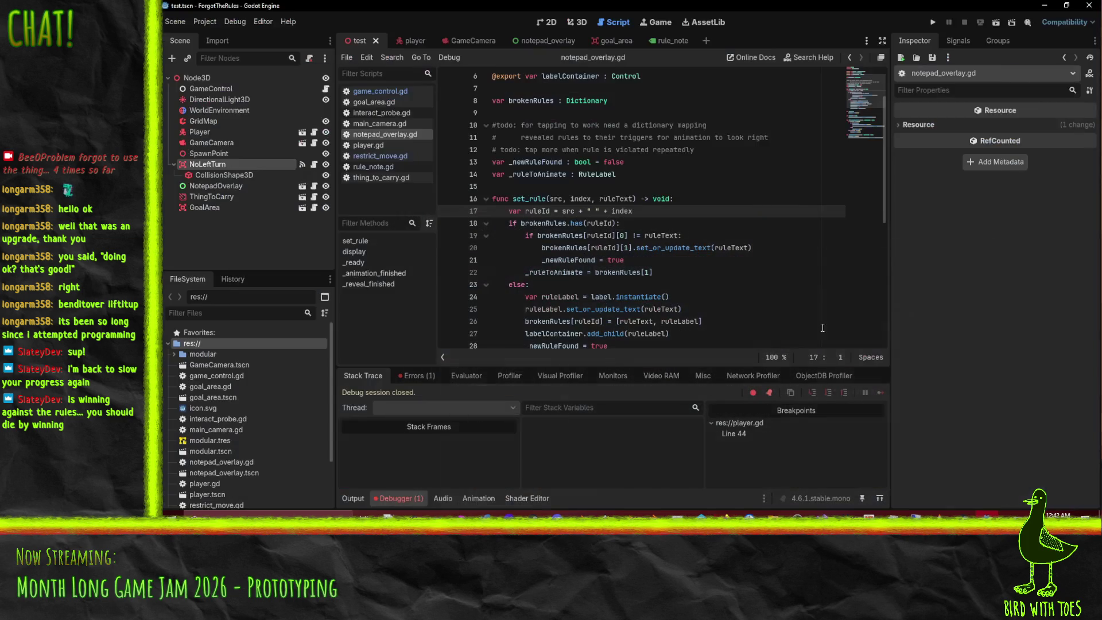
# Step: Rewrite line 17 as var ruleId = "{0}{1}".format(src, index)
pyautogui.click(562, 210)
pyautogui.press('BackSpace')
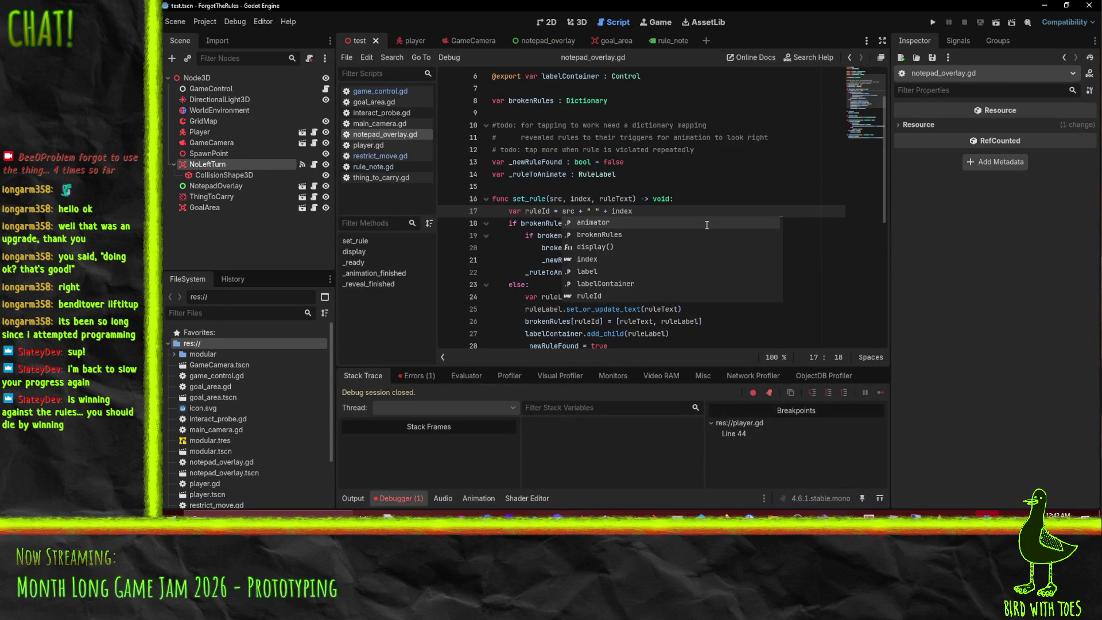
pyautogui.write('"')
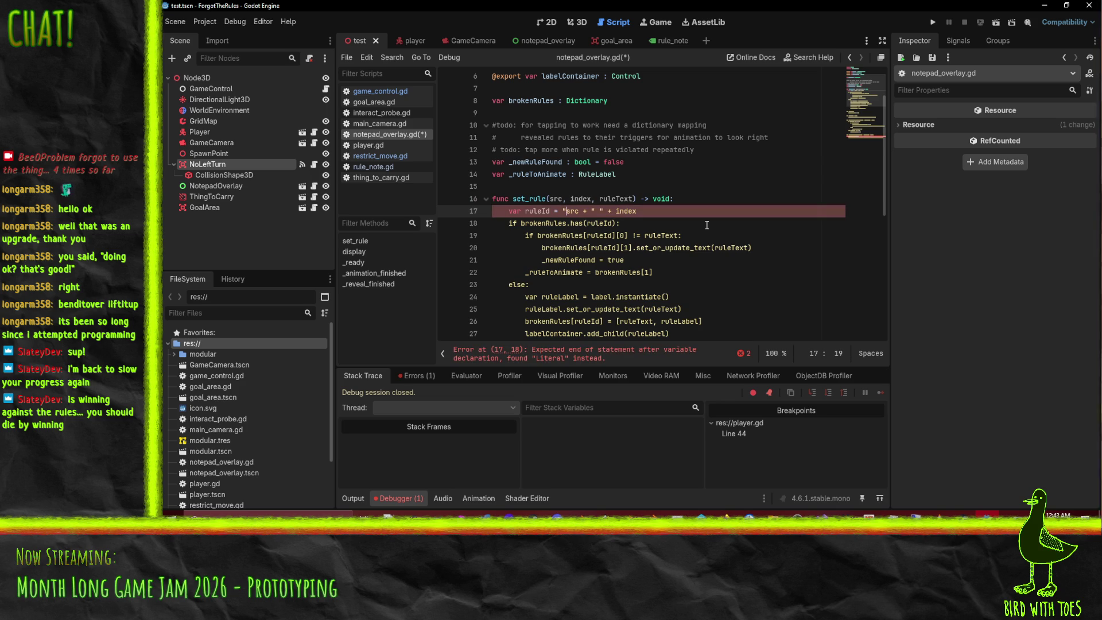
pyautogui.write('}{1')
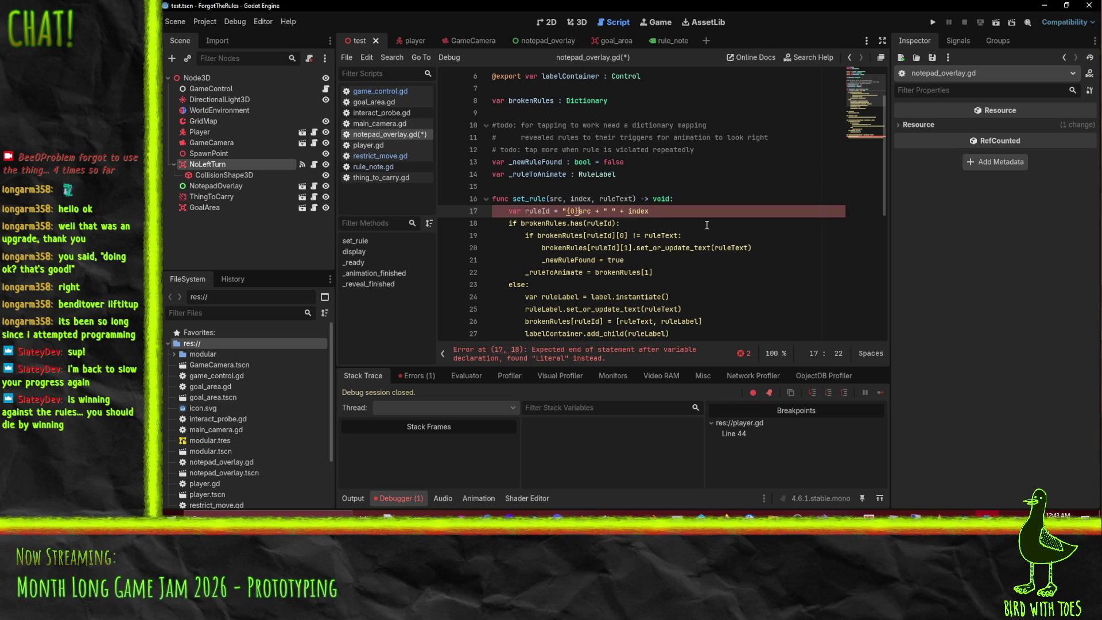
pyautogui.write('}".')
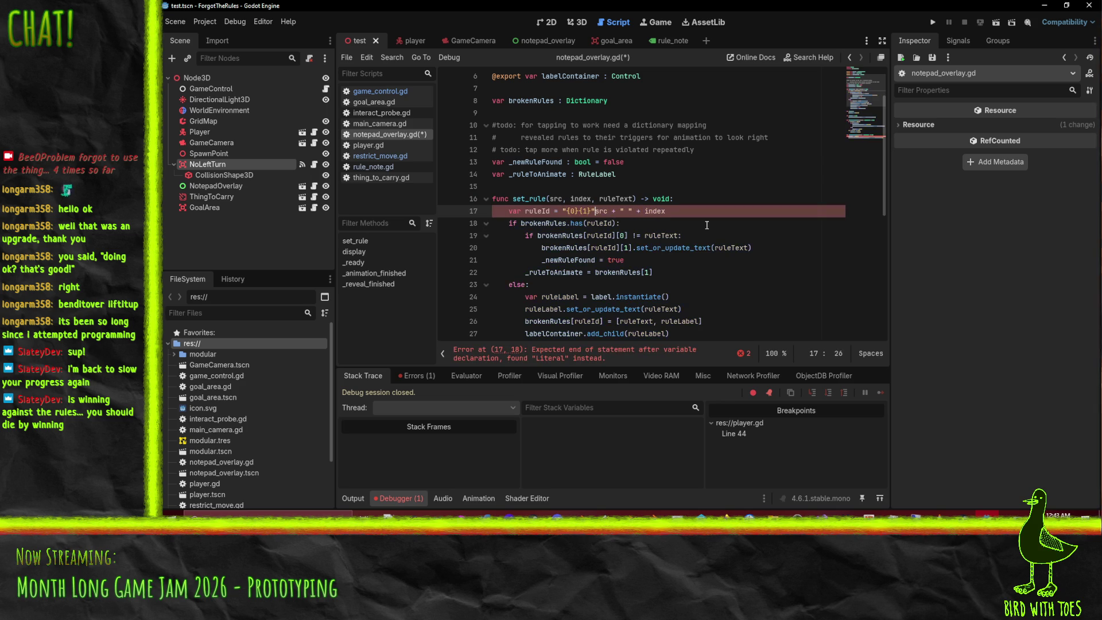
pyautogui.write('format(')
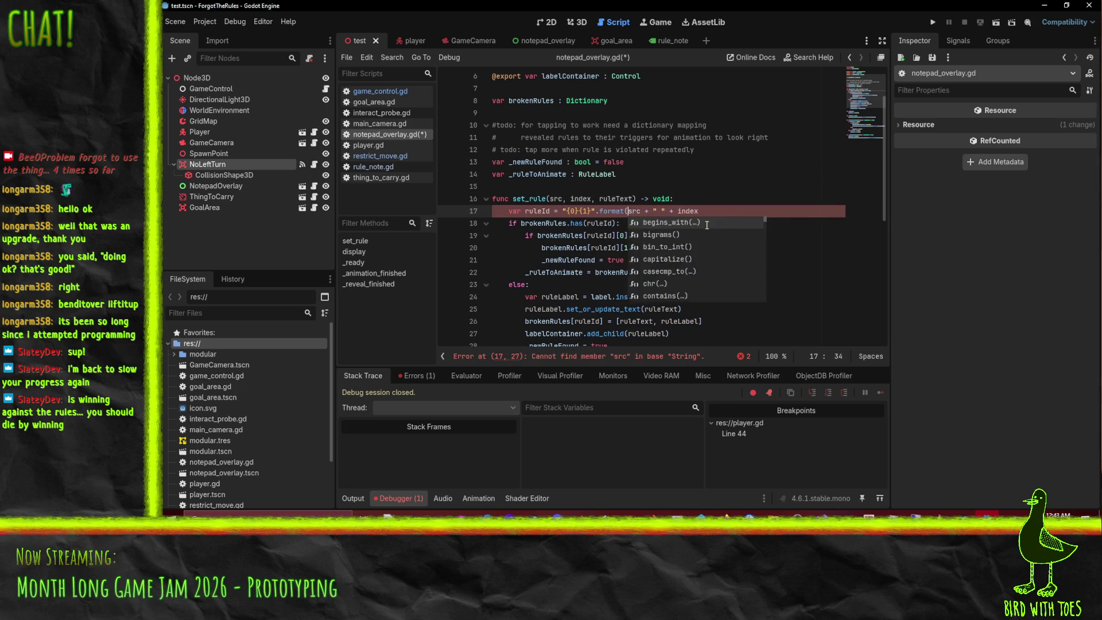
pyautogui.press('Right')
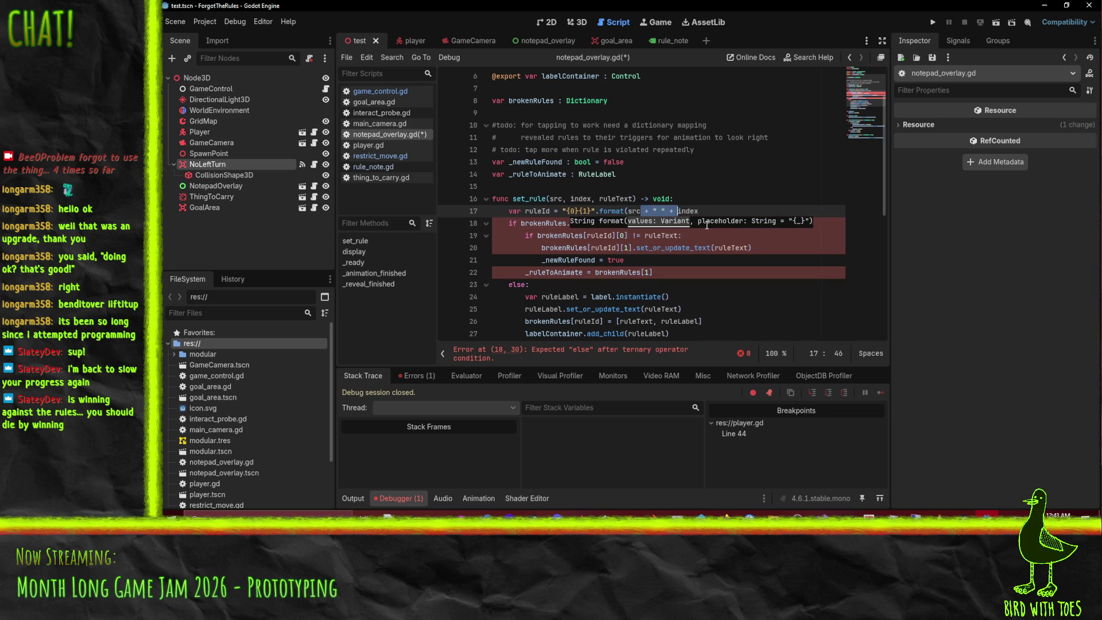
pyautogui.write(',')
pyautogui.press('End')
pyautogui.write(')')
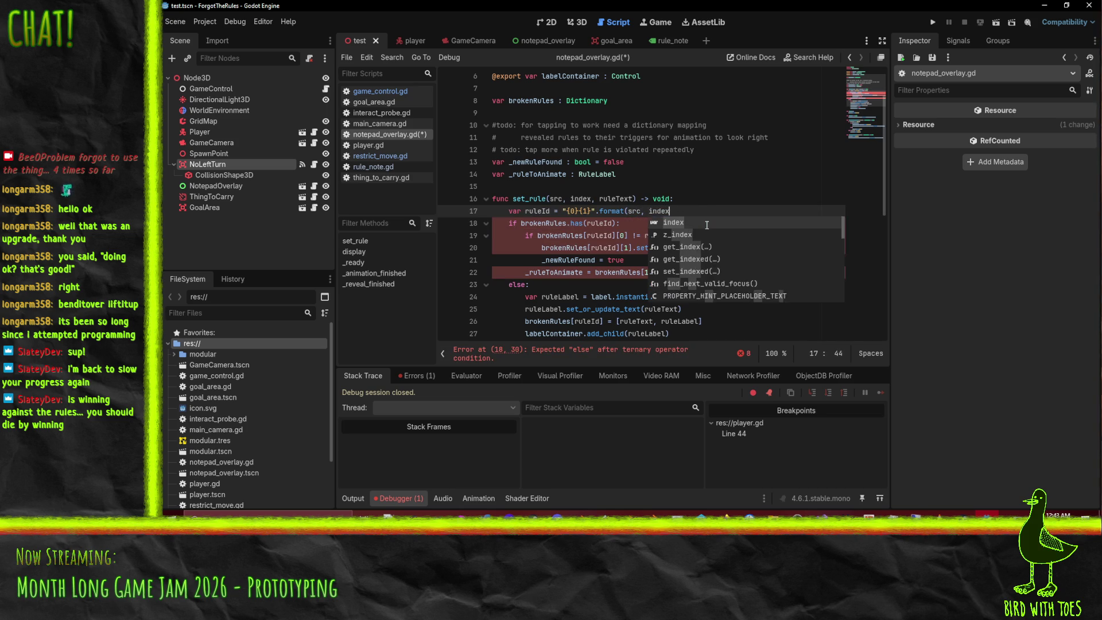
pyautogui.press('Up')
# Step: Save notepad_overlay.gd and run the game to test the fix
pyautogui.hotkey('ctrl', 's')
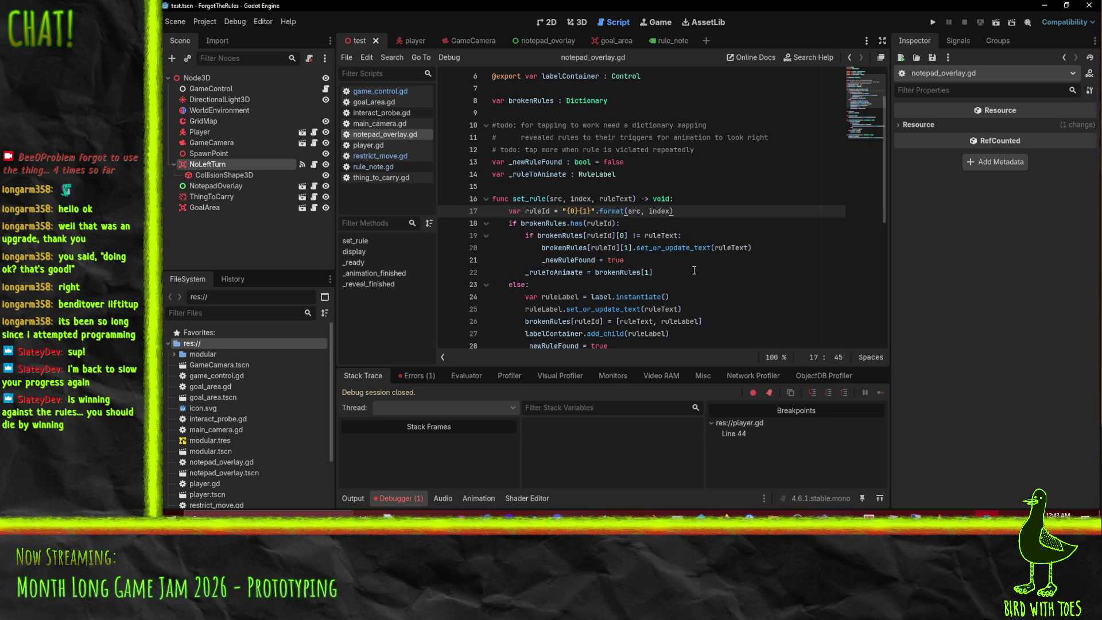
pyautogui.click(723, 272)
pyautogui.click(932, 22)
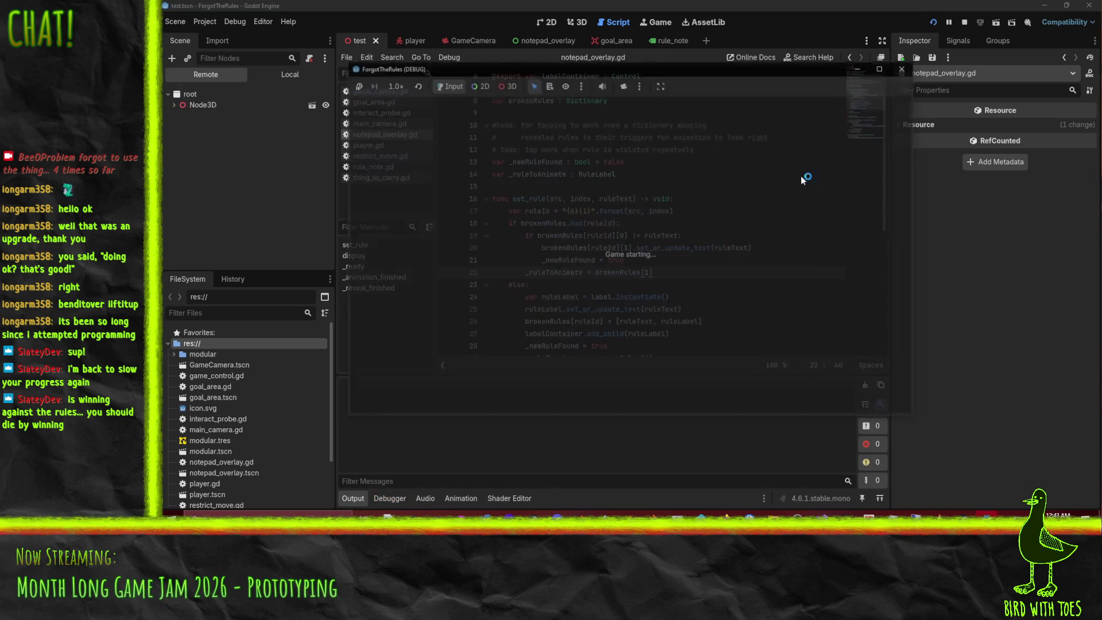
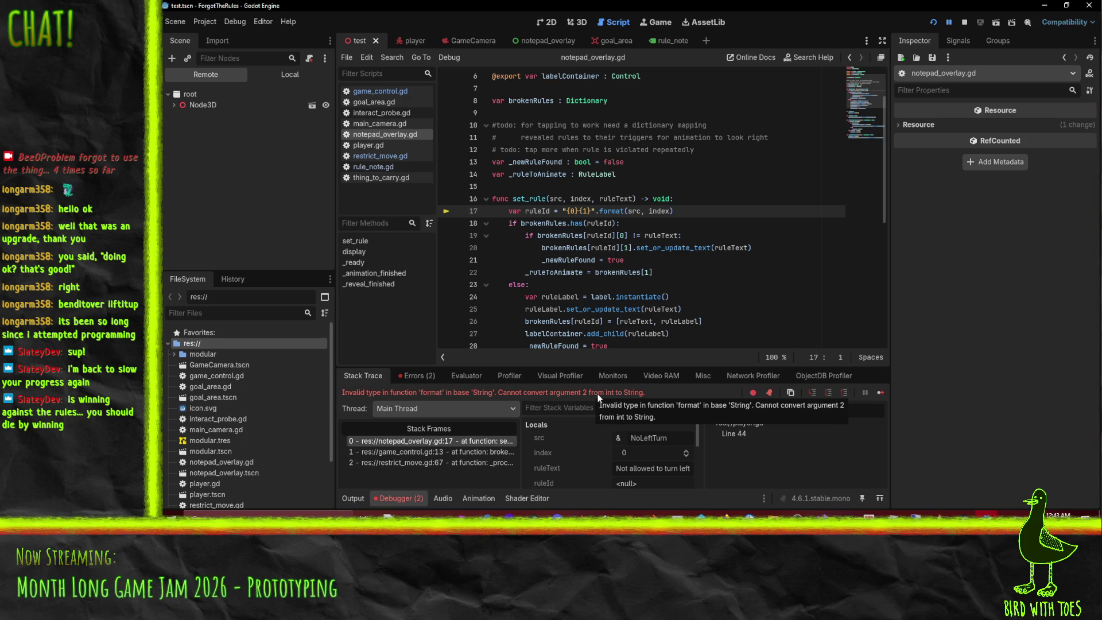
# Step: Change the rule id format string on line 17 from "{0}{1}" to "%s%d"
pyautogui.hotkey('alt', 'Tab')
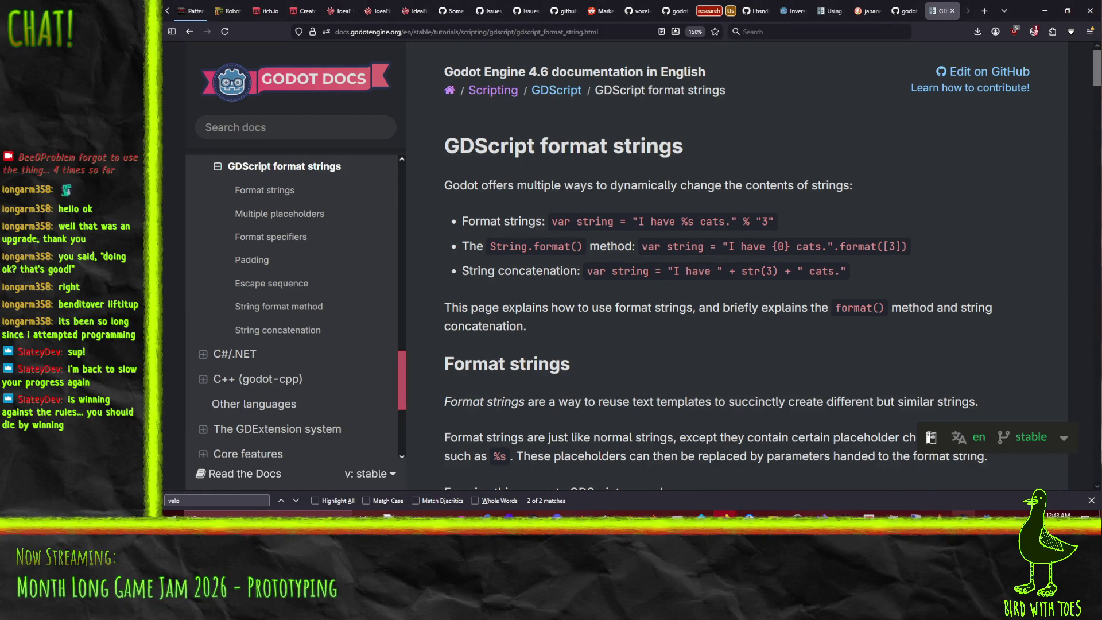
pyautogui.moveTo(976, 514)
pyautogui.click(940, 498)
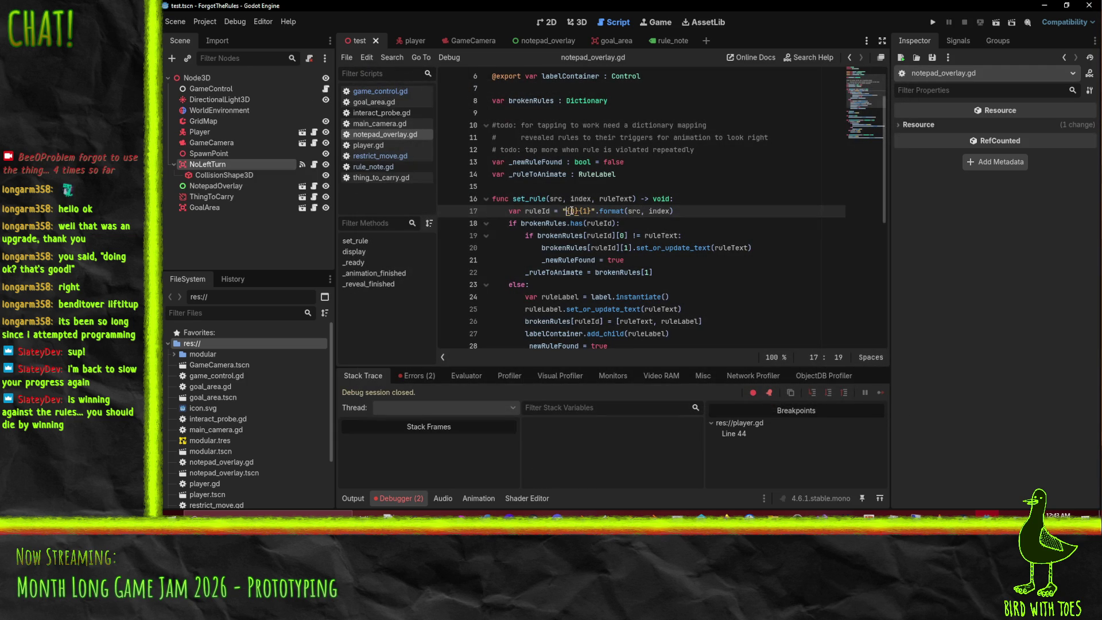
pyautogui.write('%s')
pyautogui.press('BackSpace')
pyautogui.write('%d')
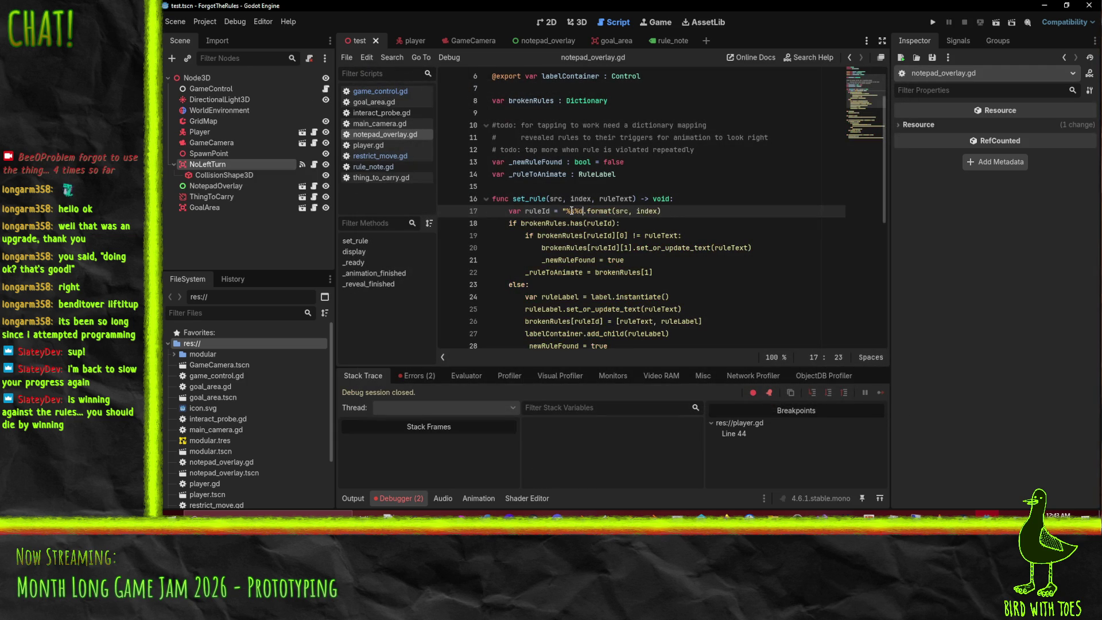
pyautogui.write('"')
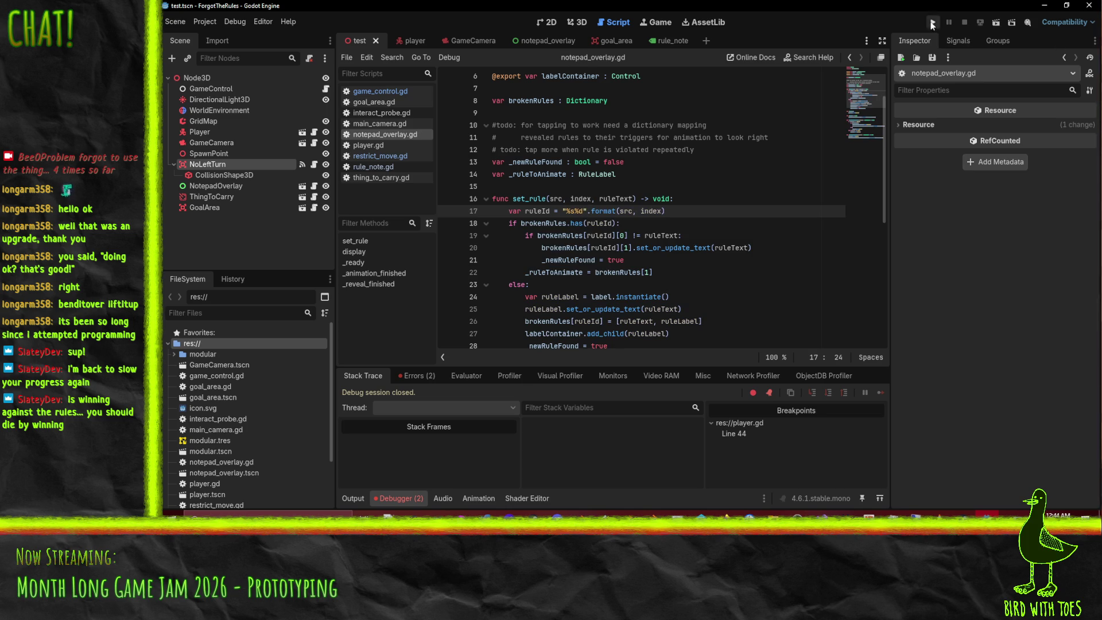
# Step: Run the game and walk the player down and right to trigger the rule
pyautogui.click(934, 22)
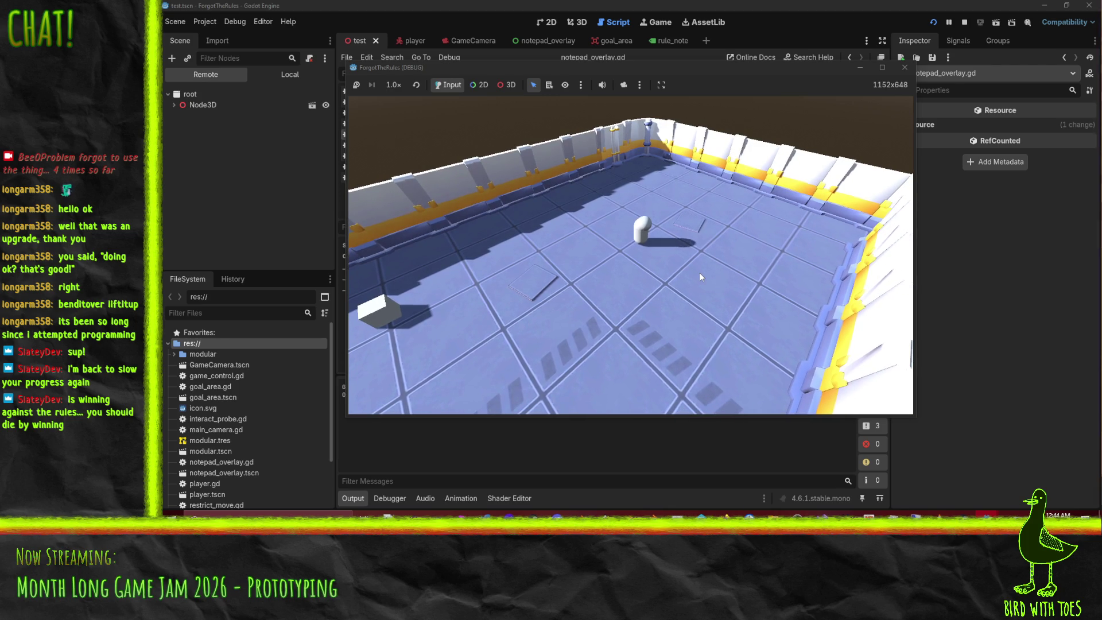
pyautogui.press('s')
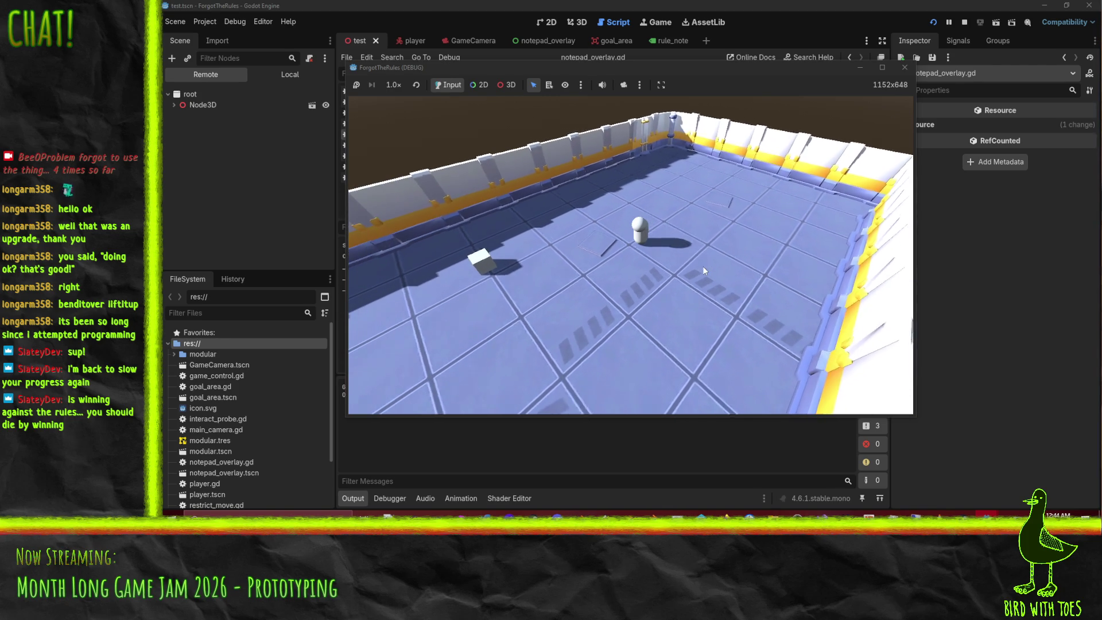
pyautogui.press('d')
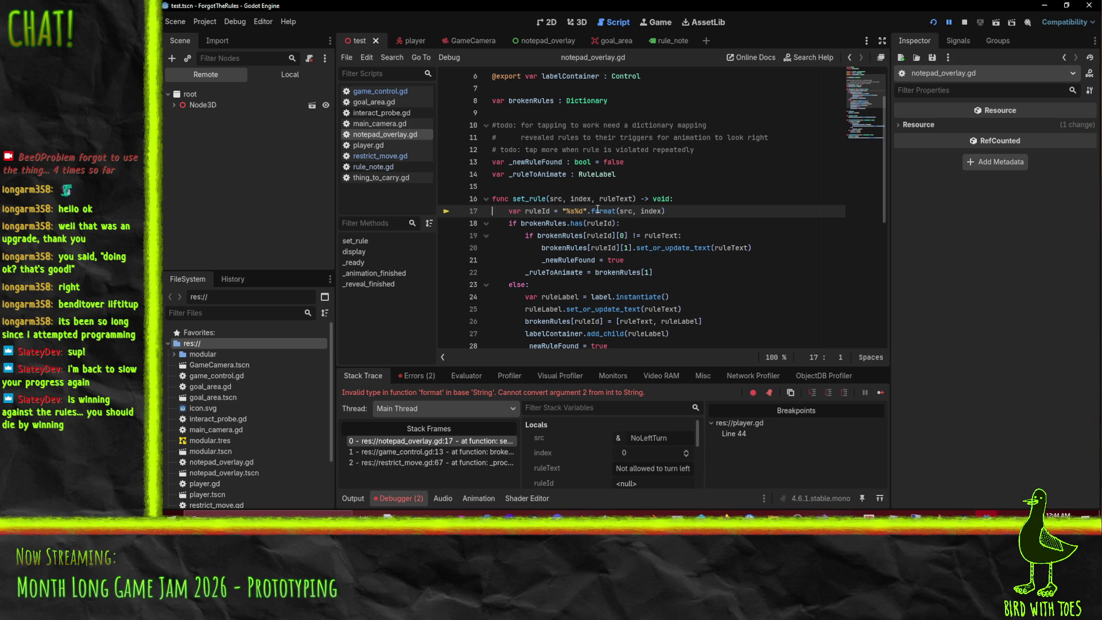
pyautogui.moveTo(598, 210)
pyautogui.press('End')
pyautogui.press('Left')
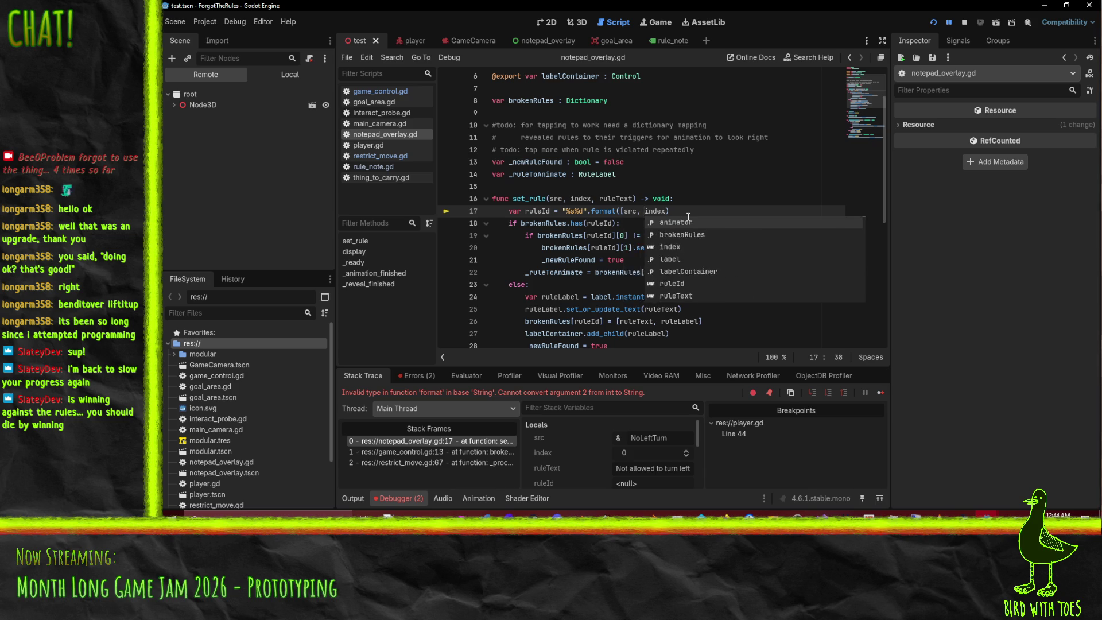
# Step: Close the format argument array with ] on line 17 and resume the paused game
pyautogui.write(']')
pyautogui.moveTo(689, 217); pyautogui.dragTo(705, 207)
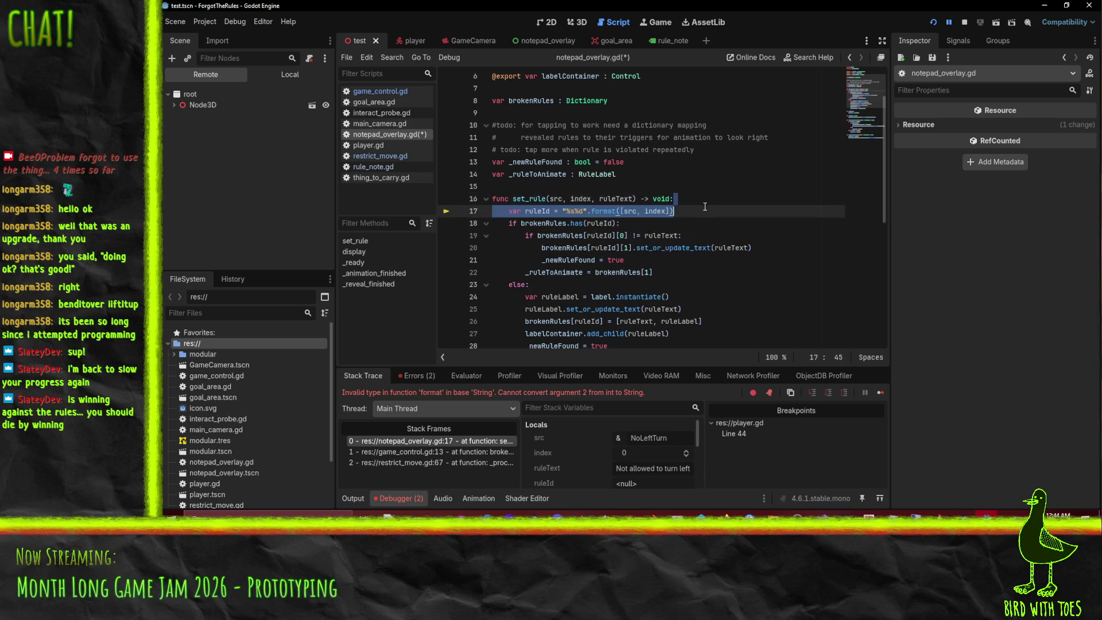
pyautogui.click(948, 24)
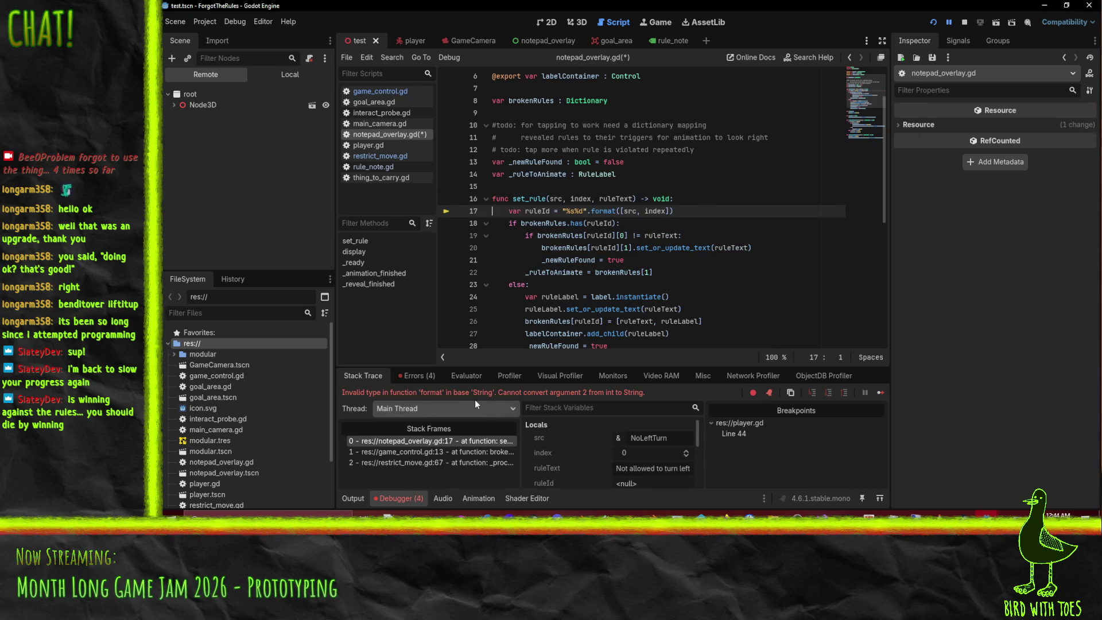
pyautogui.click(677, 200)
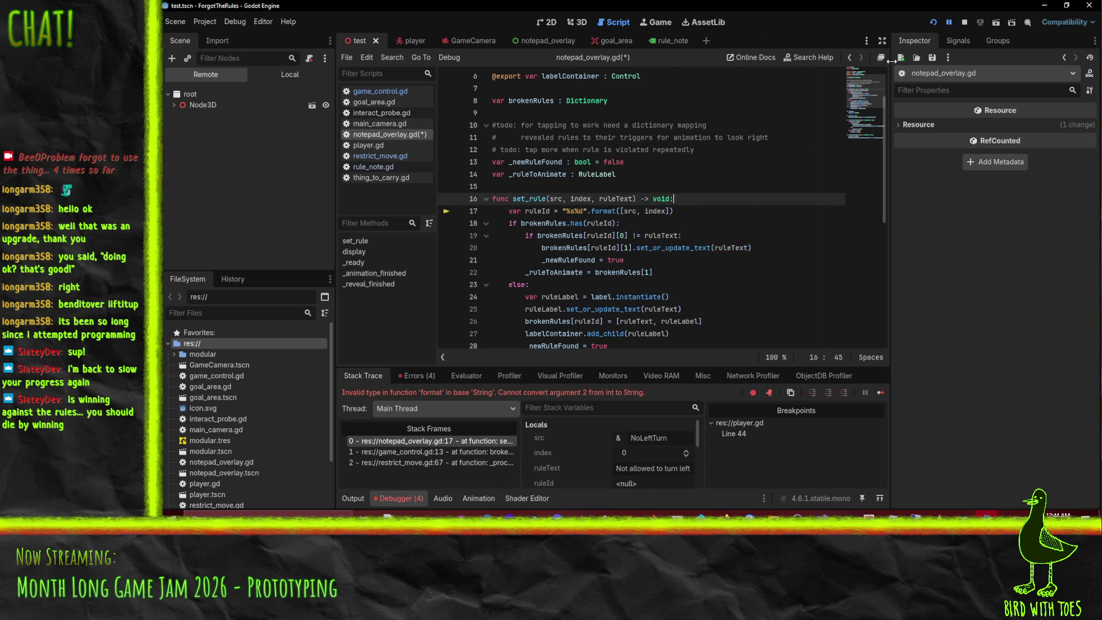
# Step: Restart the game with the updated script, then stop it and open the notepad_overlay scene
pyautogui.click(934, 26)
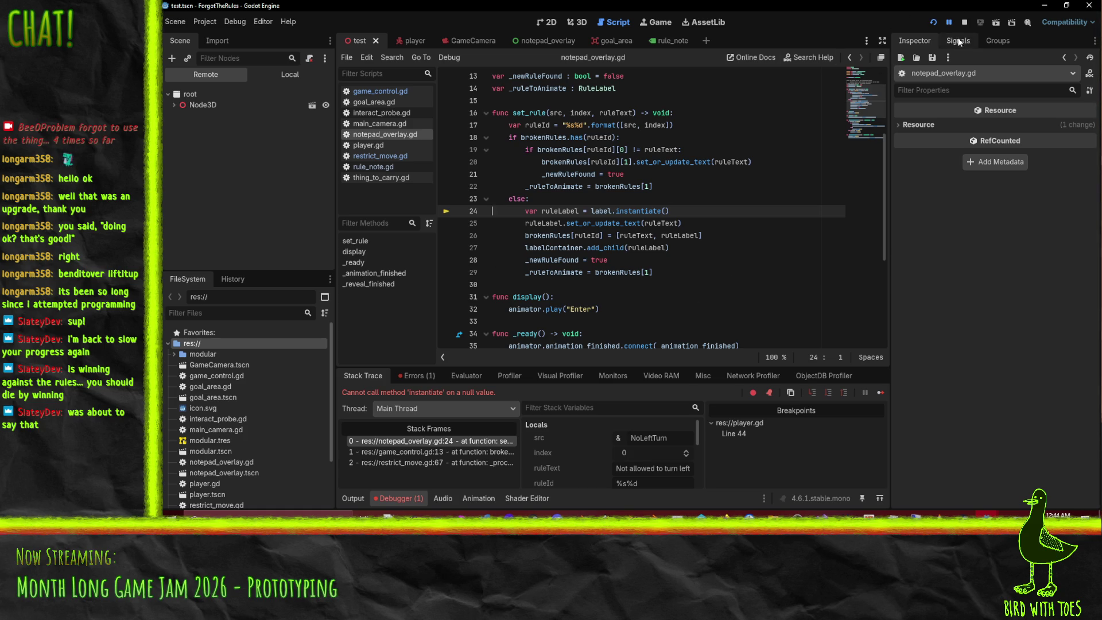
pyautogui.click(964, 22)
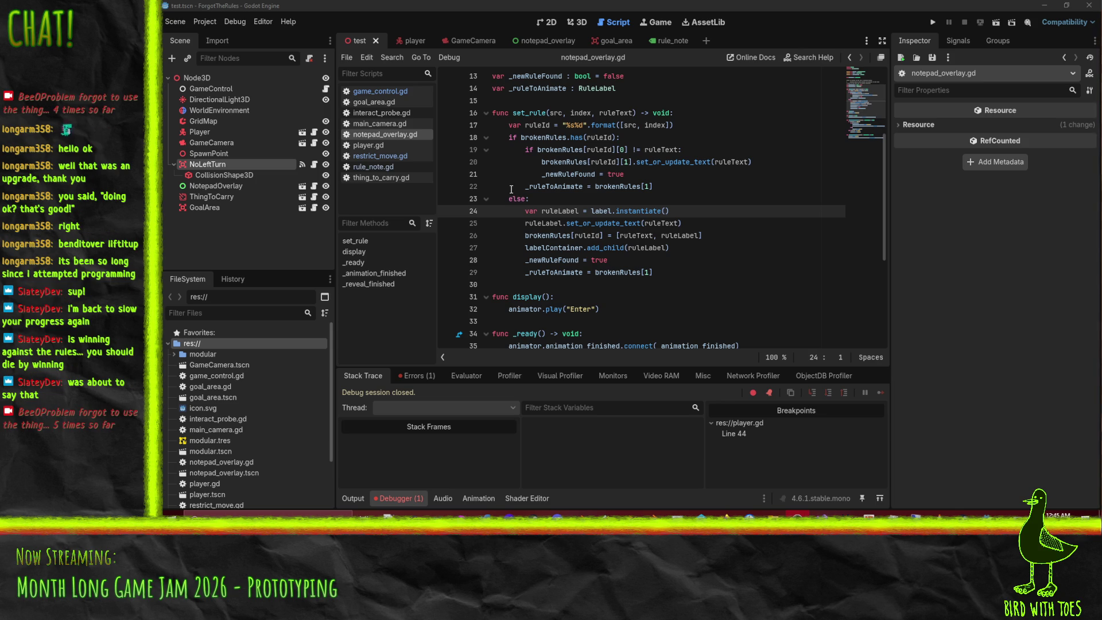
pyautogui.click(550, 45)
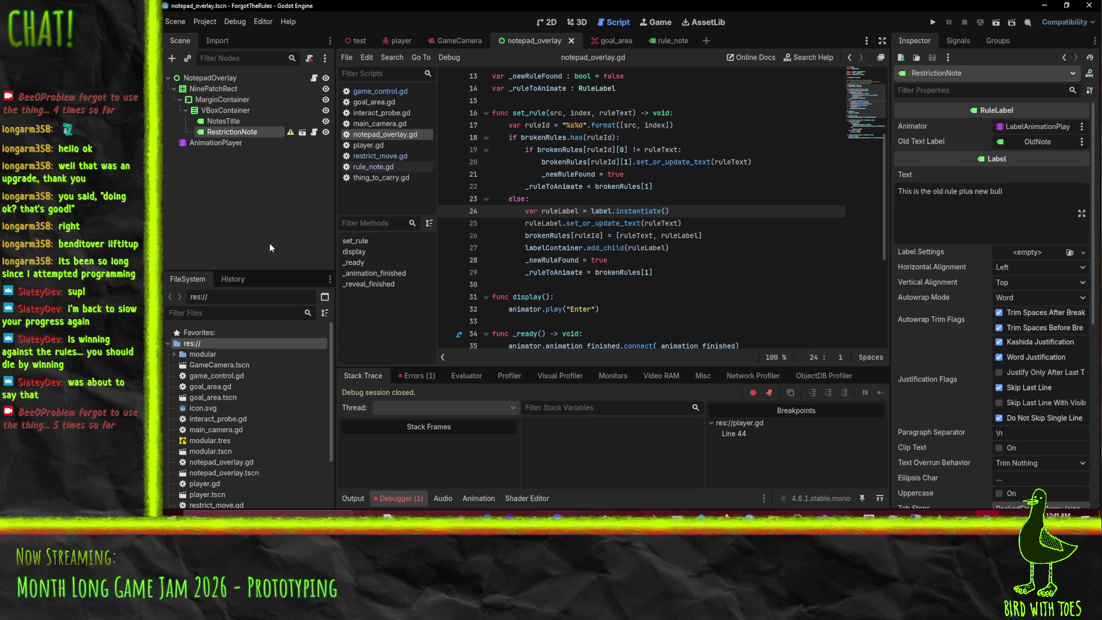
# Step: Link VBoxContainer as NotepadOverlay's Label Container, delete RestrictionNote, and set Label to rule_note.tscn
pyautogui.click(212, 80)
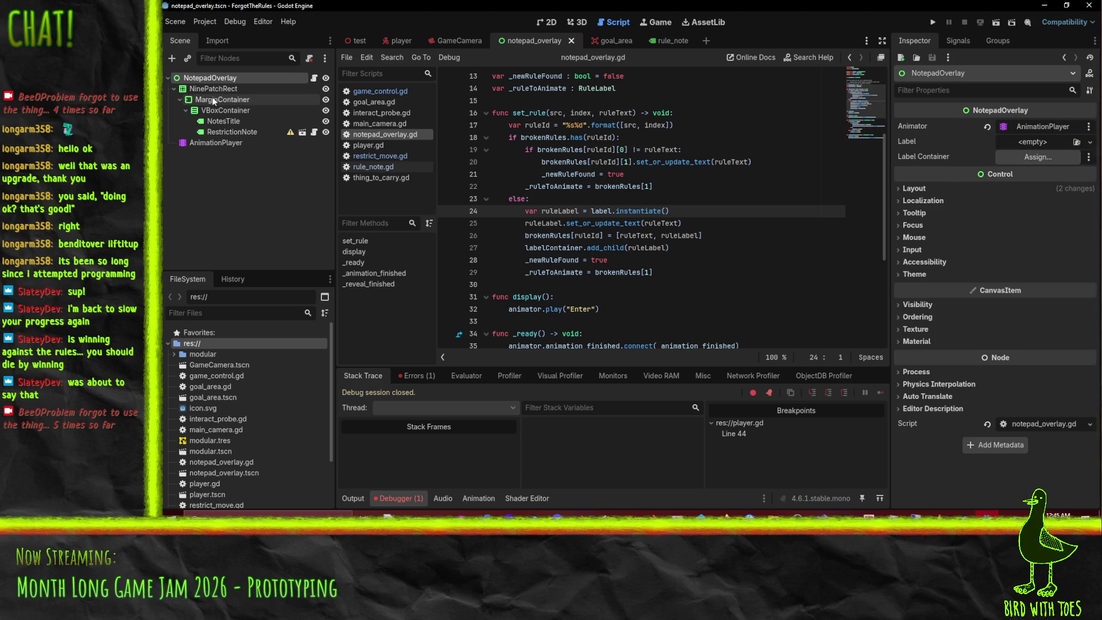
pyautogui.moveTo(226, 111)
pyautogui.mouseDown()
pyautogui.moveTo(941, 130)
pyautogui.moveTo(1030, 158)
pyautogui.mouseUp()
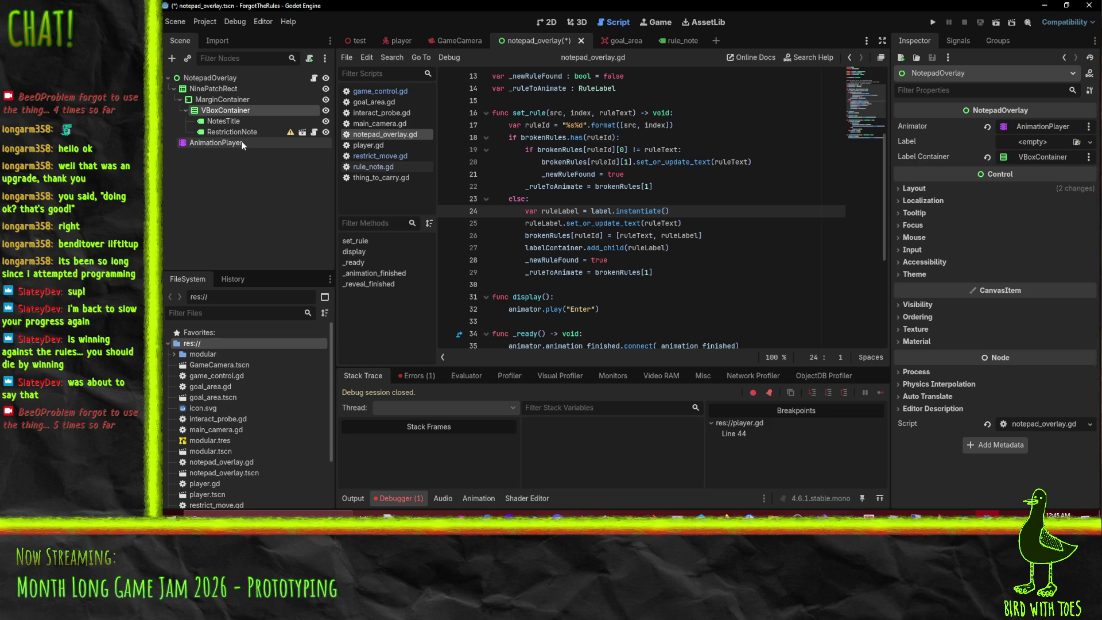
pyautogui.scroll(-3, 206, 425)
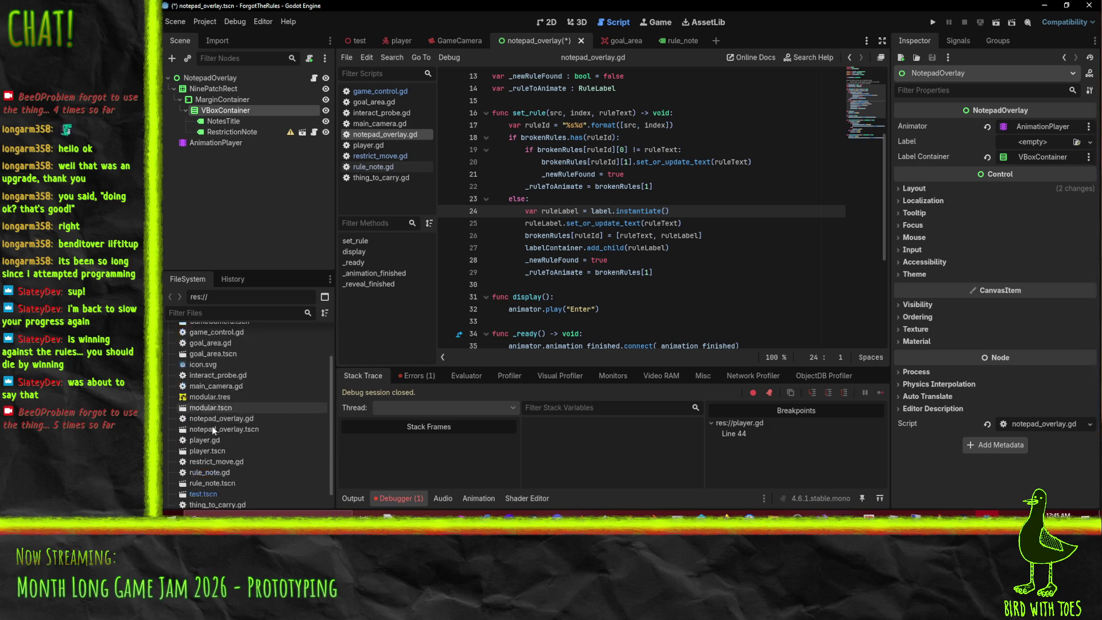
pyautogui.click(240, 132)
pyautogui.press('Delete')
pyautogui.press('Return')
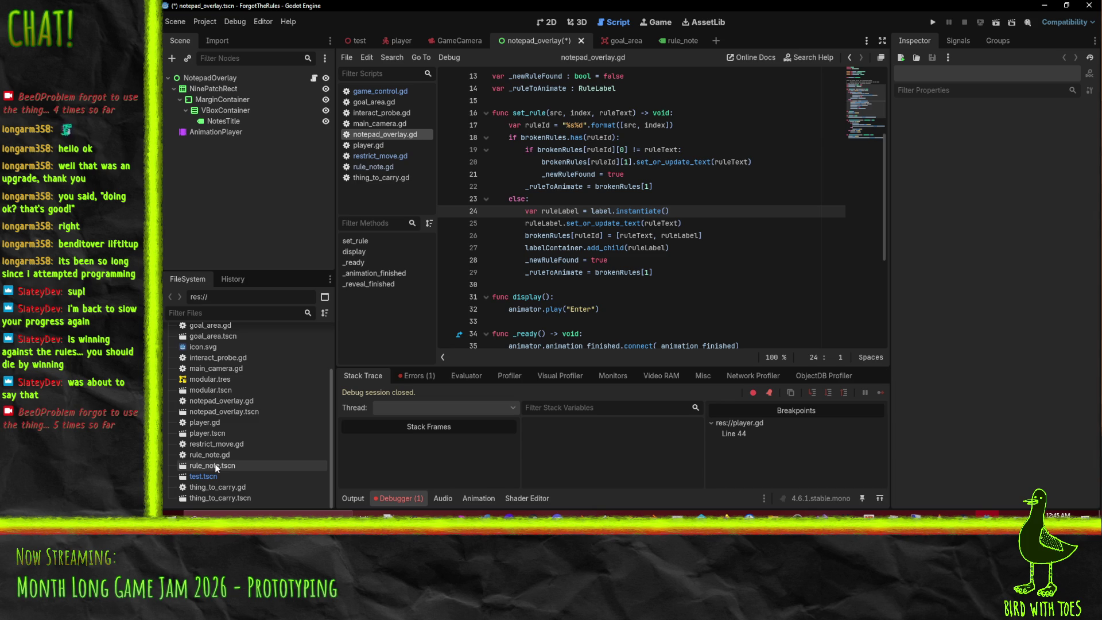
pyautogui.click(210, 77)
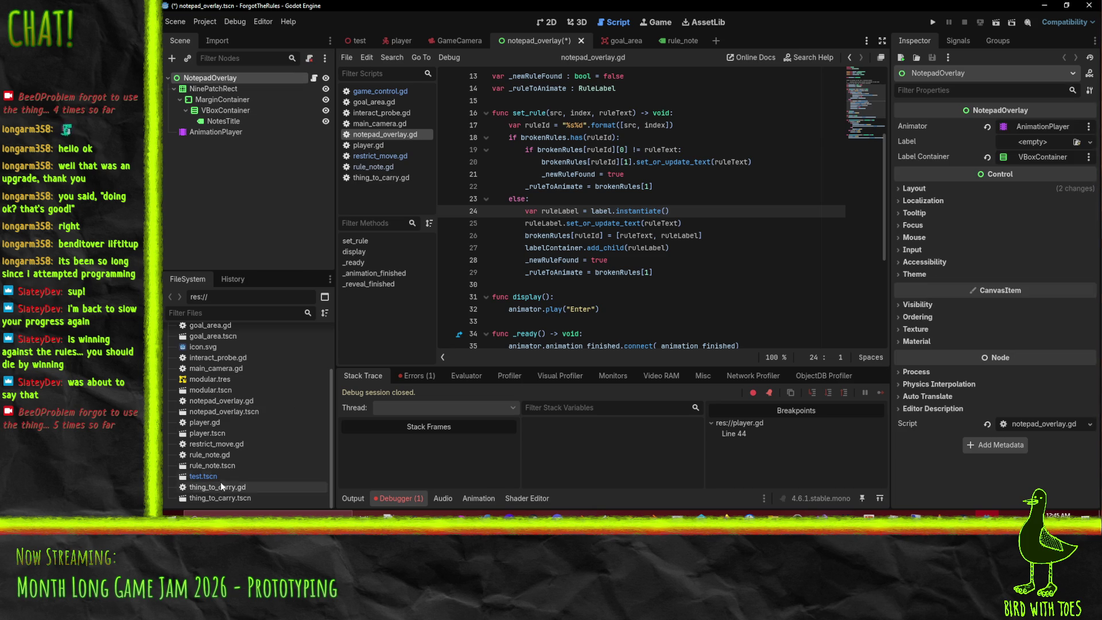
pyautogui.moveTo(221, 467); pyautogui.dragTo(1045, 146)
# Step: Run the game to hit the error, then paste [ruleId] from line 26 into line 29's brokenRules index
pyautogui.click(934, 26)
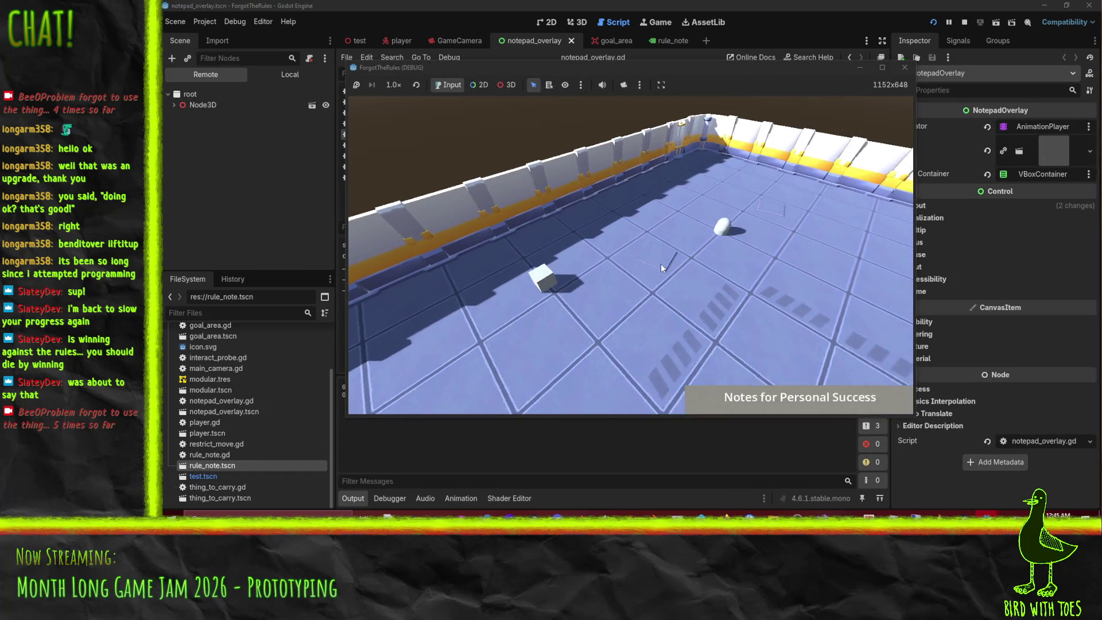
pyautogui.press('a')
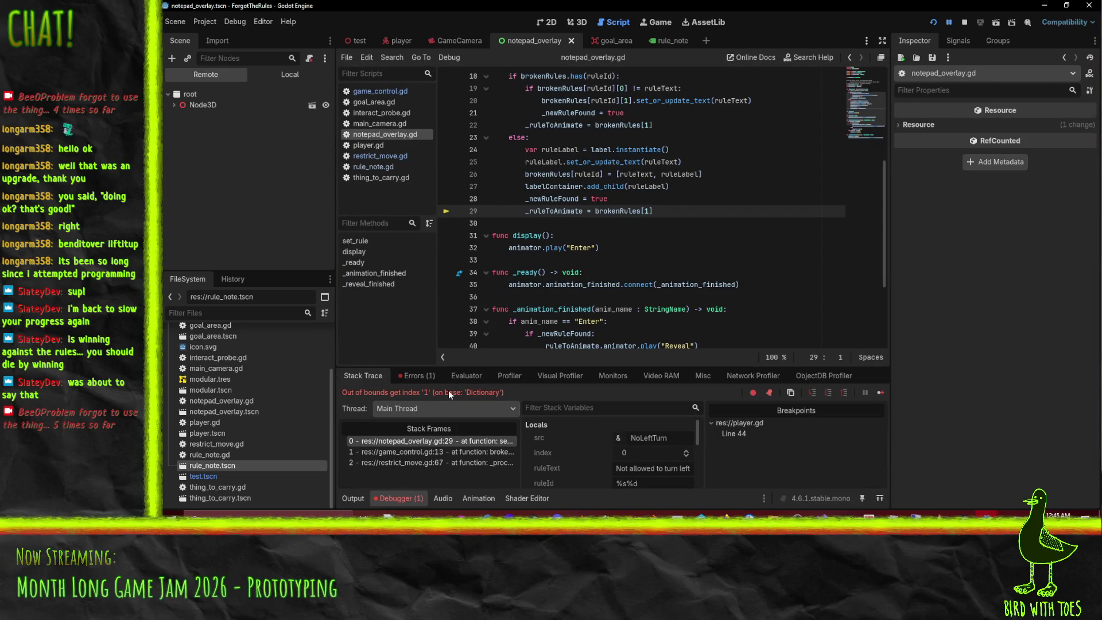
pyautogui.scroll(1, 680, 224)
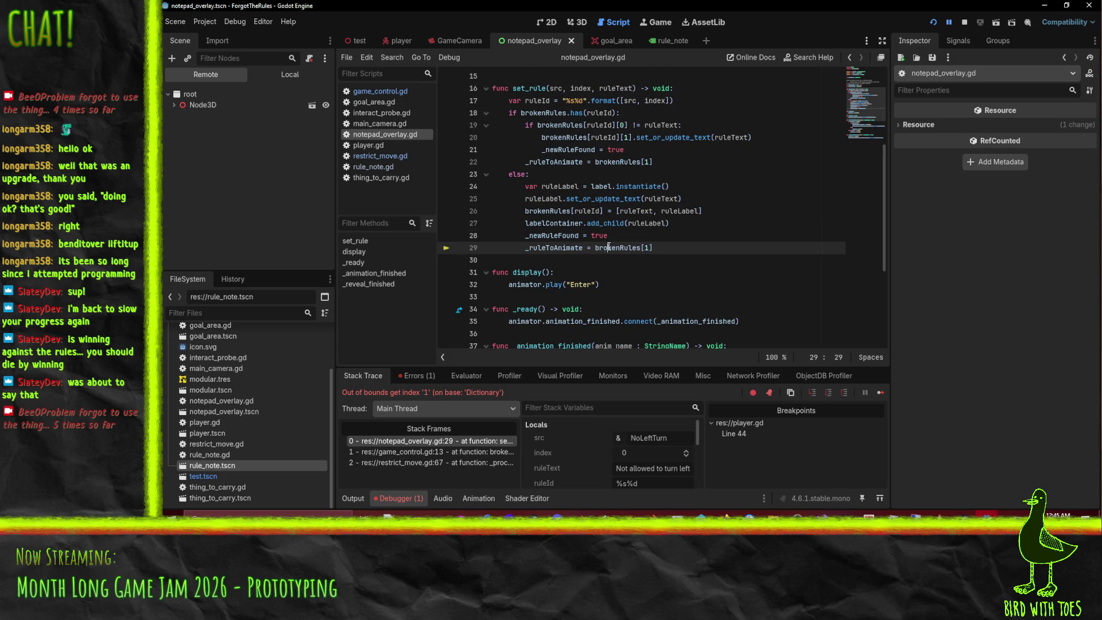
pyautogui.click(571, 211)
pyautogui.moveTo(568, 211); pyautogui.dragTo(602, 212)
pyautogui.click(653, 248)
pyautogui.write('[ruleId]')
# Step: Add [ruleId] after brokenRules on line 22 and restart the game
pyautogui.click(737, 211)
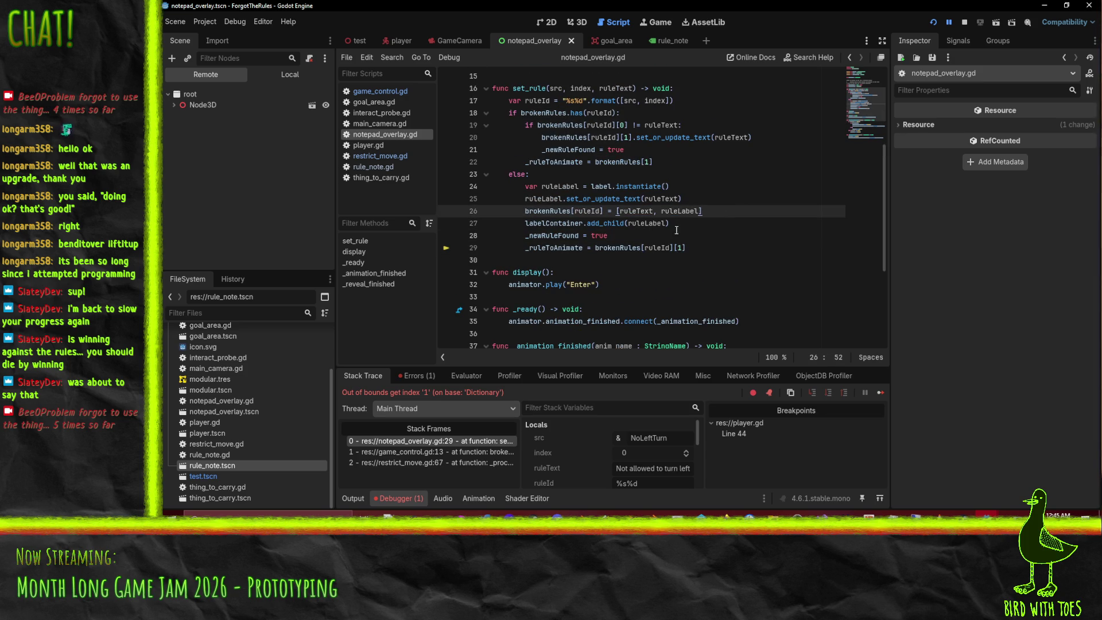
pyautogui.click(946, 22)
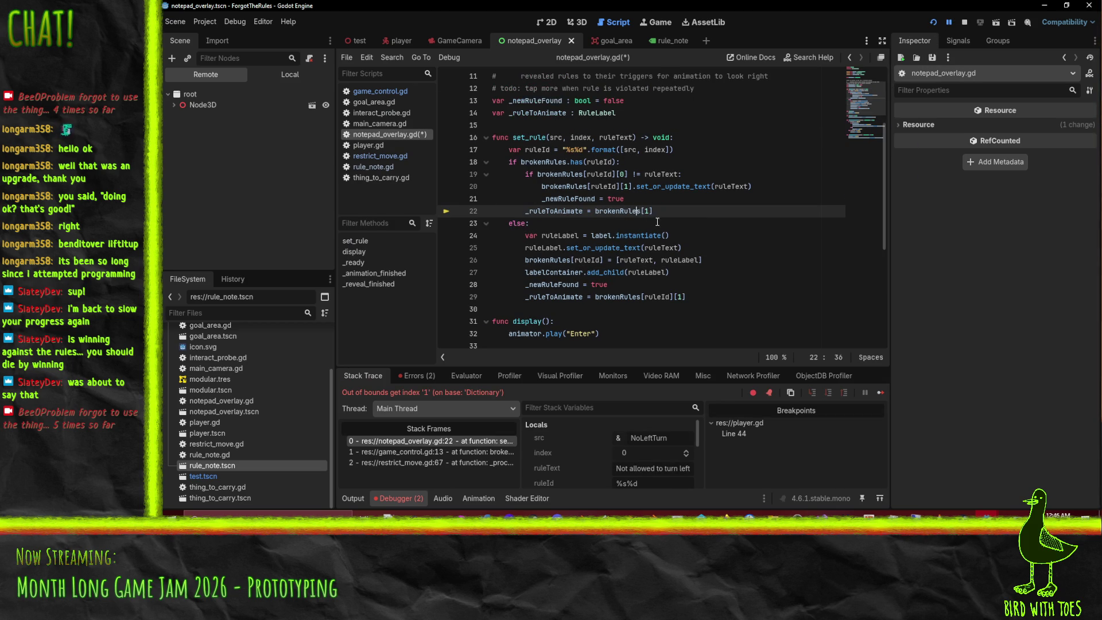
pyautogui.write('[ruleId]')
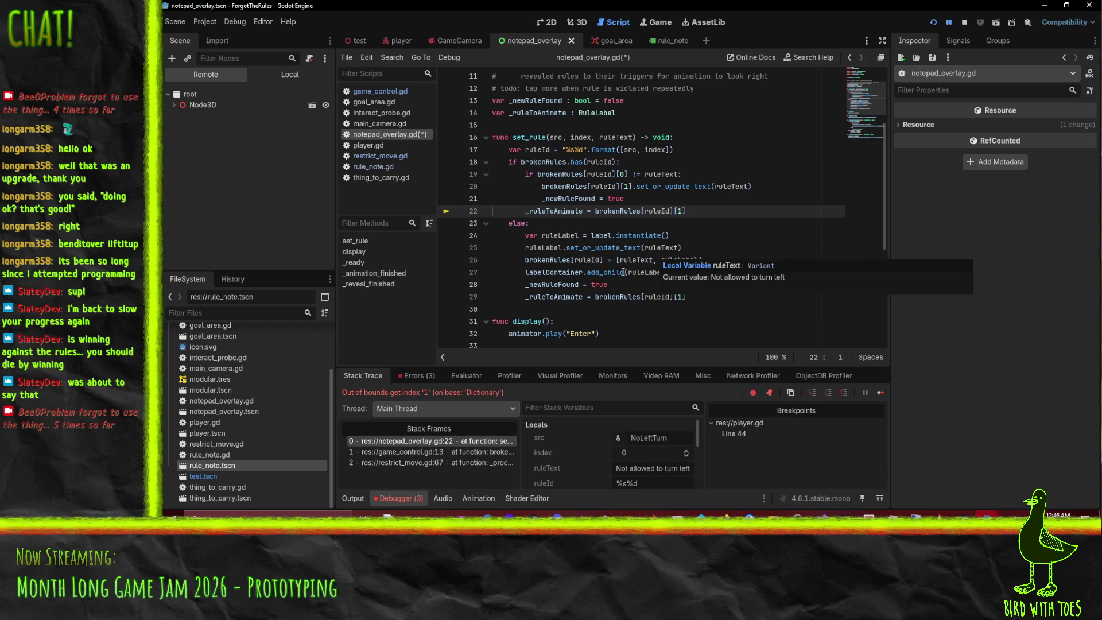
pyautogui.click(934, 23)
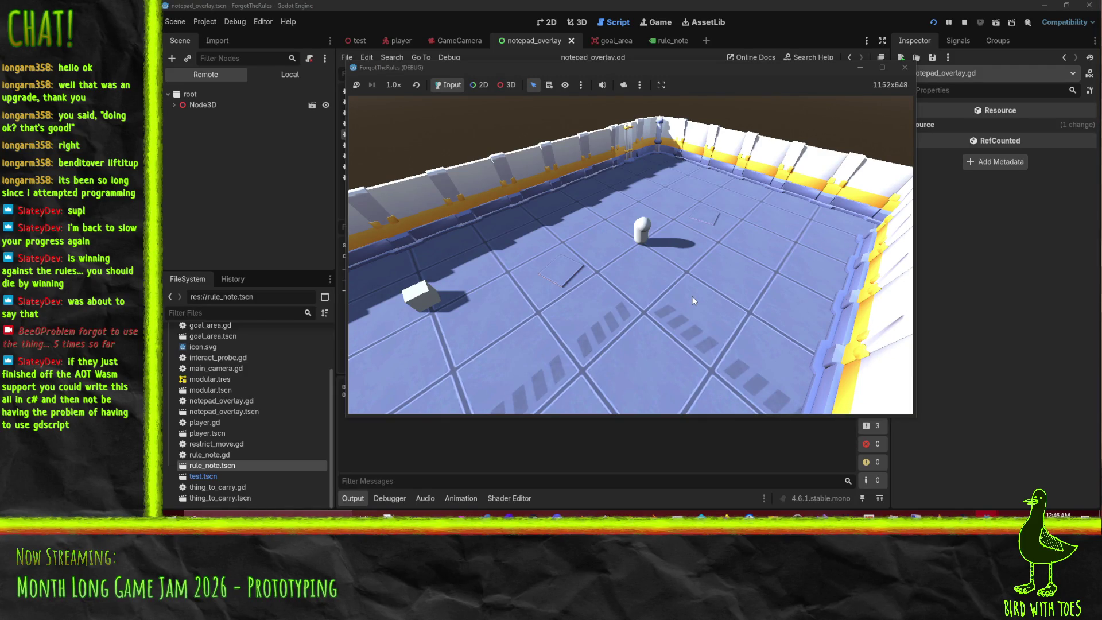
# Step: Walk the player with S, D and E to trigger the rule notes, then stop the game
pyautogui.press('s')
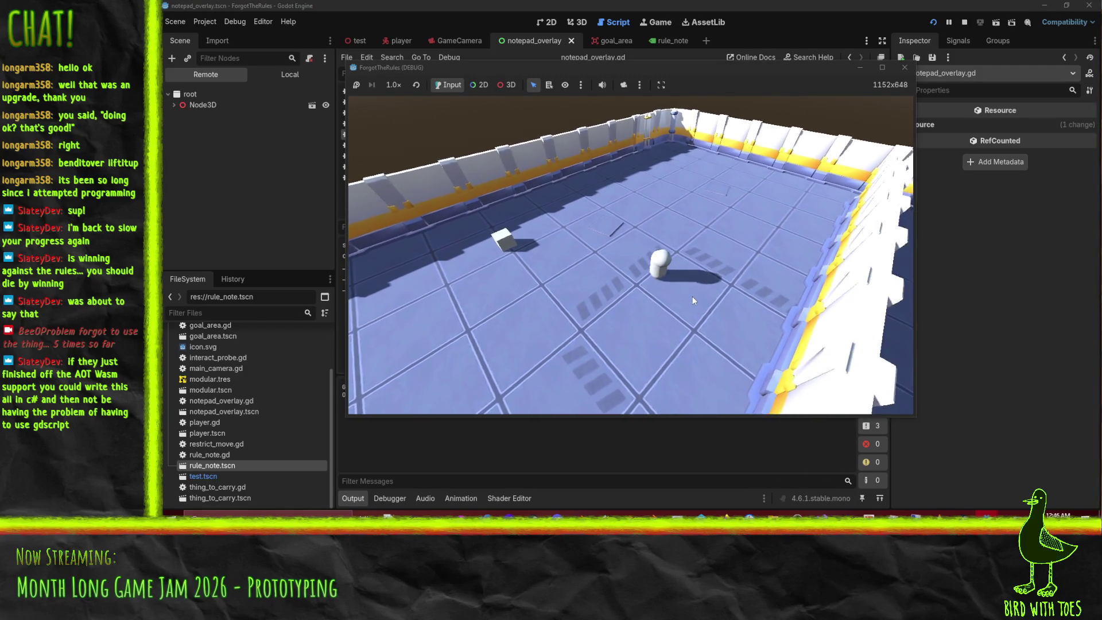
pyautogui.press('d')
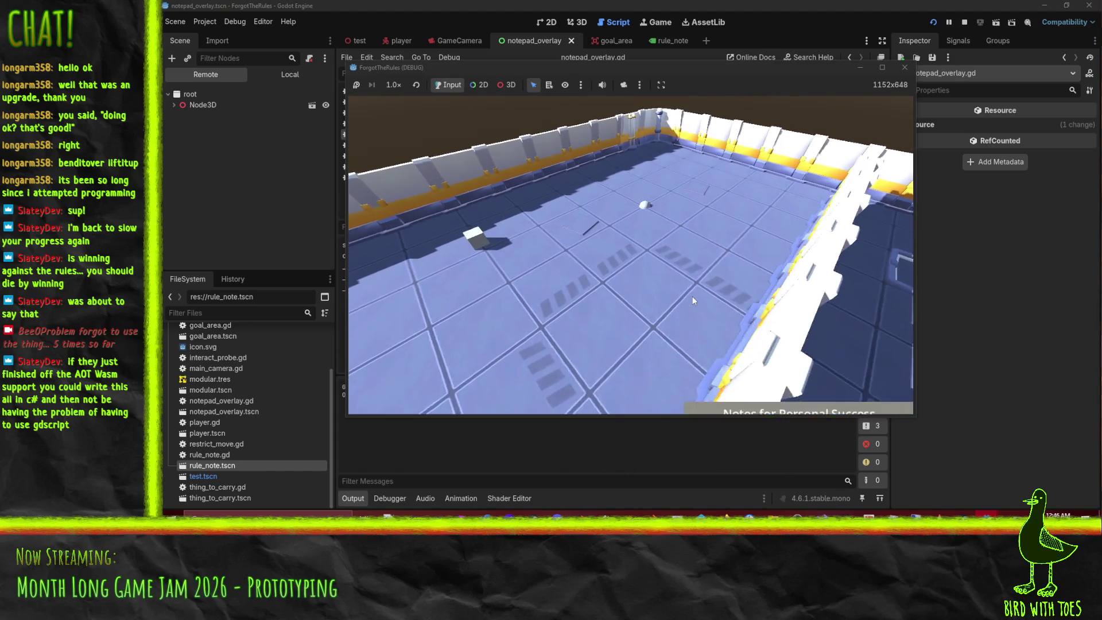
pyautogui.press('e')
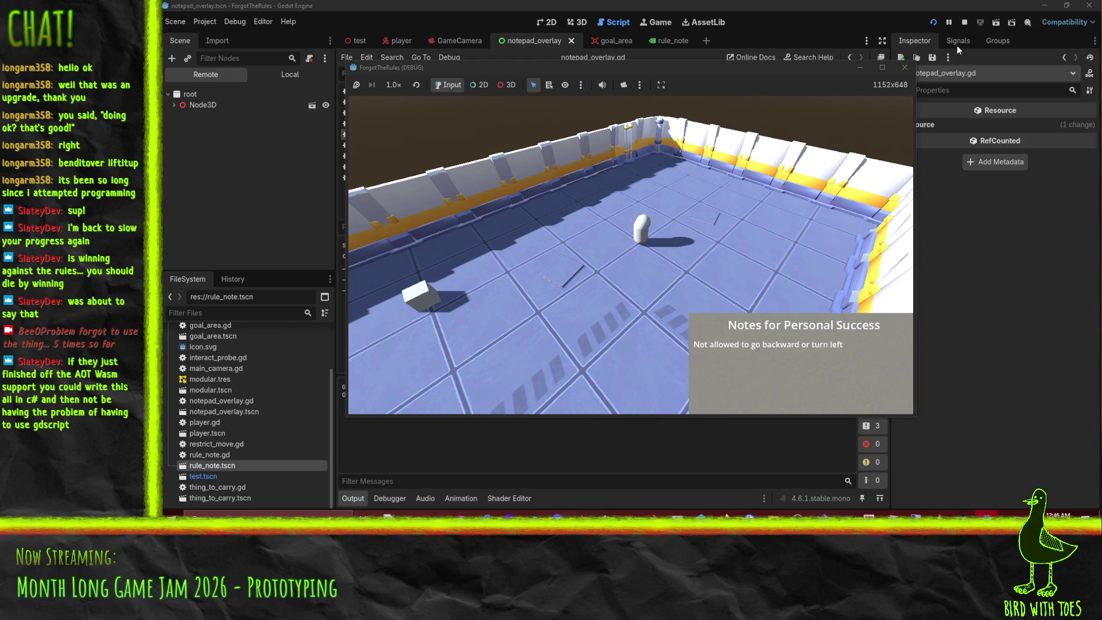
pyautogui.click(965, 23)
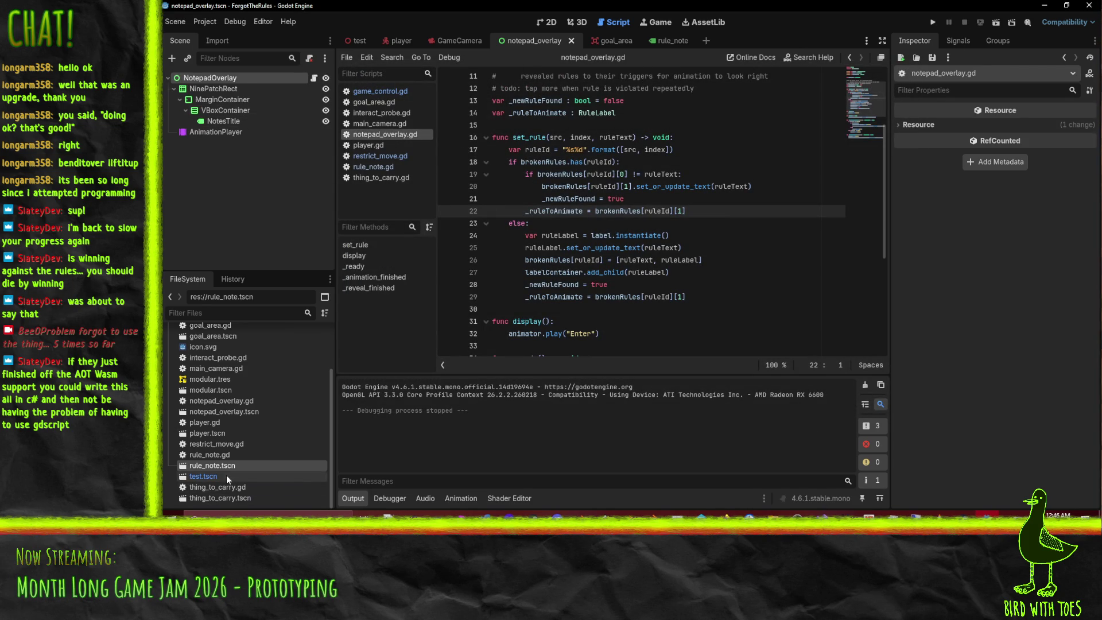
# Step: Add a _ready function to rule_note.gd that sets text and oldTextLabel.text to ""
pyautogui.click(662, 43)
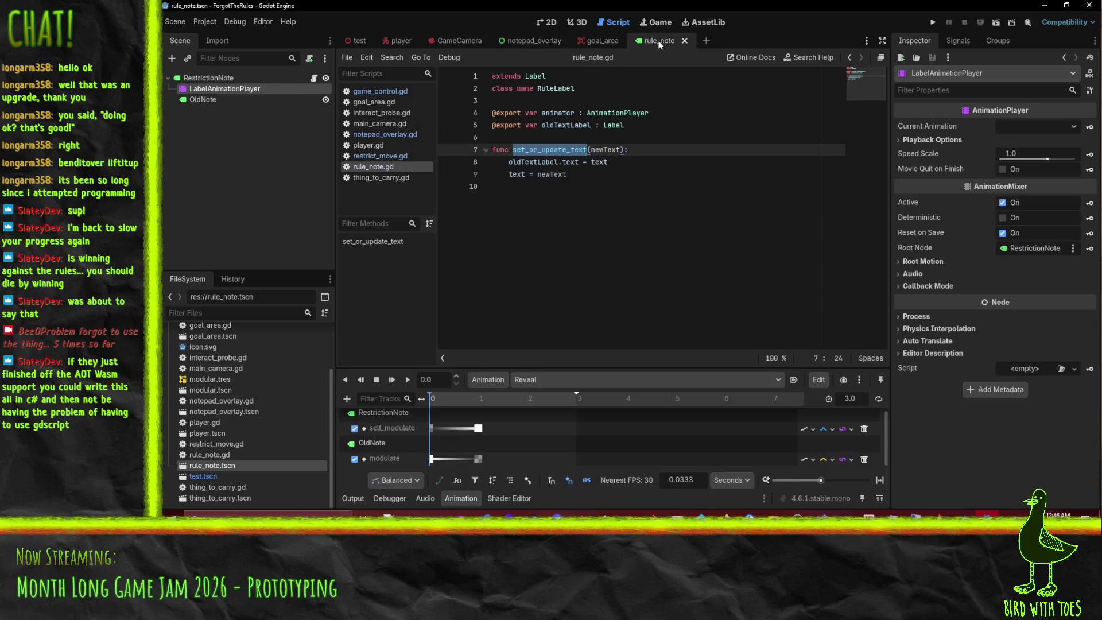
pyautogui.click(631, 150)
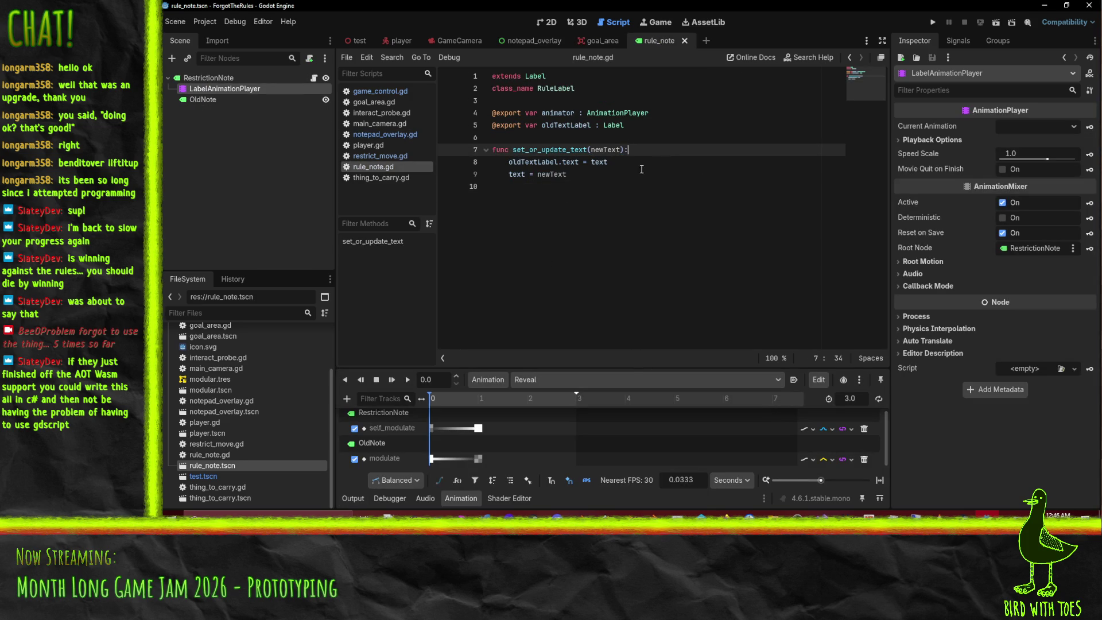
pyautogui.click(553, 166)
pyautogui.click(543, 201)
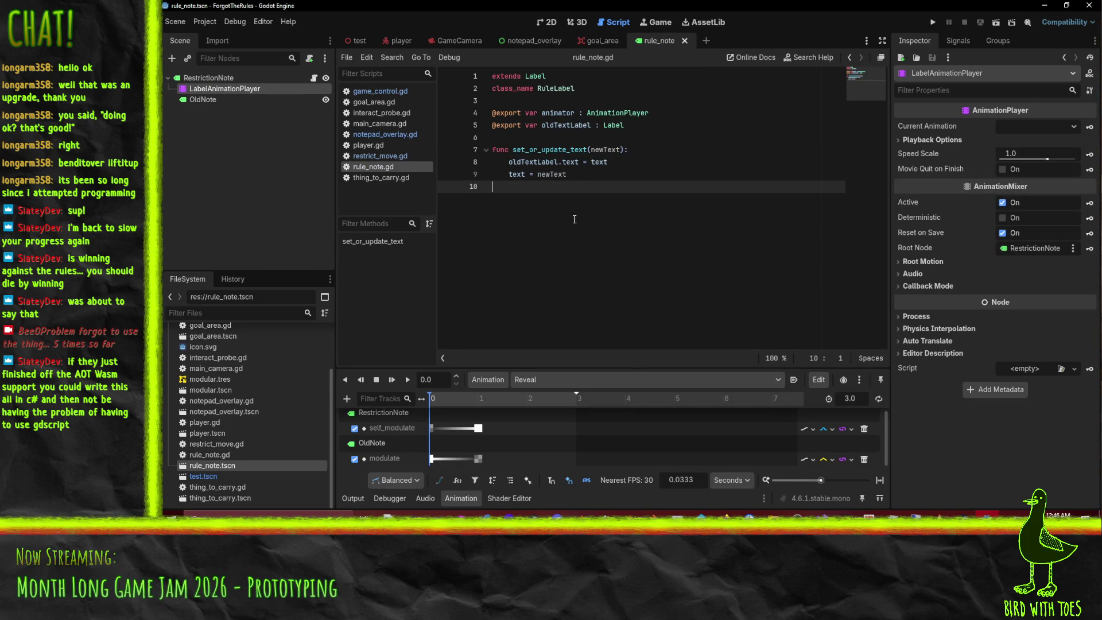
pyautogui.press('Return')
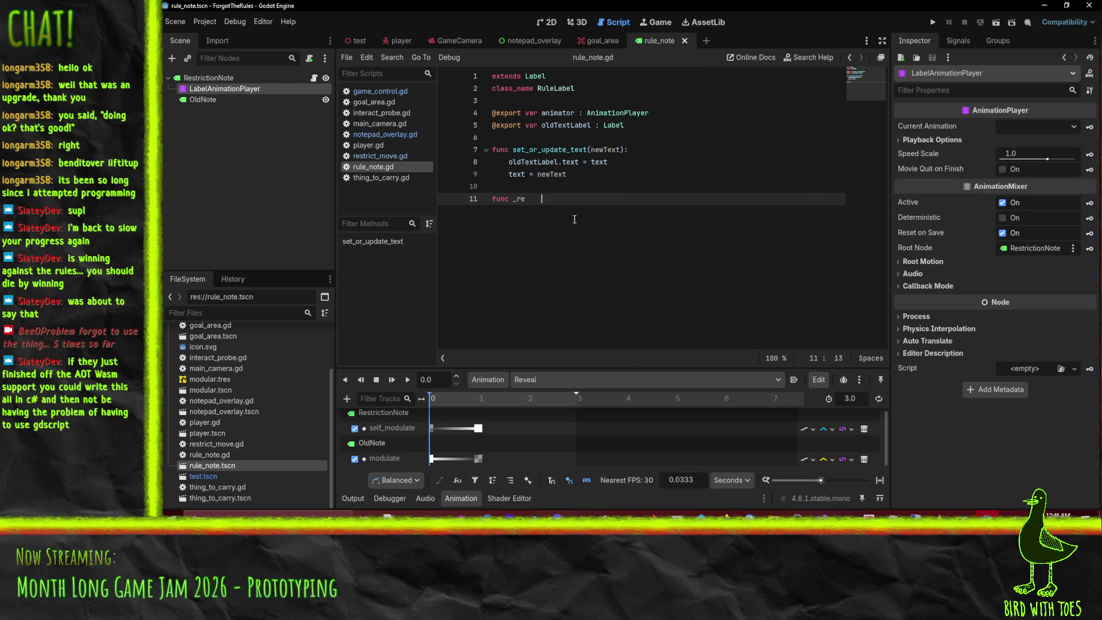
pyautogui.write('y():')
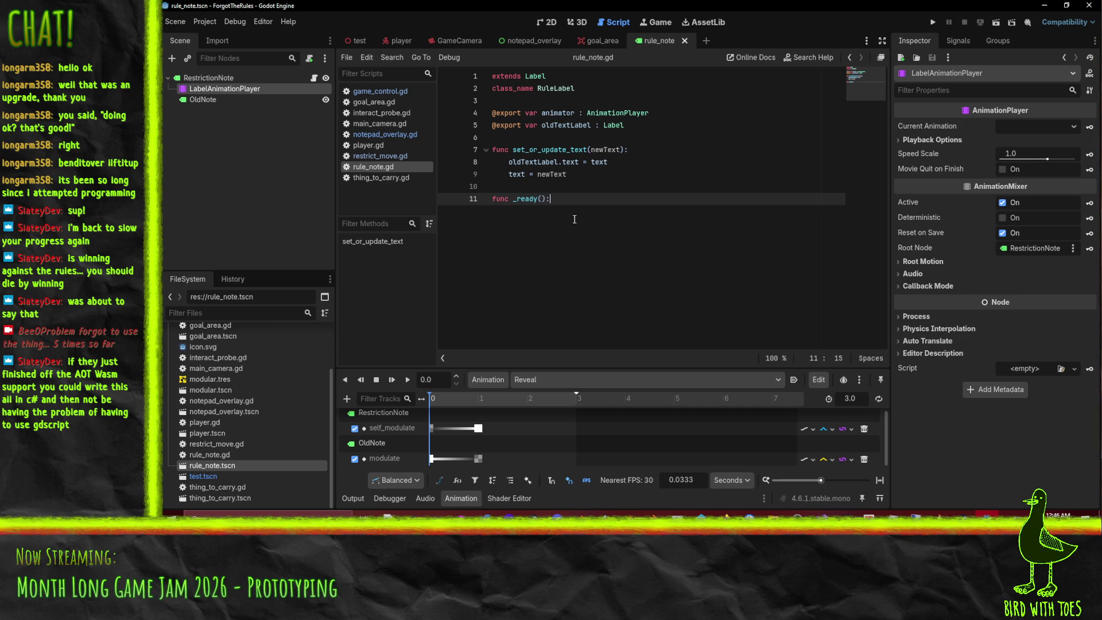
pyautogui.press('Return')
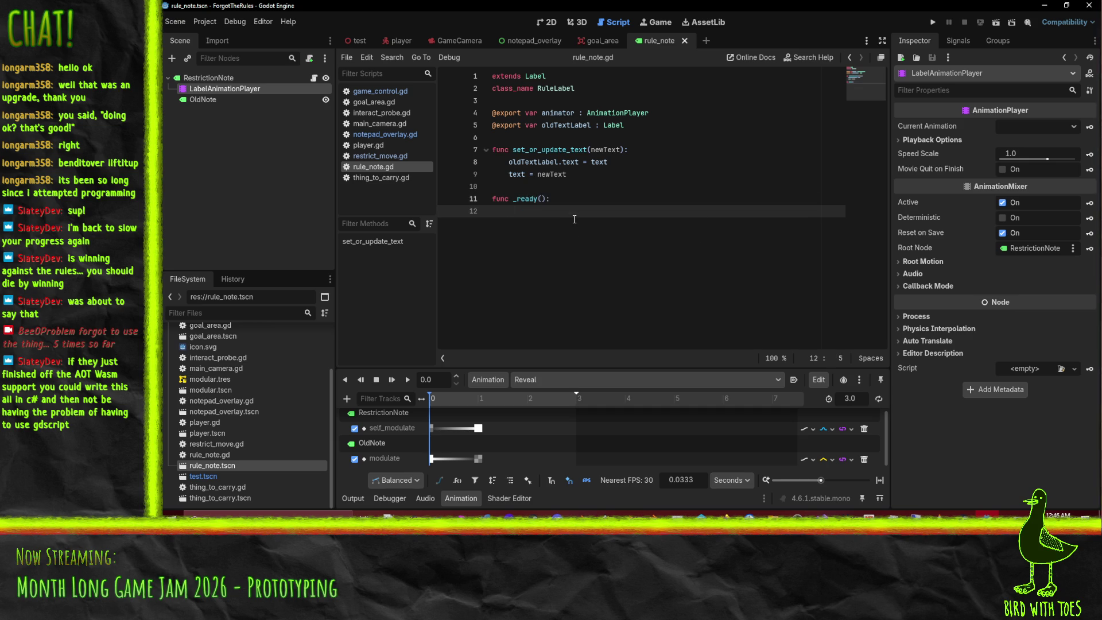
pyautogui.write('Te')
pyautogui.press('Return')
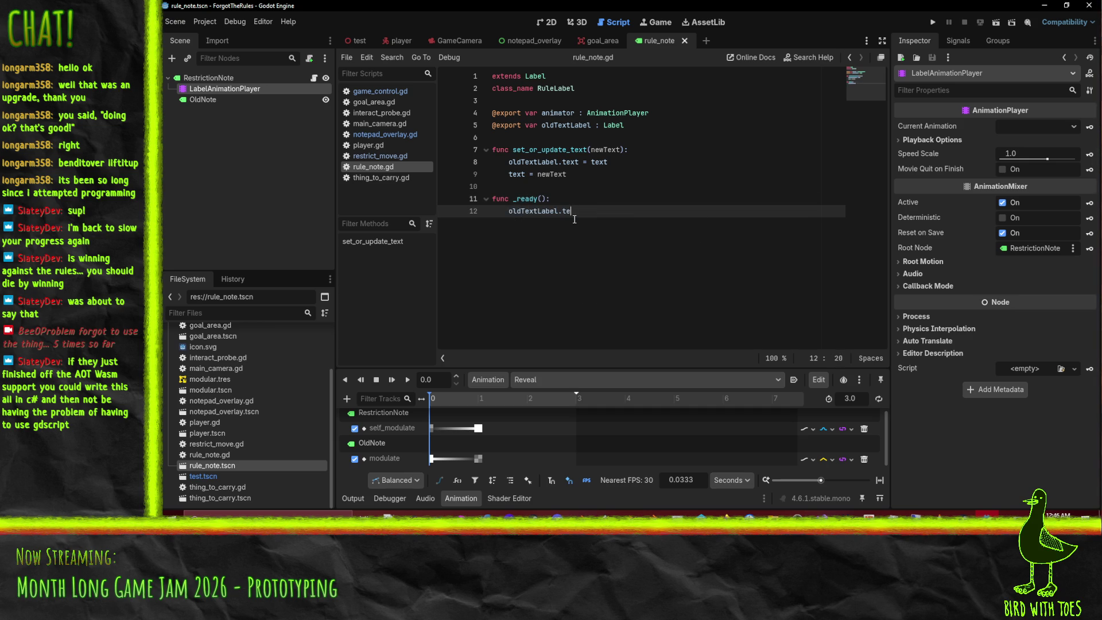
pyautogui.hotkey('ctrl', 'shift', 'Return')
pyautogui.write('te')
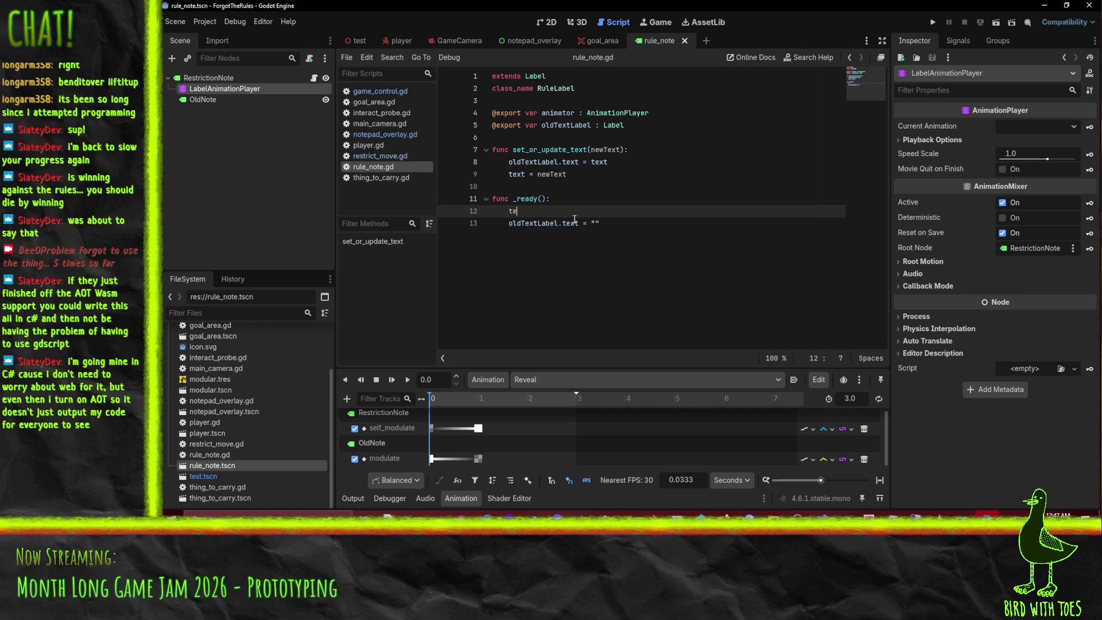
pyautogui.press('Up')
pyautogui.press('Up')
pyautogui.press('Up')
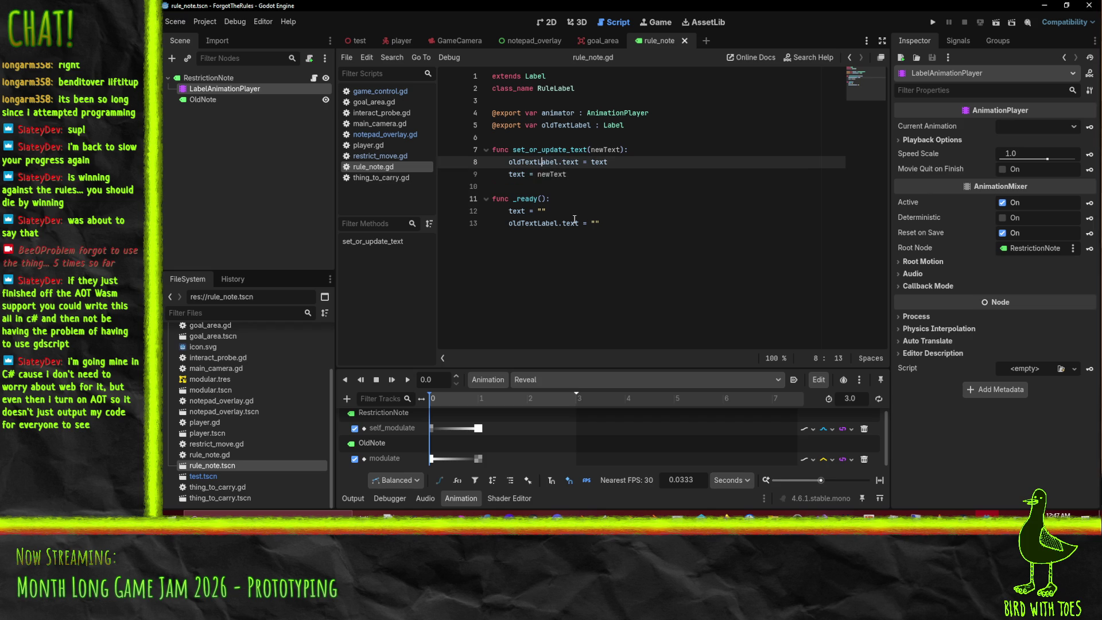
# Step: Save rule_note.gd and run the game to test the text clearing
pyautogui.hotkey('ctrl', 's')
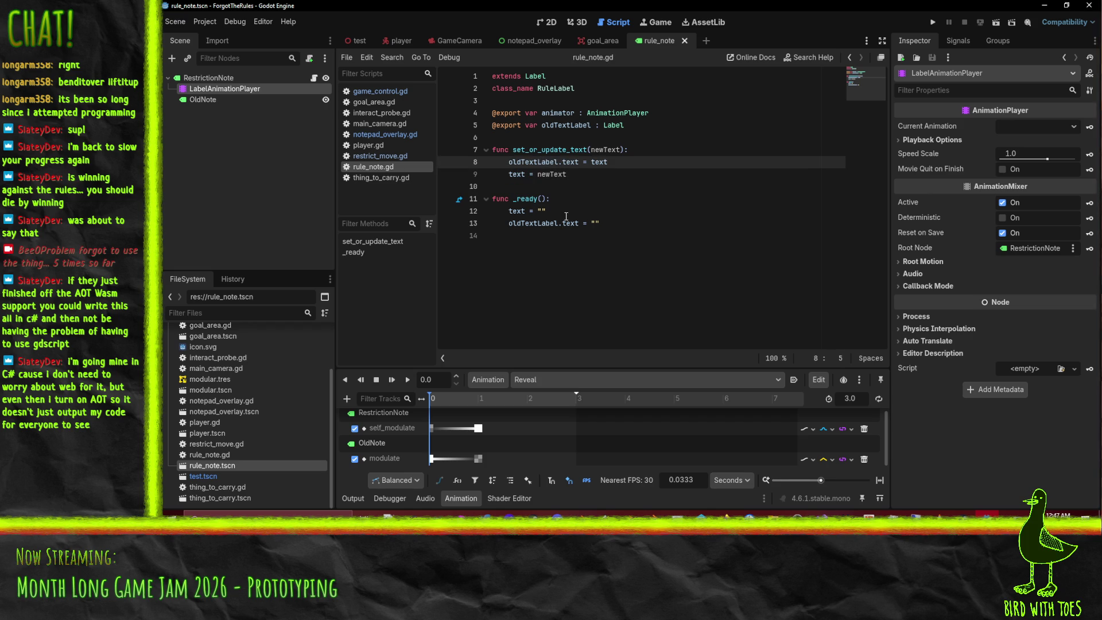
pyautogui.click(606, 149)
pyautogui.click(556, 162)
pyautogui.click(931, 25)
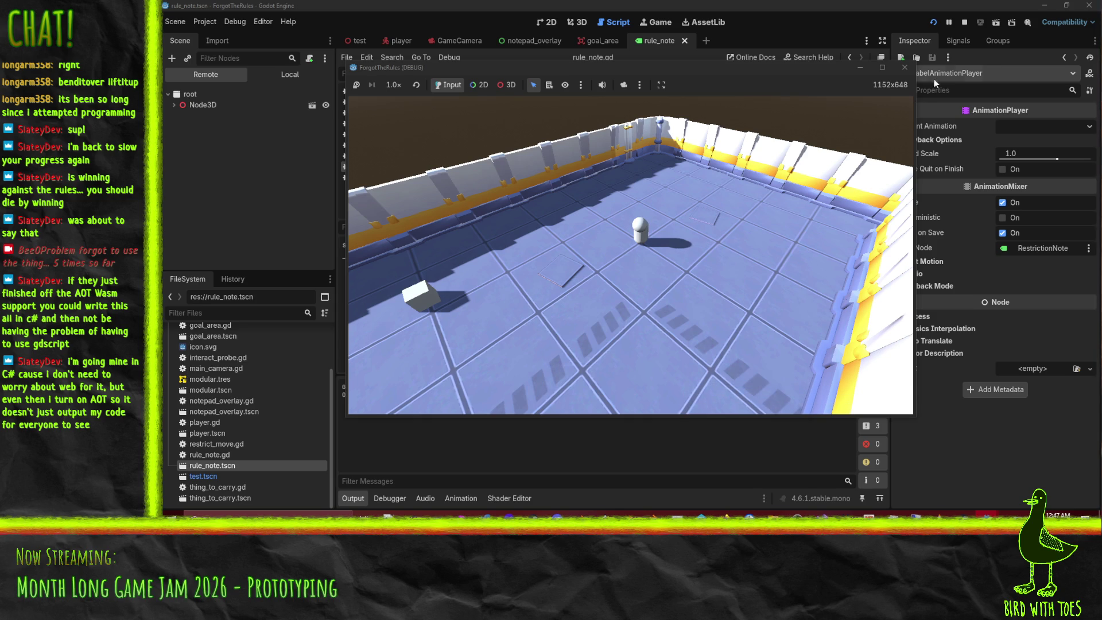
# Step: Stop the game and check the GDScript format strings documentation before returning to Godot
pyautogui.click(965, 21)
pyautogui.hotkey('alt', 'Tab')
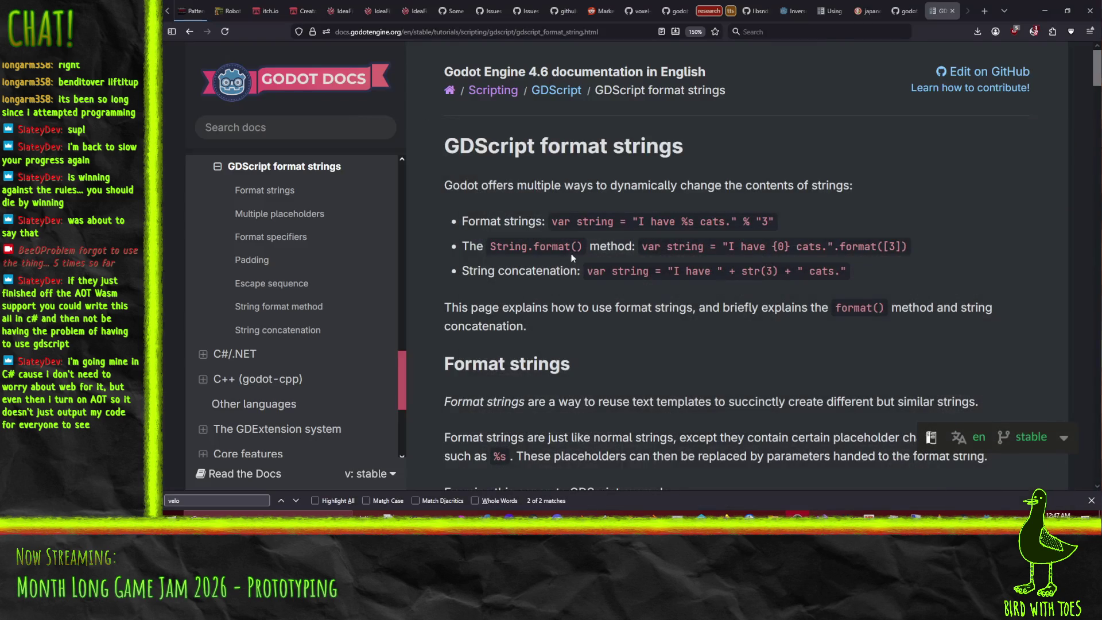
pyautogui.hotkey('alt', 'Tab')
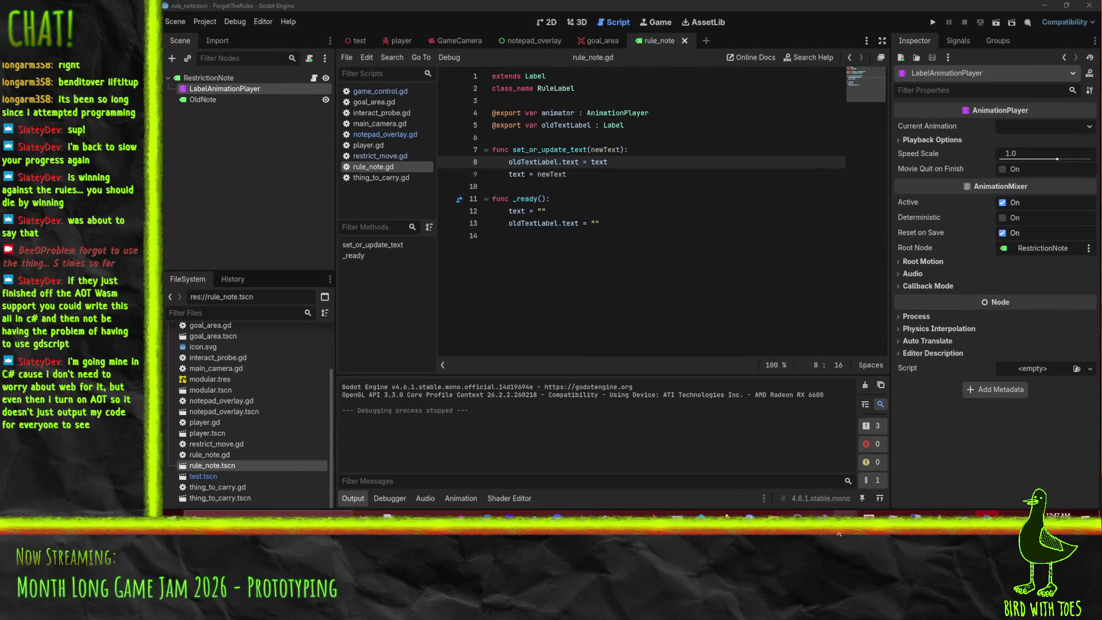
pyautogui.hotkey('alt', 'Tab')
pyautogui.click(821, 514)
pyautogui.click(656, 22)
pyautogui.click(603, 23)
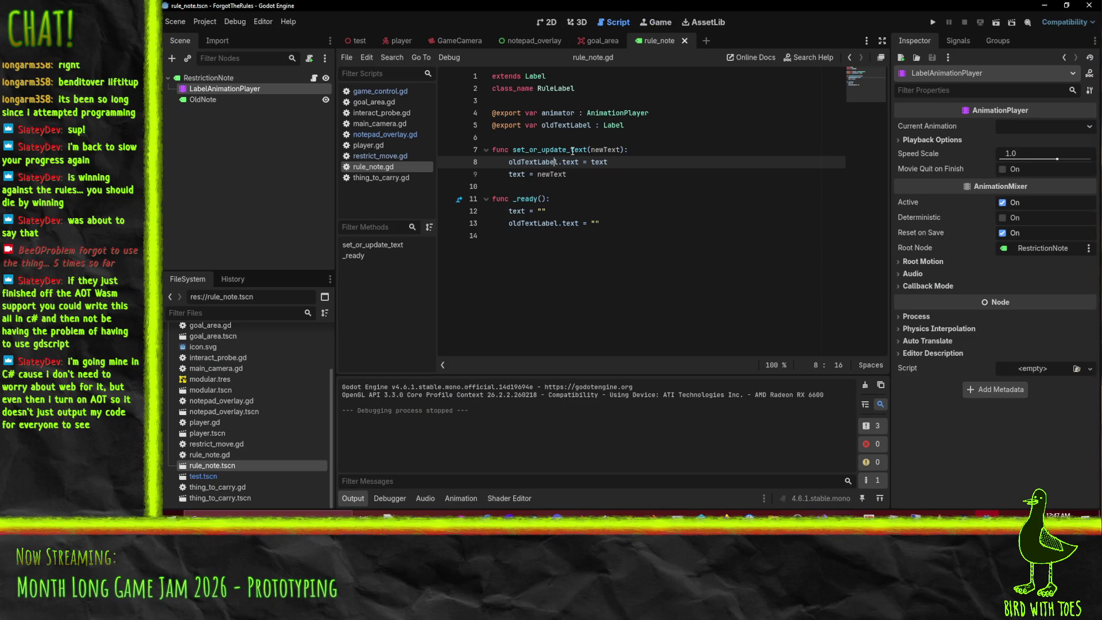
# Step: Rename rule_note.gd's _ready function to _enter_tree, then switch to notepad_overlay.gd
pyautogui.doubleClick(522, 198)
pyautogui.write('_enter')
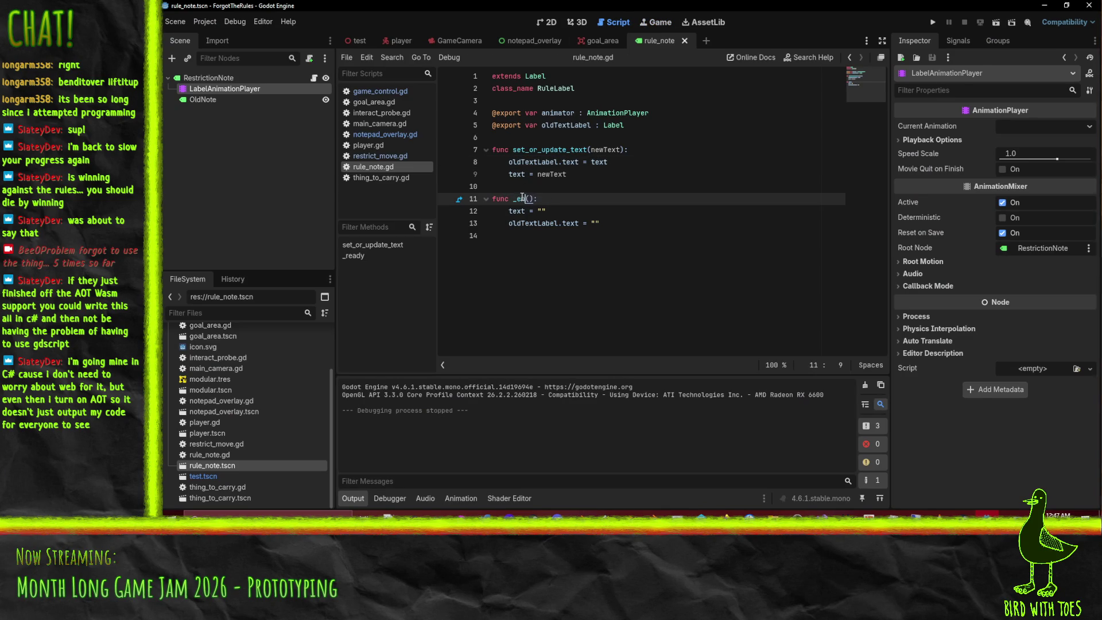
pyautogui.write('_tree')
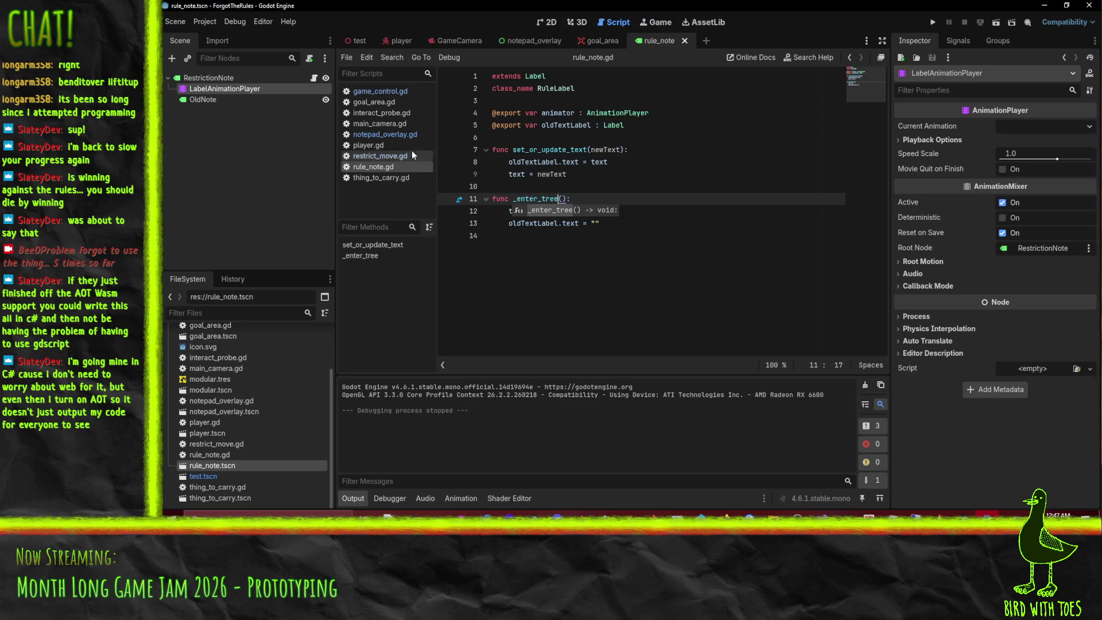
pyautogui.click(636, 189)
pyautogui.click(616, 231)
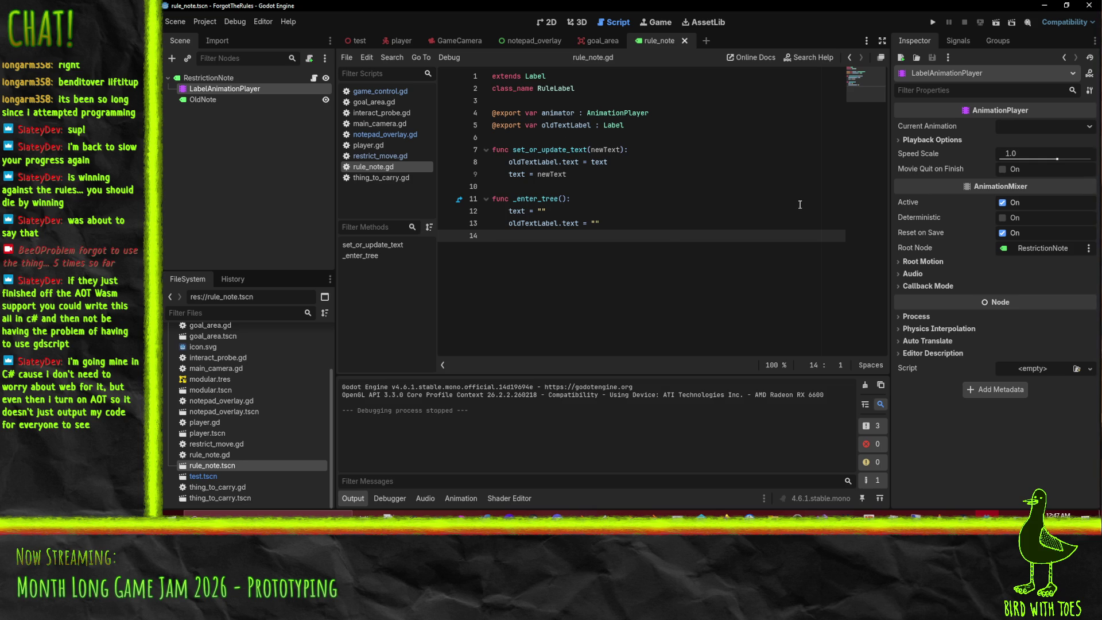
pyautogui.click(636, 189)
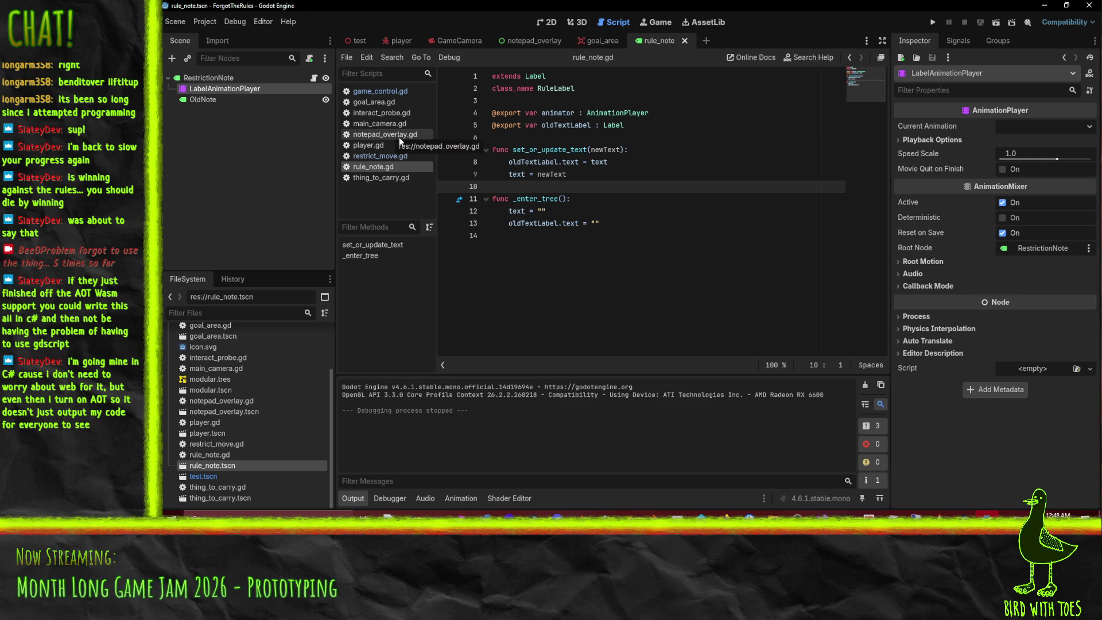
pyautogui.click(531, 200)
pyautogui.doubleClick(532, 201)
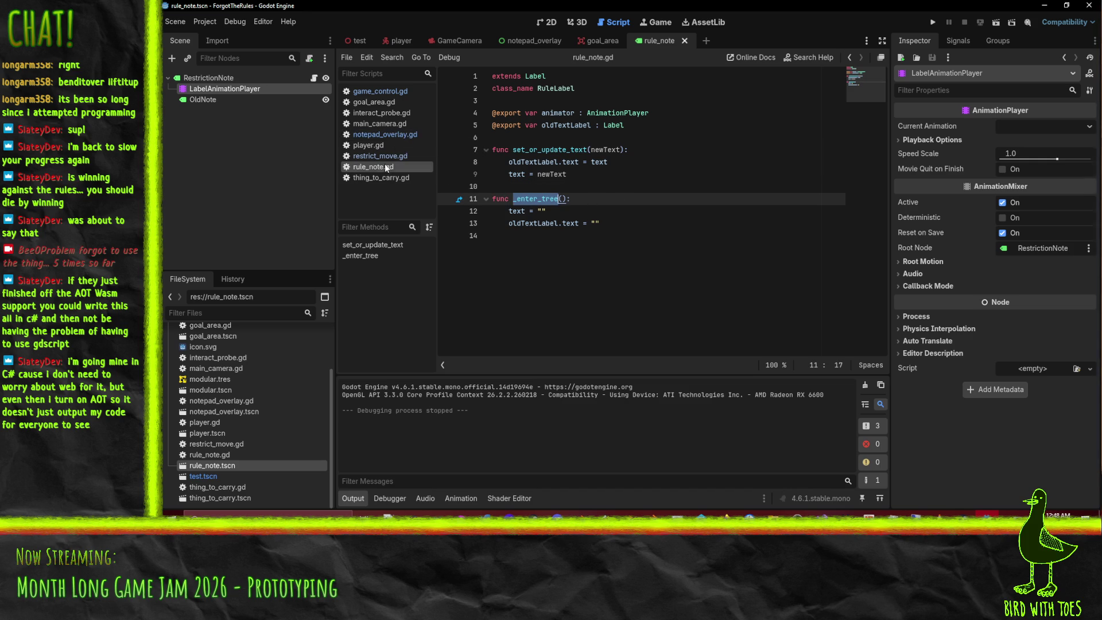
pyautogui.click(393, 134)
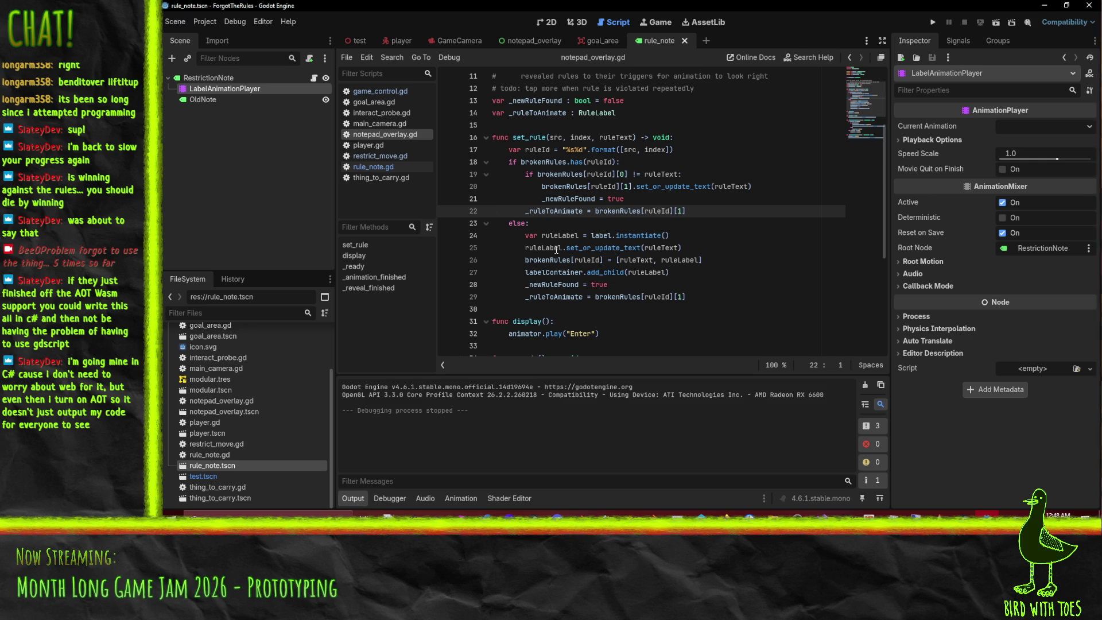
# Step: Move labelContainer.add_child(ruleLabel) directly below the label.instantiate() line in set_rule
pyautogui.doubleClick(630, 235)
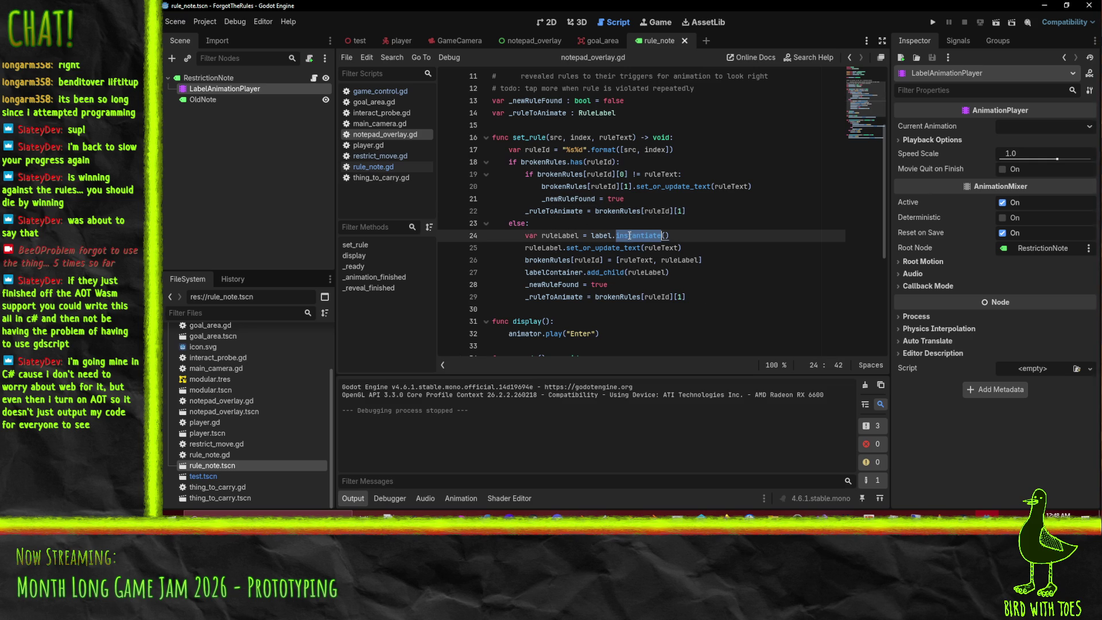
pyautogui.click(572, 248)
pyautogui.press('Down')
pyautogui.press('Down')
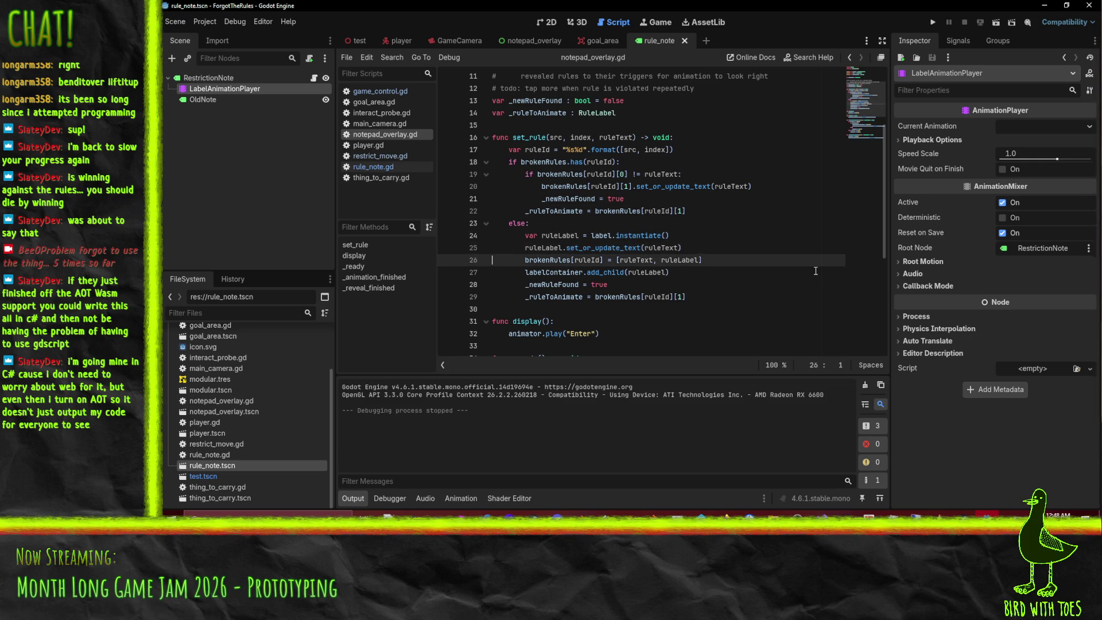
pyautogui.hotkey('ctrl', 'x')
pyautogui.press('Up')
pyautogui.press('Up')
pyautogui.press('Up')
pyautogui.press('Down')
pyautogui.hotkey('ctrl', 'v')
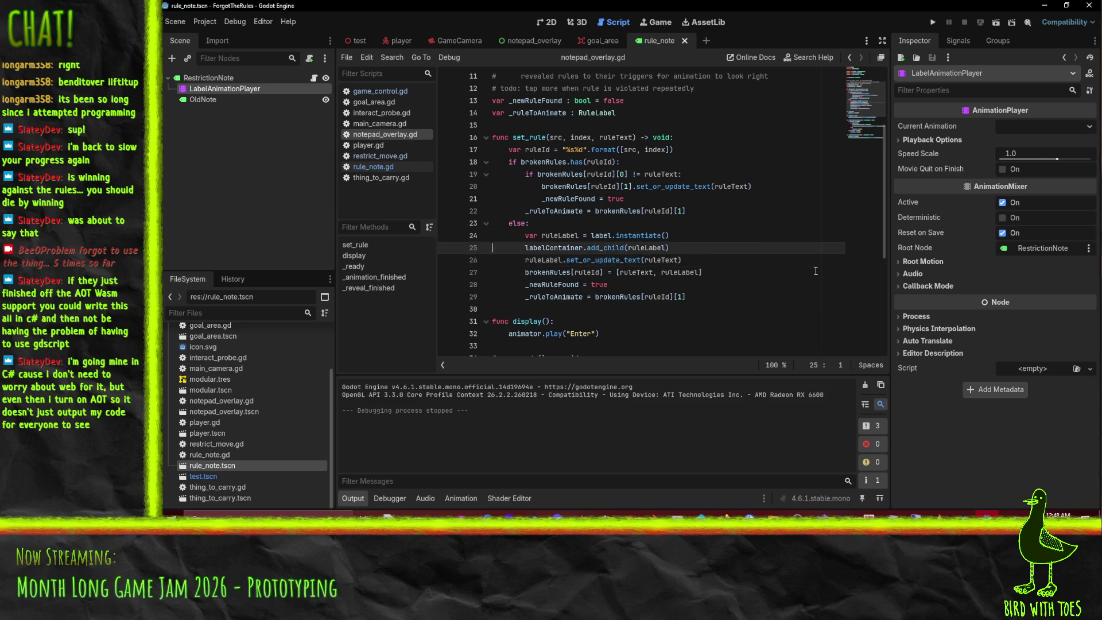
# Step: Review the following lines of set_rule and run the game to test the reordered code
pyautogui.press('Down')
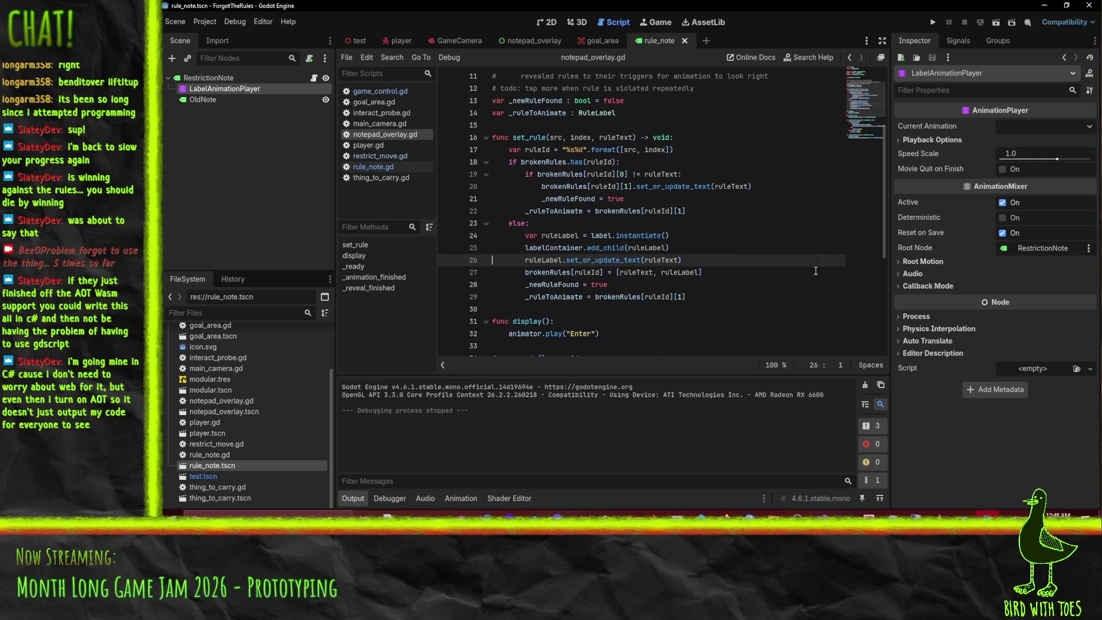
pyautogui.press('Down')
pyautogui.press('Down')
pyautogui.press('Down')
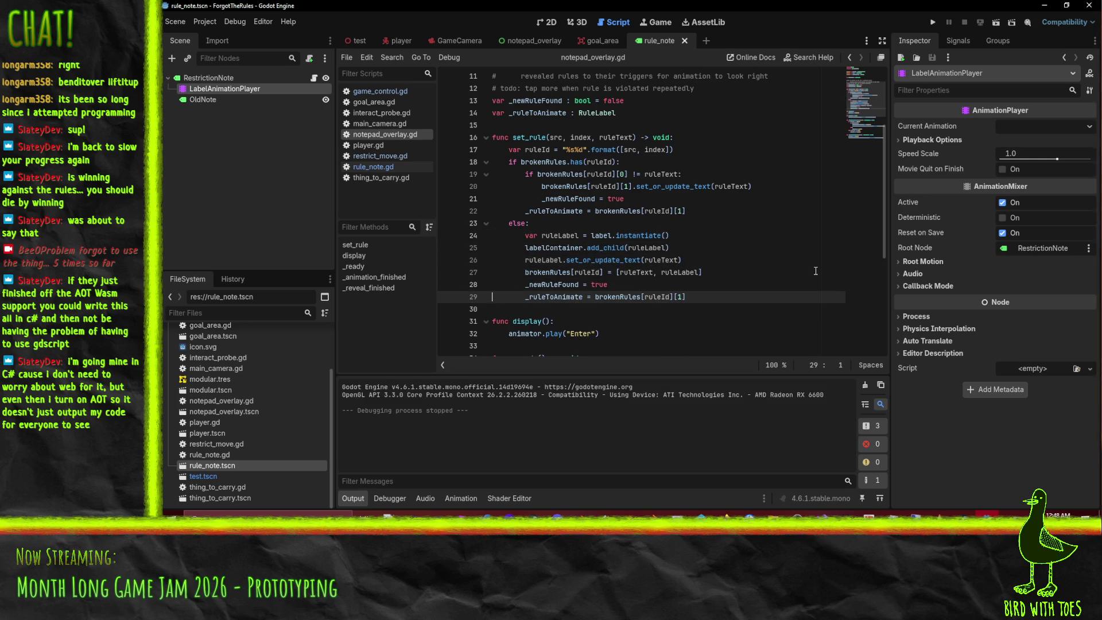
pyautogui.click(661, 186)
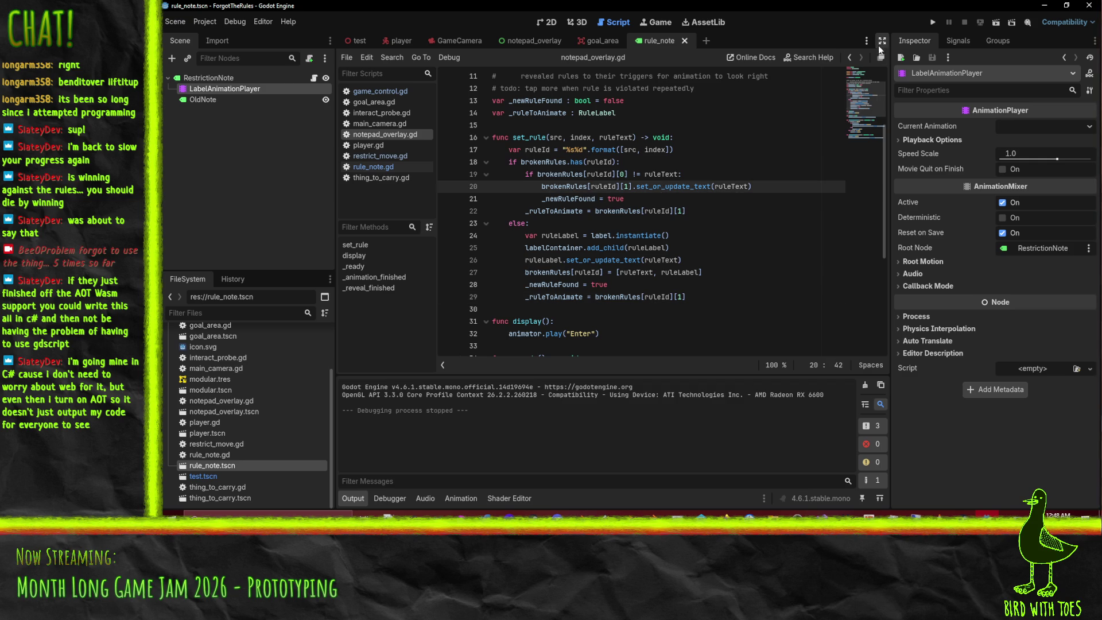
pyautogui.click(933, 22)
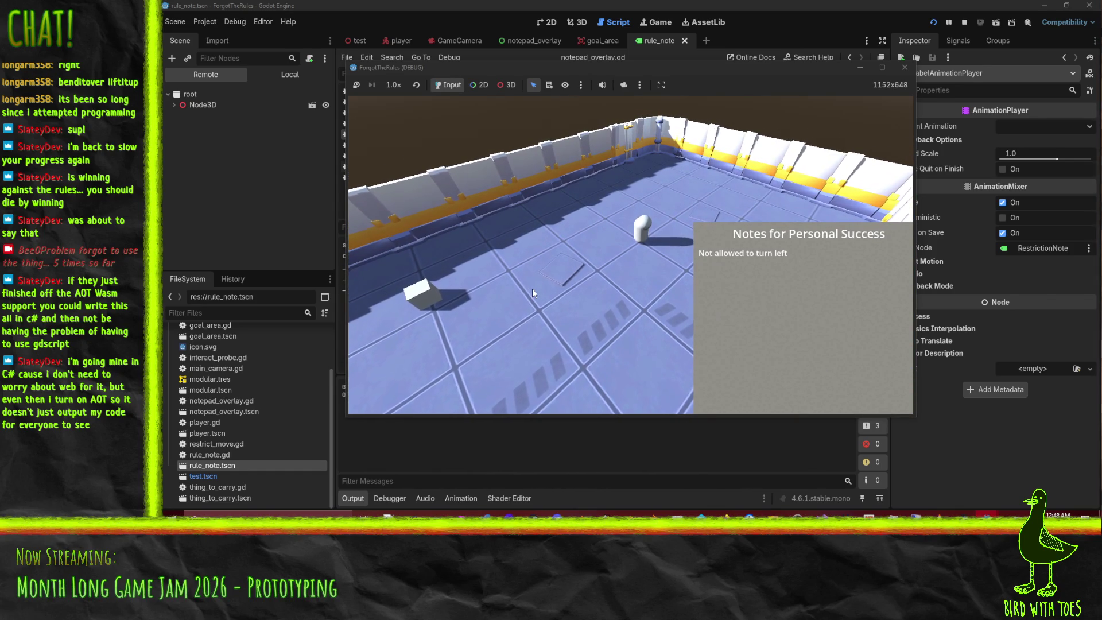
# Step: Walk the player with S, W and S to trigger rule notes, dismiss the notes panel, and stop the game
pyautogui.press('s')
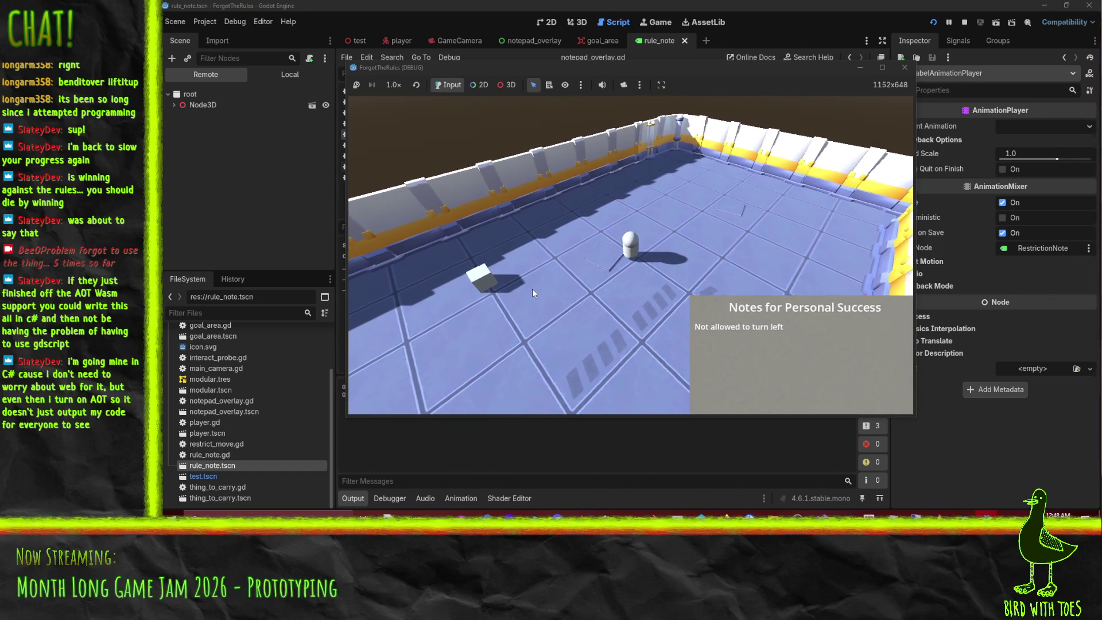
pyautogui.press('w')
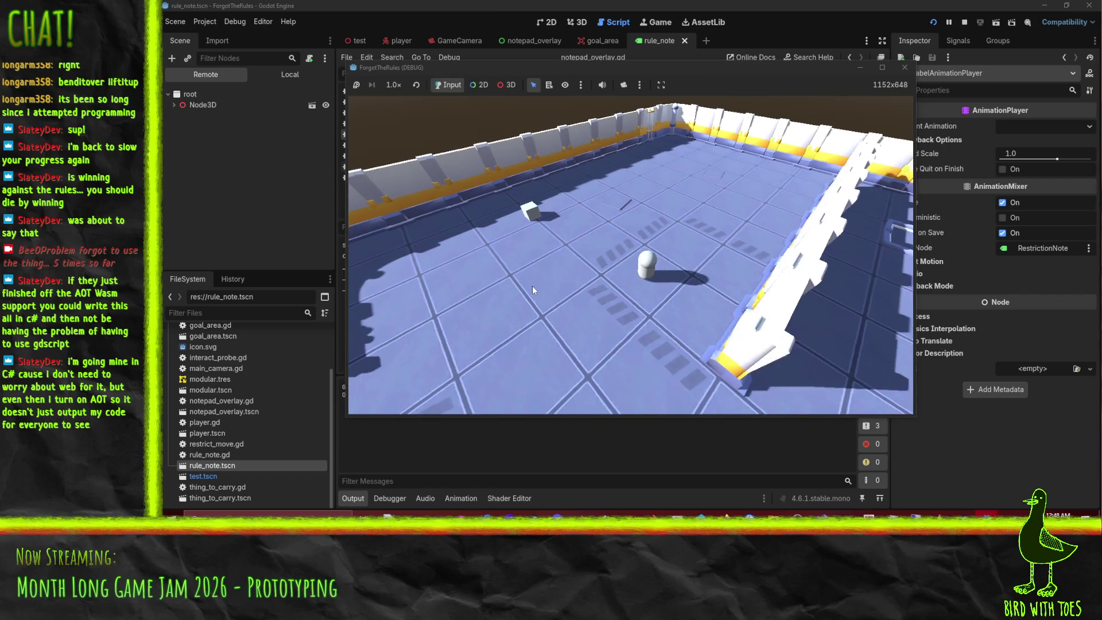
pyautogui.press('s')
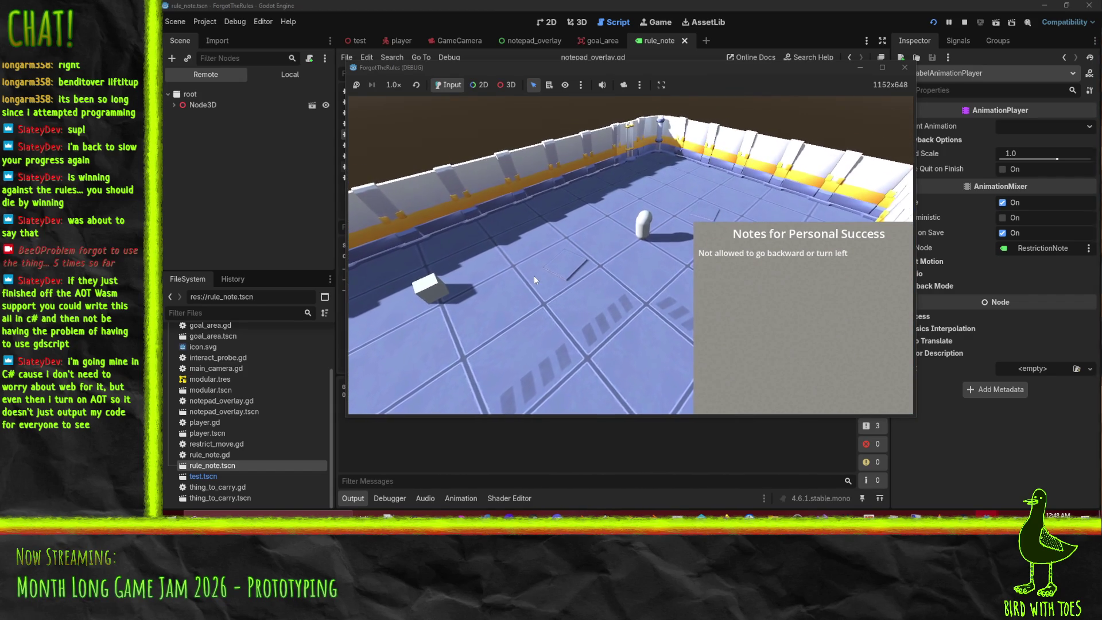
pyautogui.click(853, 266)
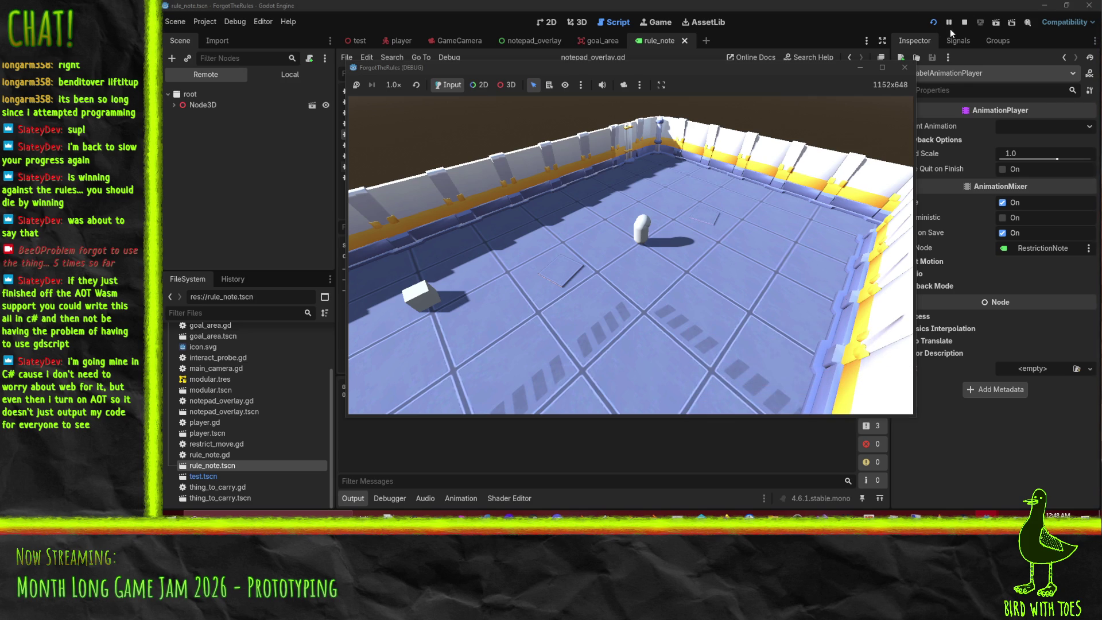
pyautogui.click(964, 22)
pyautogui.click(676, 198)
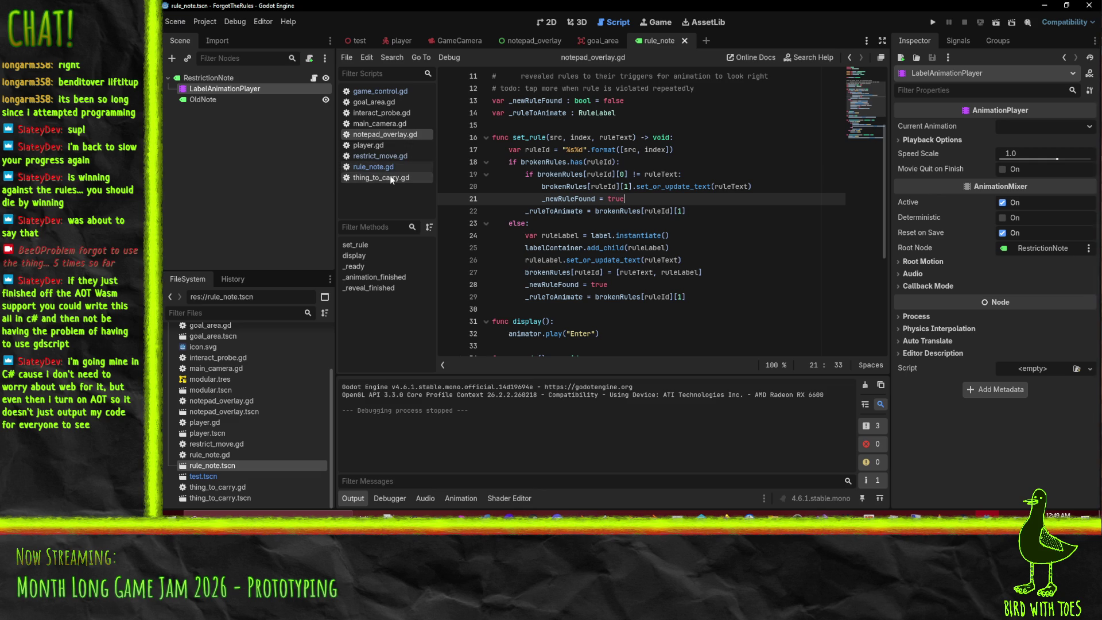
# Step: Cut the whole description getter out of restrict_move.gd
pyautogui.click(388, 158)
pyautogui.scroll(6, 617, 224)
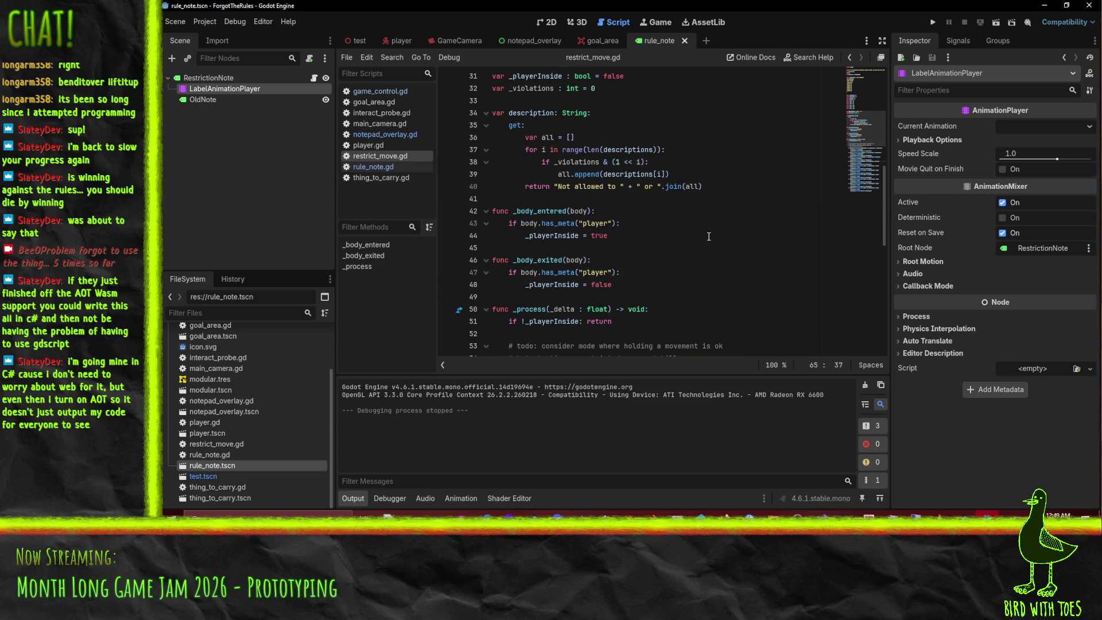
pyautogui.scroll(2, 672, 213)
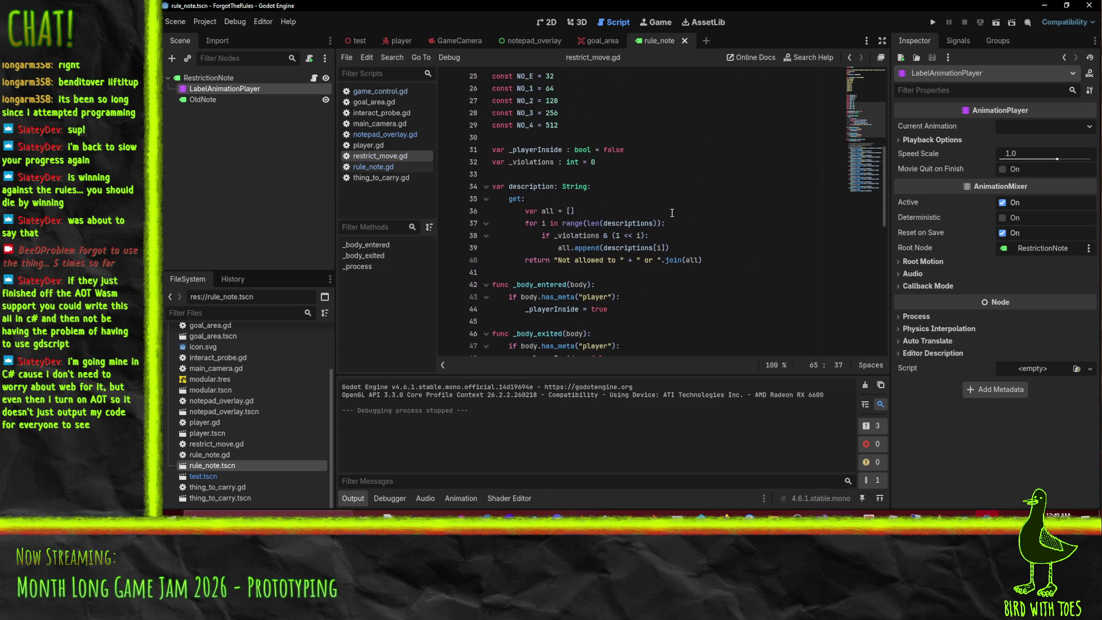
pyautogui.click(629, 260)
pyautogui.click(517, 198)
pyautogui.press('Up')
pyautogui.scroll(-1, 683, 222)
pyautogui.press('Up')
pyautogui.hotkey('shift', 'Down')
pyautogui.hotkey('shift', 'Down')
pyautogui.hotkey('shift', 'Down')
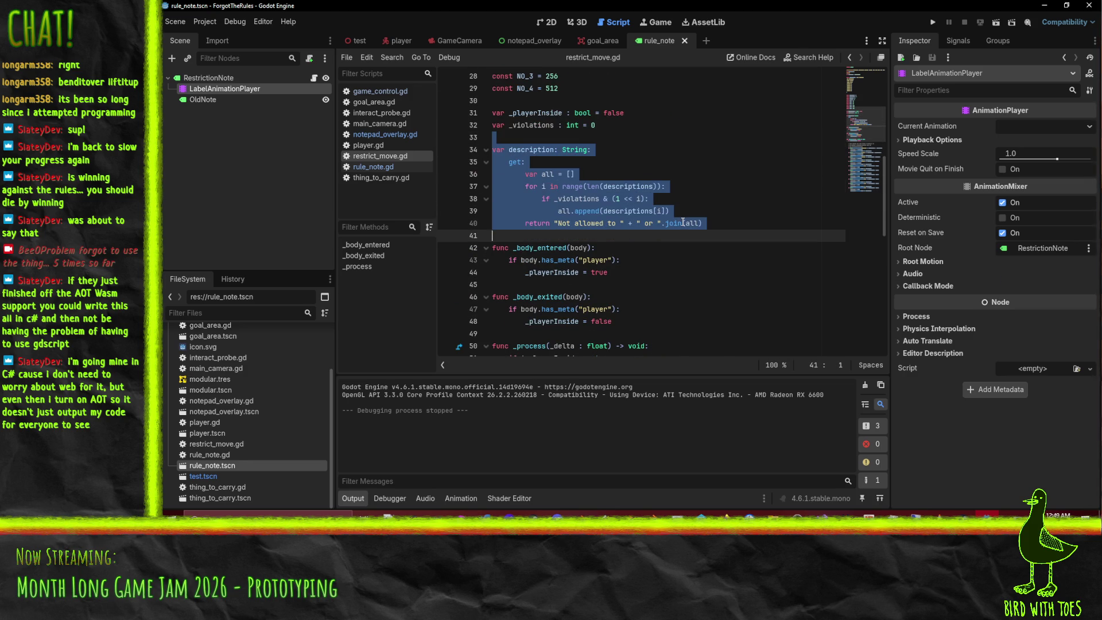
pyautogui.hotkey('ctrl', 'x')
# Step: Declare var _curDescription : String = "Not allowed to " in the getter's place
pyautogui.press('Return')
pyautogui.press('Up')
pyautogui.write('var _curDe')
pyautogui.write('scription')
pyautogui.write('String = ')
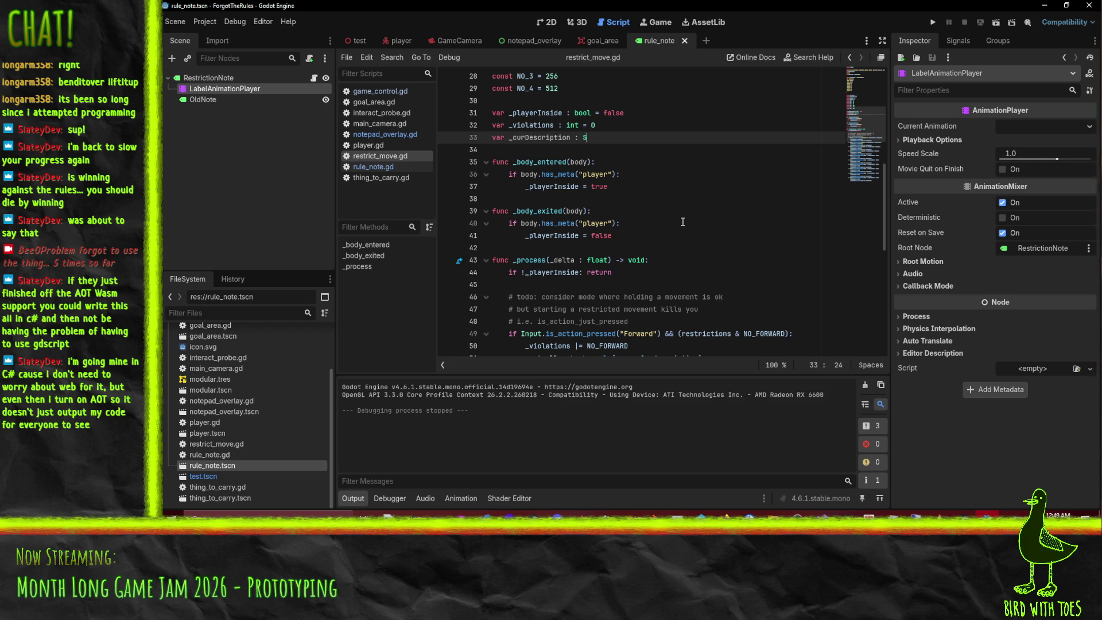
pyautogui.write('"Not allowe d')
pyautogui.write('to')
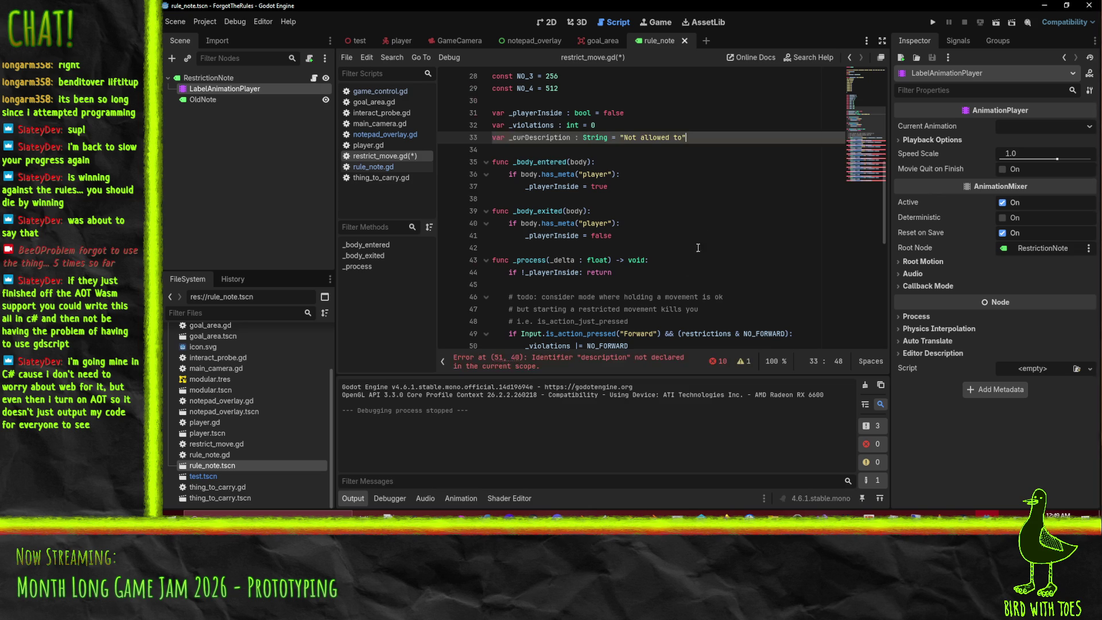
pyautogui.click(699, 197)
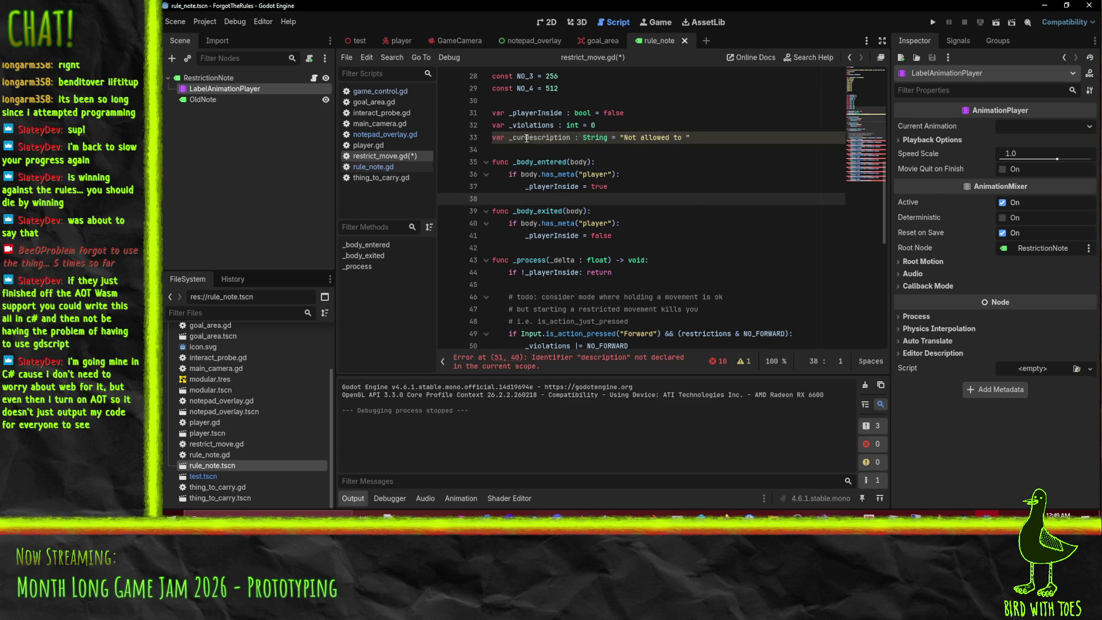
pyautogui.doubleClick(526, 138)
pyautogui.scroll(-5, 666, 214)
# Step: In _process, replace description with _curDescription in the forward broke_rule call
pyautogui.scroll(5, 689, 215)
pyautogui.click(699, 188)
pyautogui.scroll(-4, 699, 217)
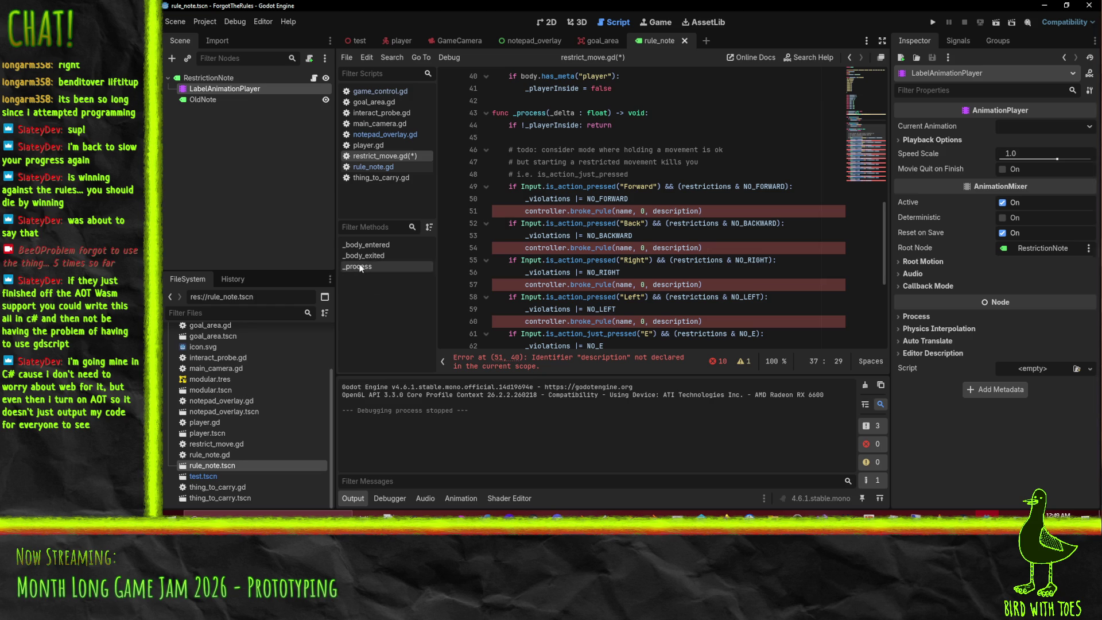
pyautogui.doubleClick(677, 211)
pyautogui.hotkey('ctrl', 'v')
pyautogui.click(656, 200)
pyautogui.press('Return')
pyautogui.hotkey('ctrl', 'v')
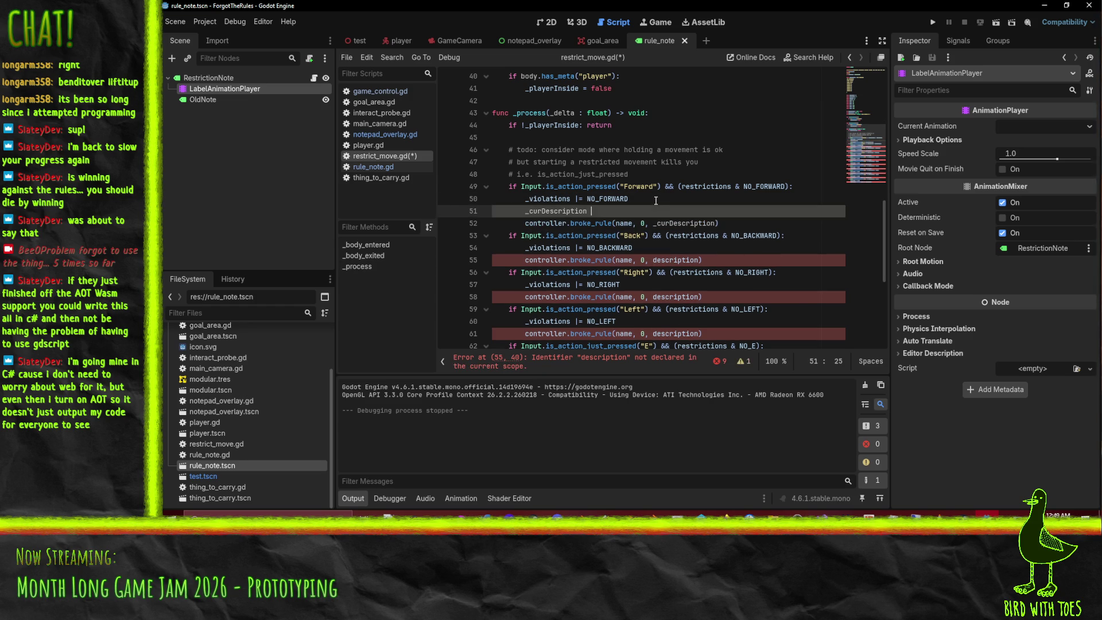
pyautogui.write('"')
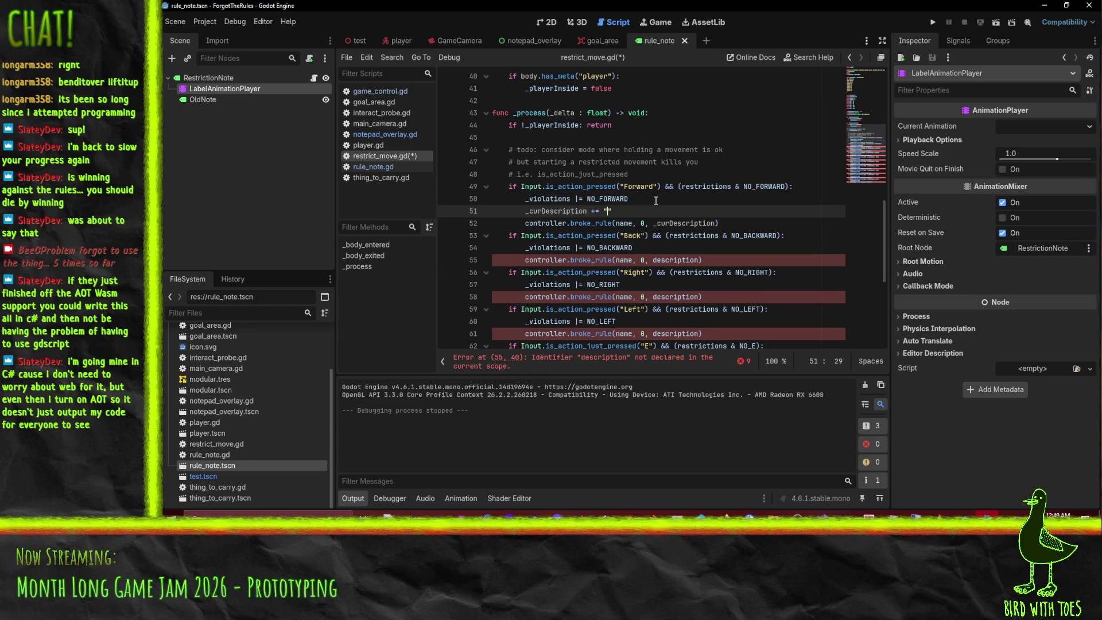
pyautogui.hotkey('ctrl', 'z')
pyautogui.hotkey('ctrl', 'z')
pyautogui.hotkey('ctrl', 'z')
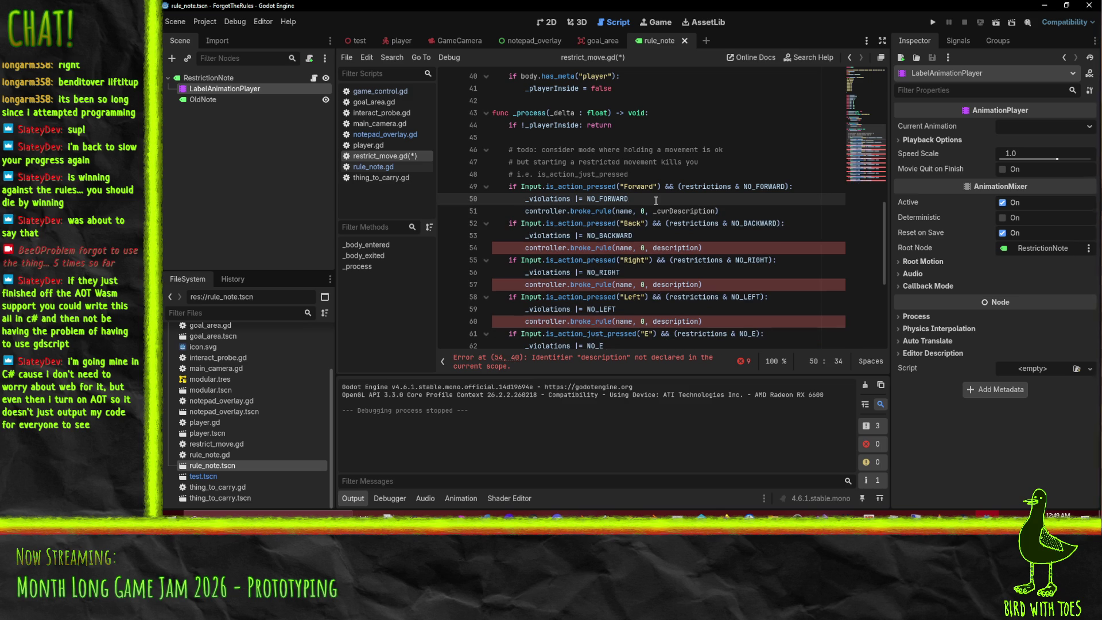
# Step: Rename the _violations variable to _violatedBefore and clear its old int type and default
pyautogui.scroll(6, 656, 200)
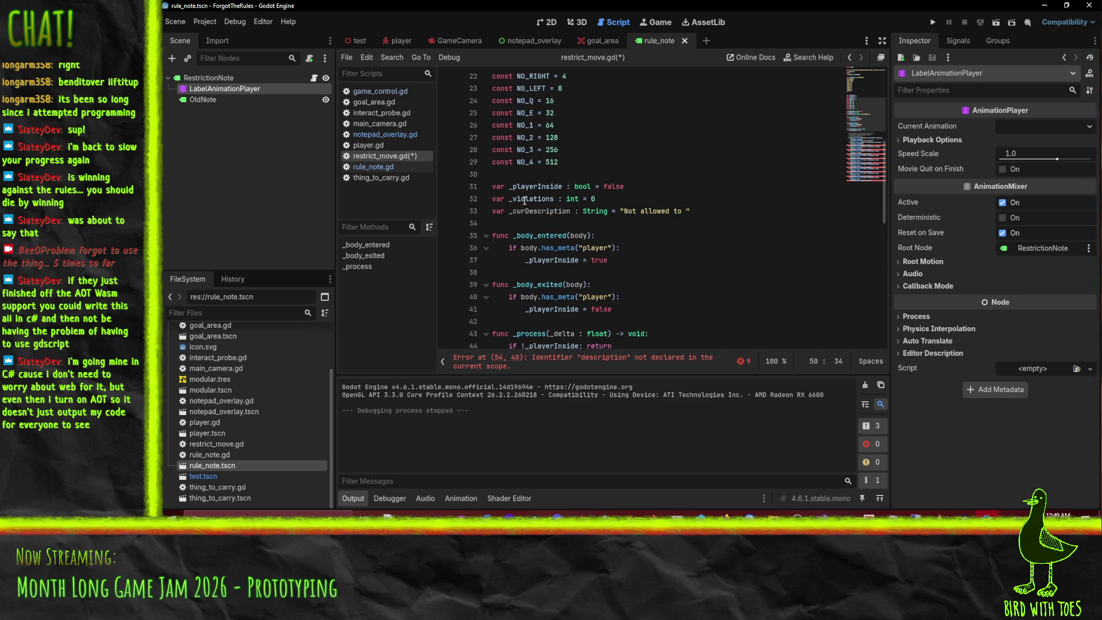
pyautogui.doubleClick(536, 199)
pyautogui.write('_')
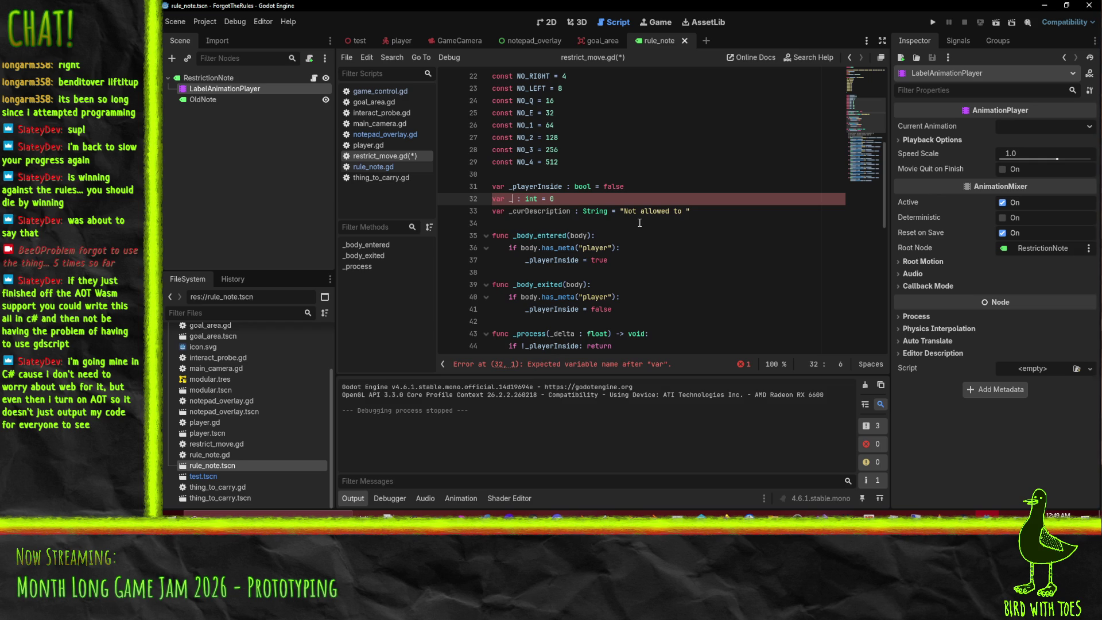
pyautogui.write('violad')
pyautogui.press('BackSpace')
pyautogui.write('ted')
pyautogui.write('Befpre')
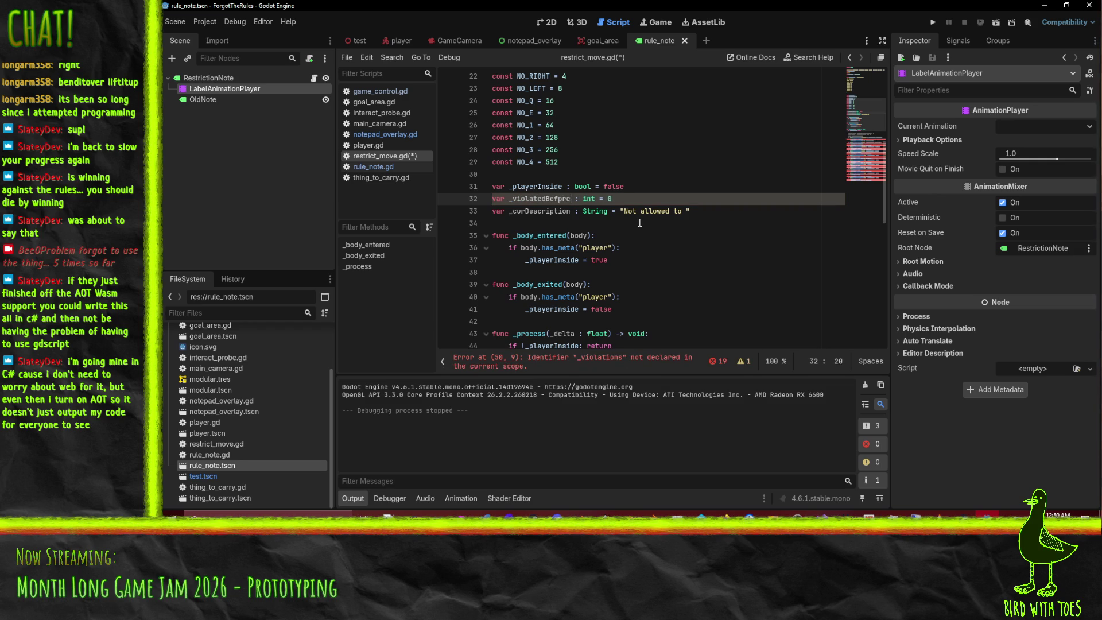
pyautogui.write('ore')
pyautogui.press('End')
pyautogui.press('BackSpace')
pyautogui.press('BackSpace')
pyautogui.press('BackSpace')
# Step: Declare _violatedBefore as bool and draft the forward condition adding "go forward" with an else
pyautogui.write('bool')
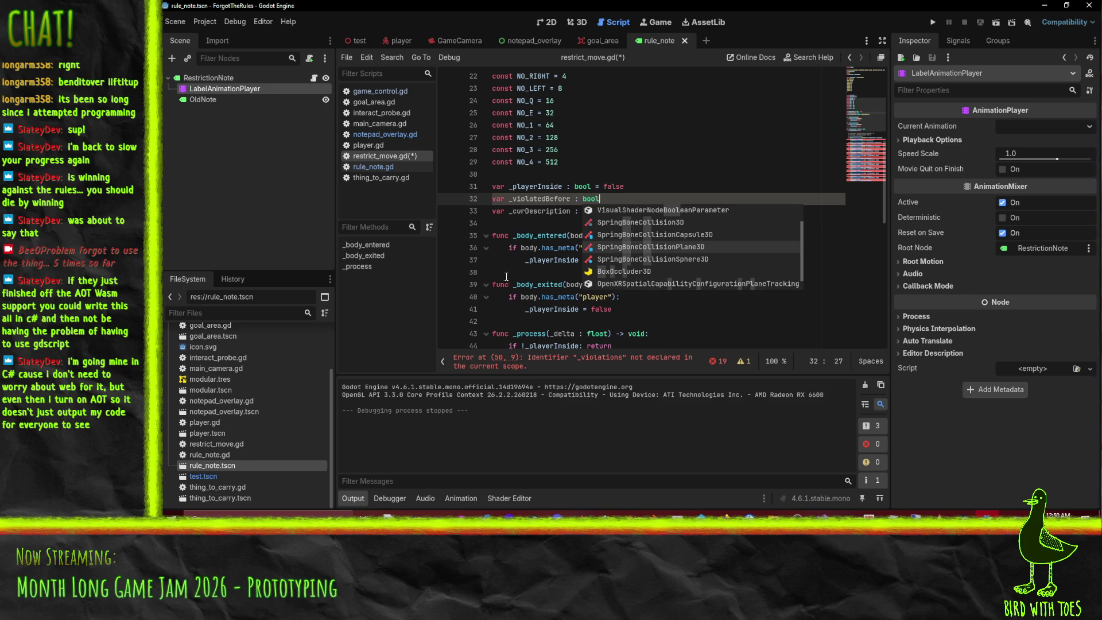
pyautogui.click(539, 273)
pyautogui.scroll(-3, 539, 277)
pyautogui.scroll(-2, 539, 277)
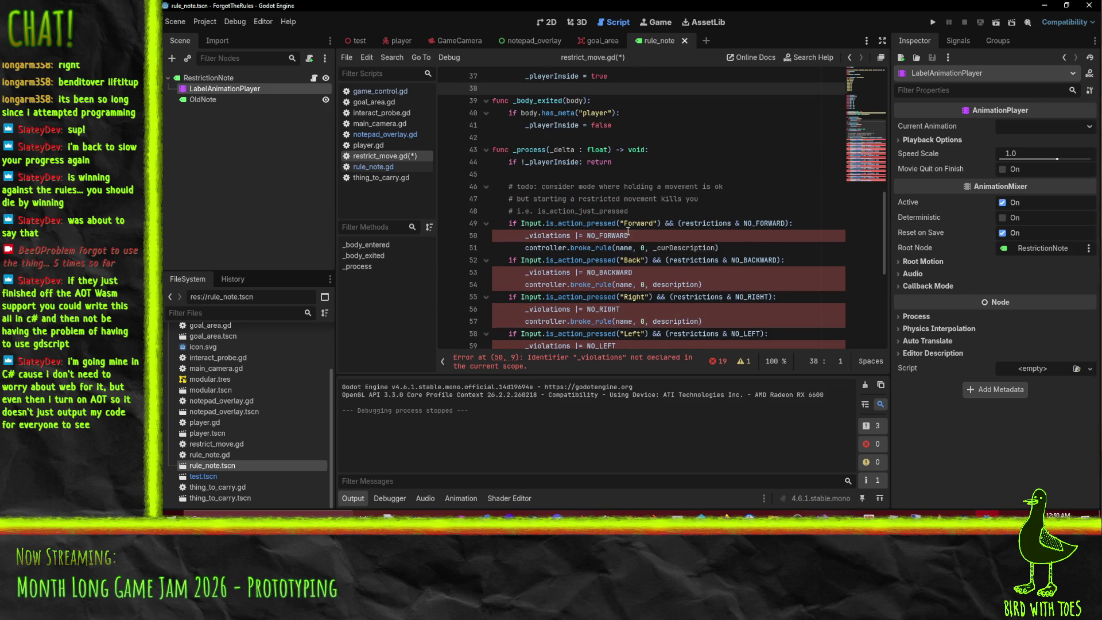
pyautogui.click(729, 236)
pyautogui.hotkey('shift', 'Home')
pyautogui.write('if ')
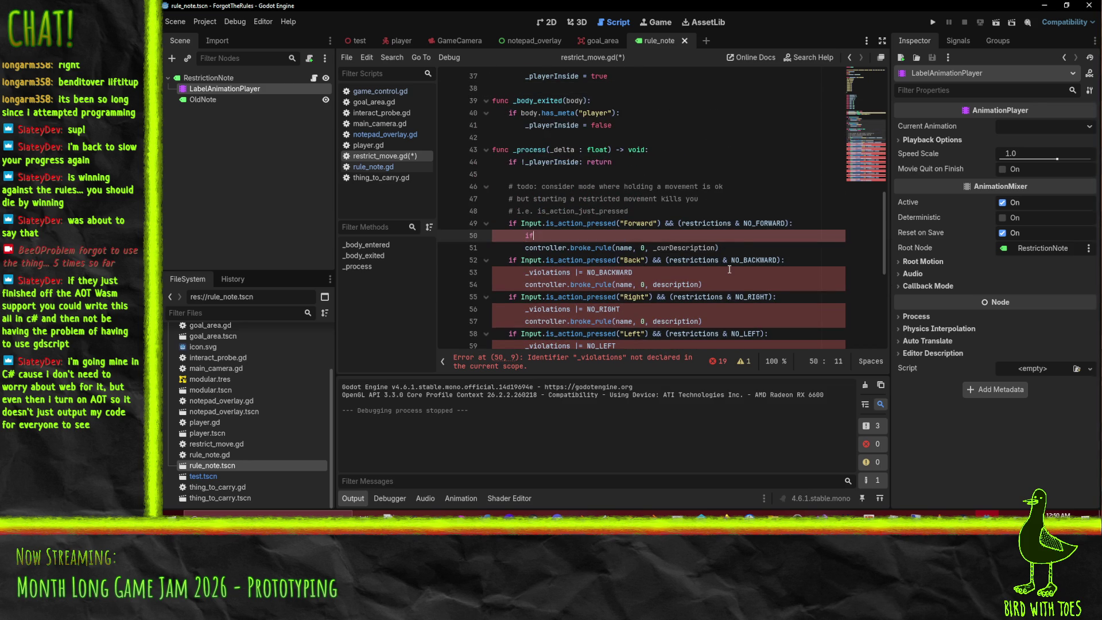
pyautogui.write('!violated')
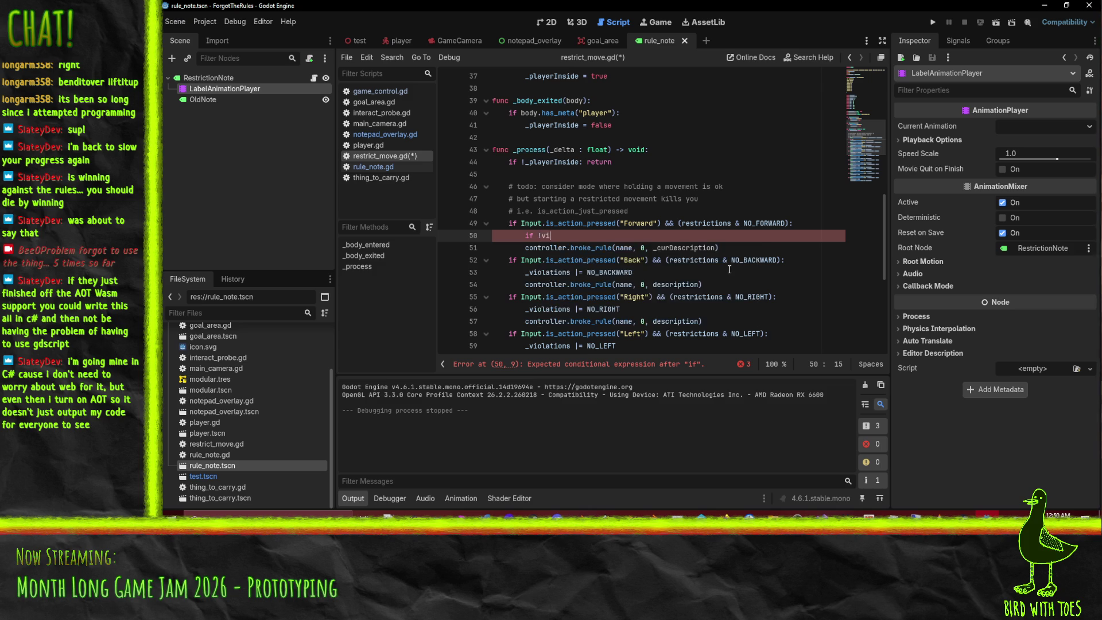
pyautogui.write('Before _cur')
pyautogui.press('Return')
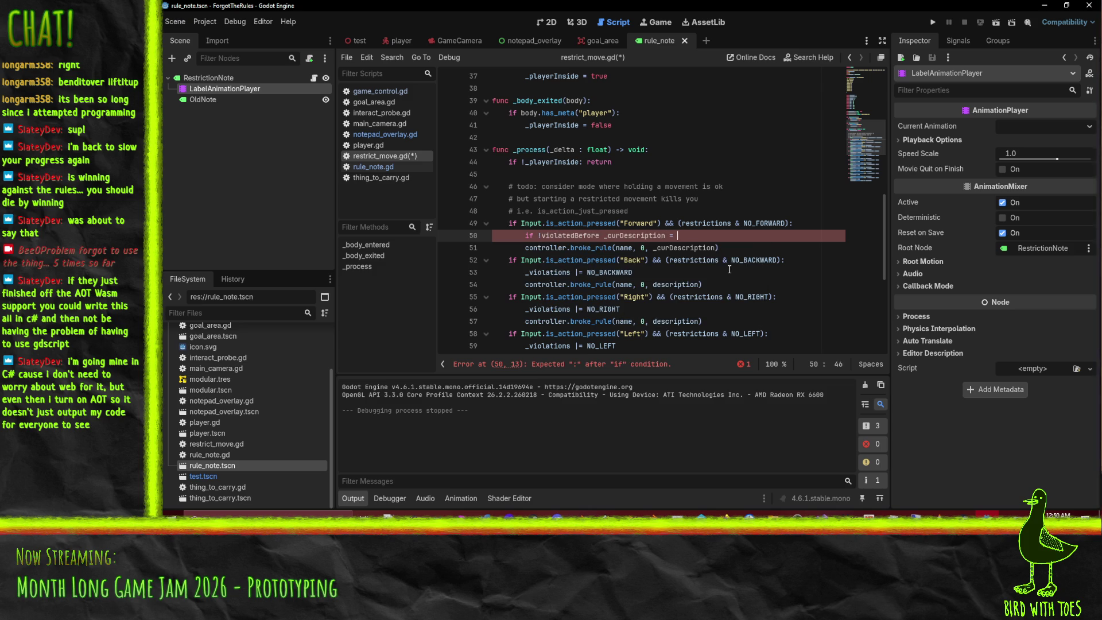
pyautogui.press('BackSpace')
pyautogui.write('+= "')
pyautogui.write('go forwar')
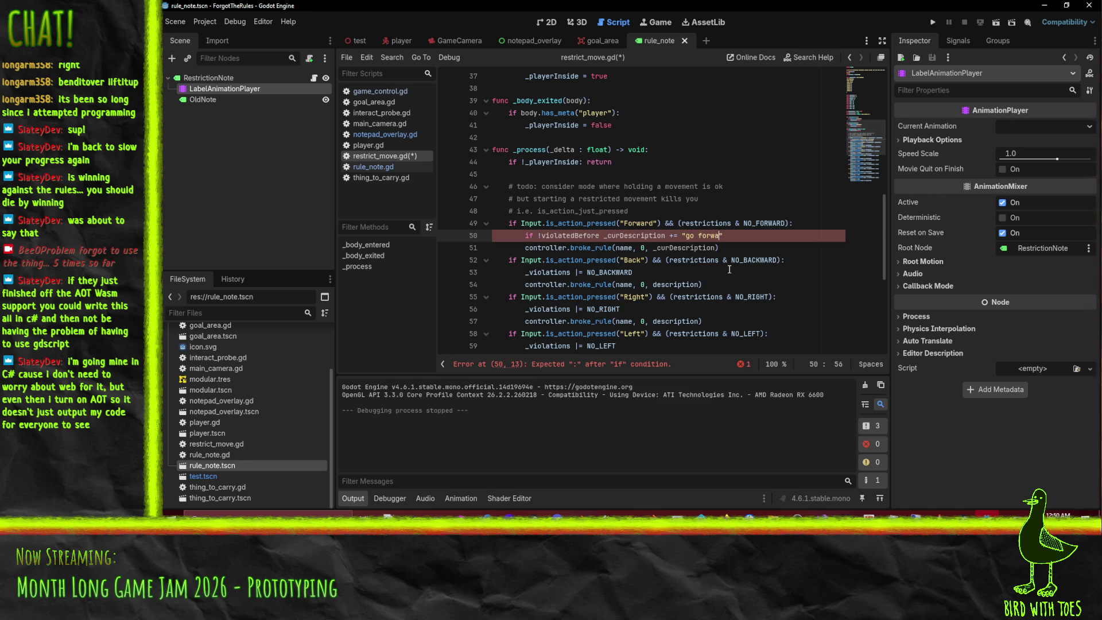
pyautogui.write('d')
pyautogui.press('Return')
pyautogui.write('else')
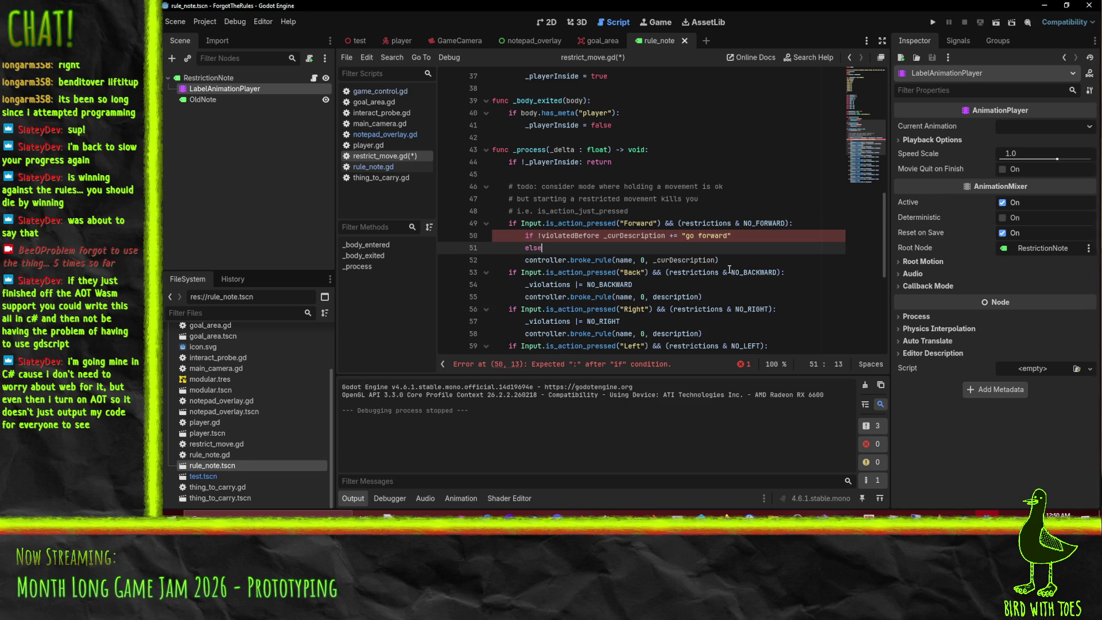
# Step: Rewrite the forward condition as 'if violatedBefore:' appending " or" to _curDescription
pyautogui.scroll(10, 729, 270)
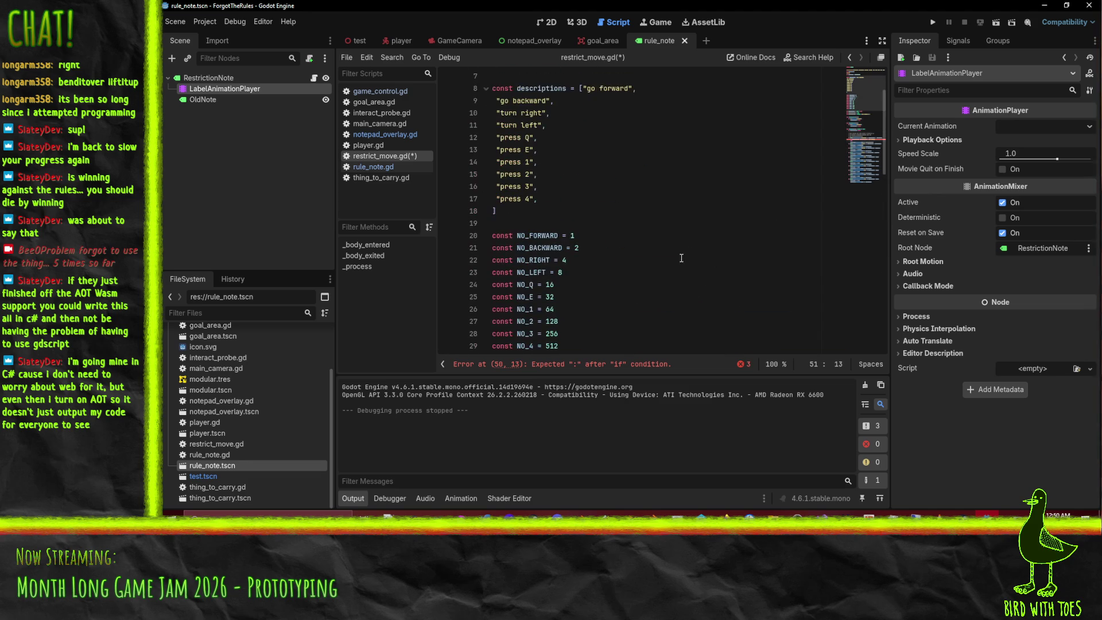
pyautogui.doubleClick(534, 88)
pyautogui.scroll(-10, 681, 244)
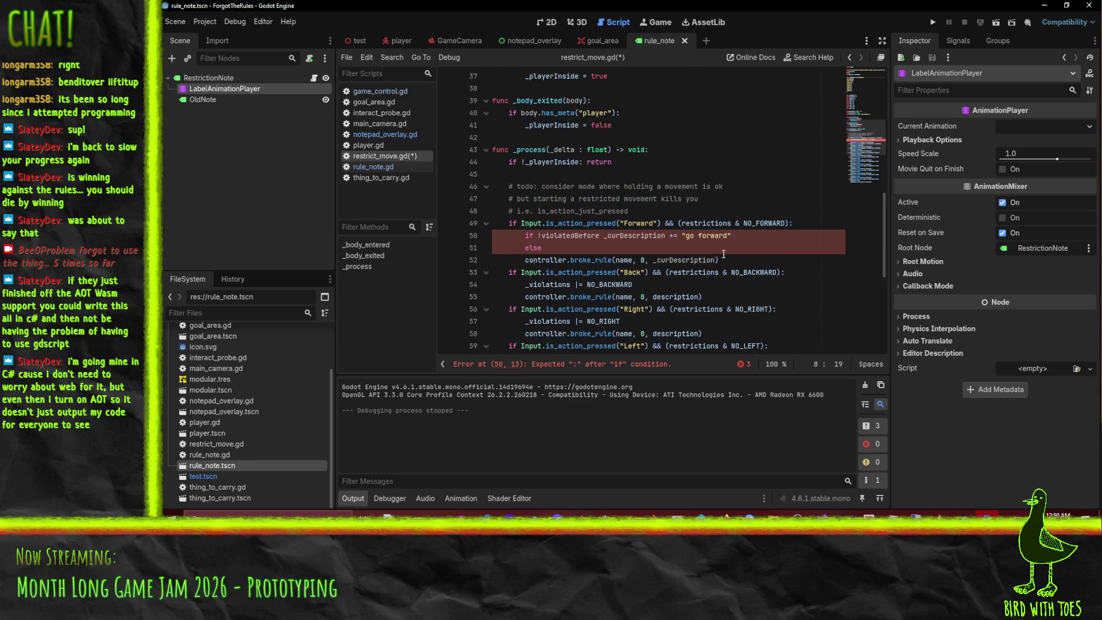
pyautogui.click(552, 244)
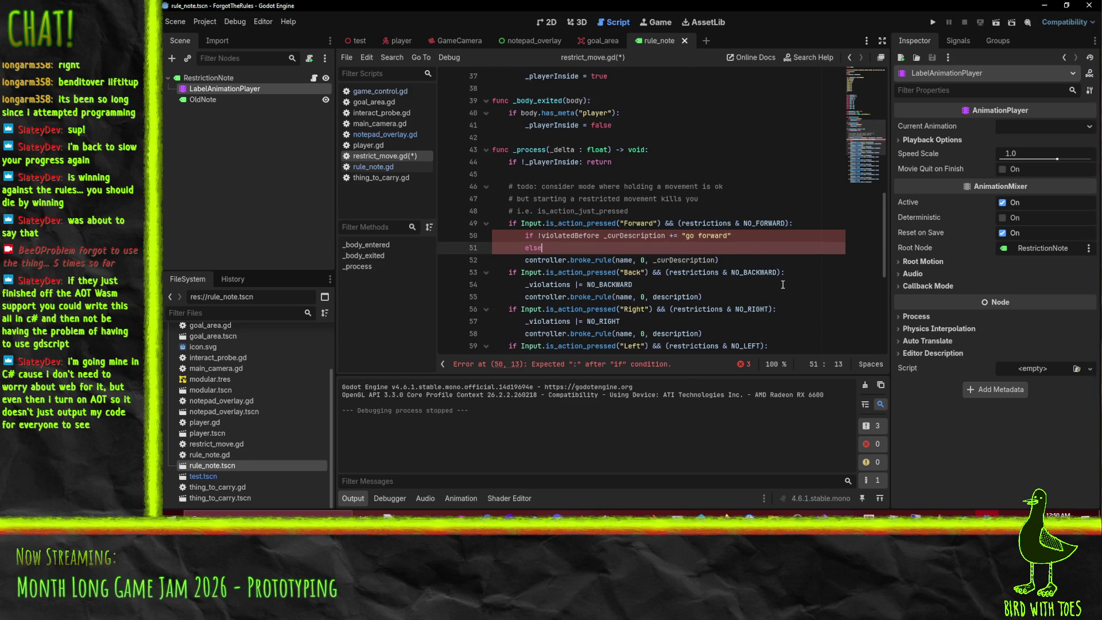
pyautogui.scroll(12, 719, 312)
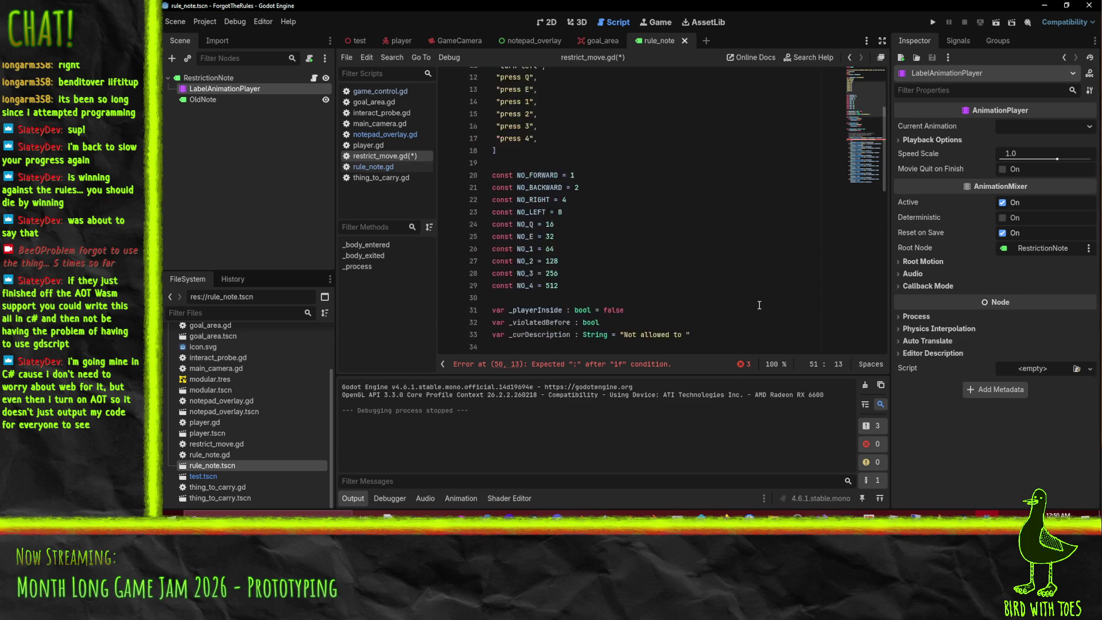
pyautogui.scroll(-13, 759, 305)
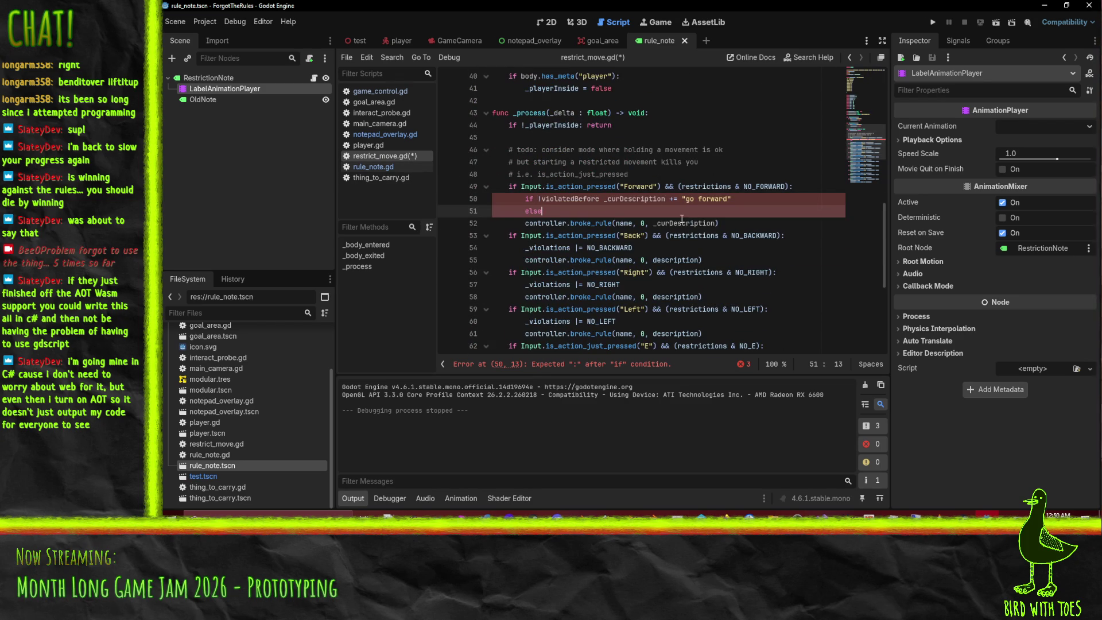
pyautogui.click(540, 199)
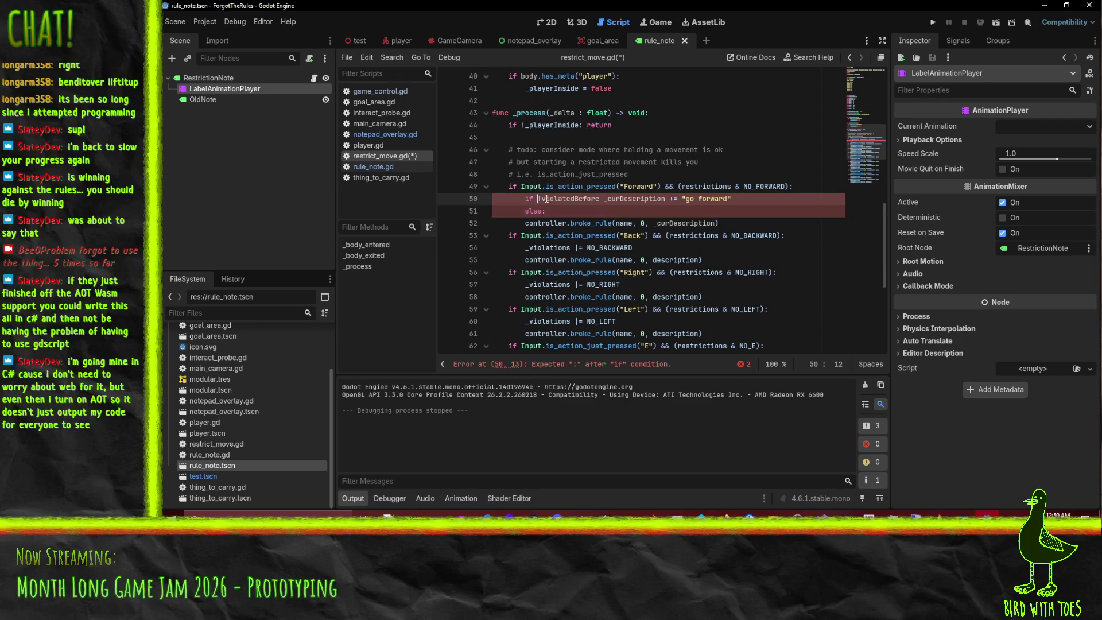
pyautogui.hotkey('shift', 'End')
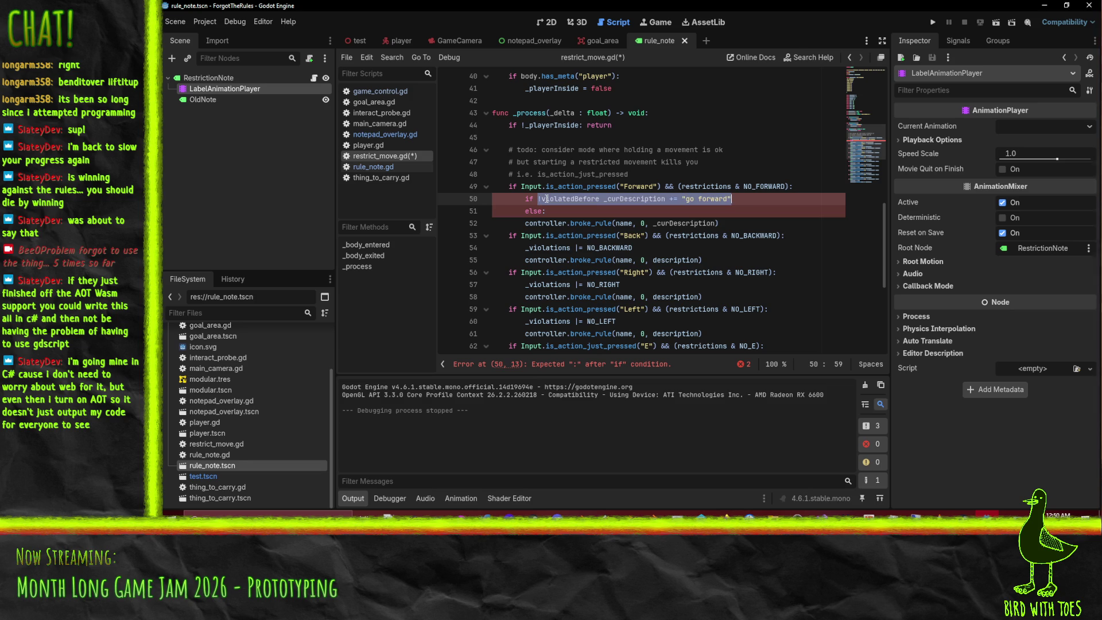
pyautogui.click(547, 198)
pyautogui.press('BackSpace')
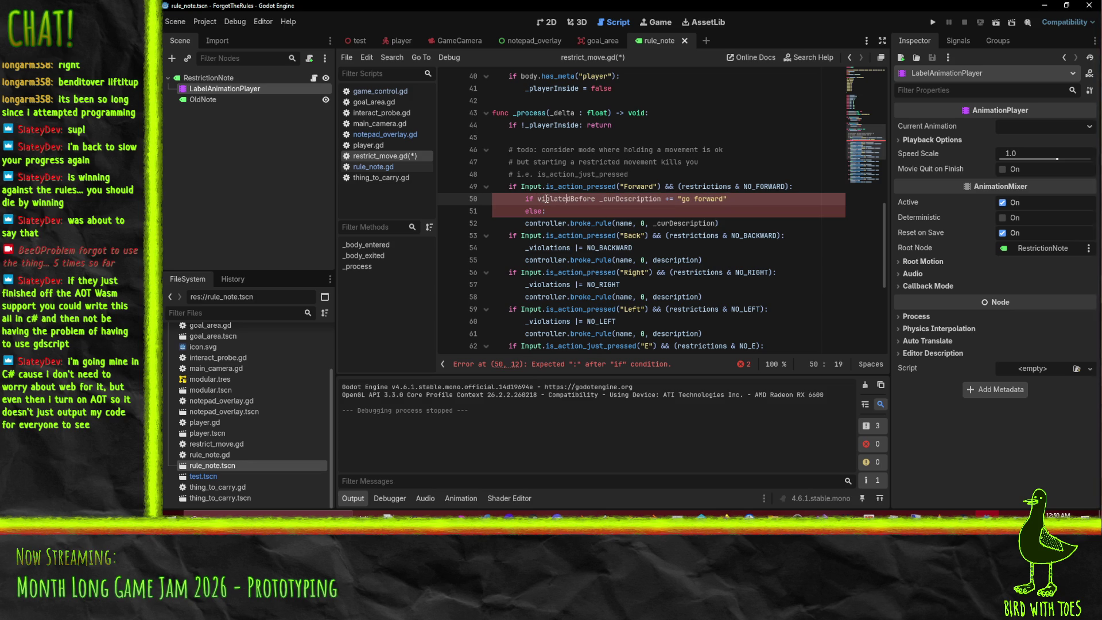
pyautogui.write(':')
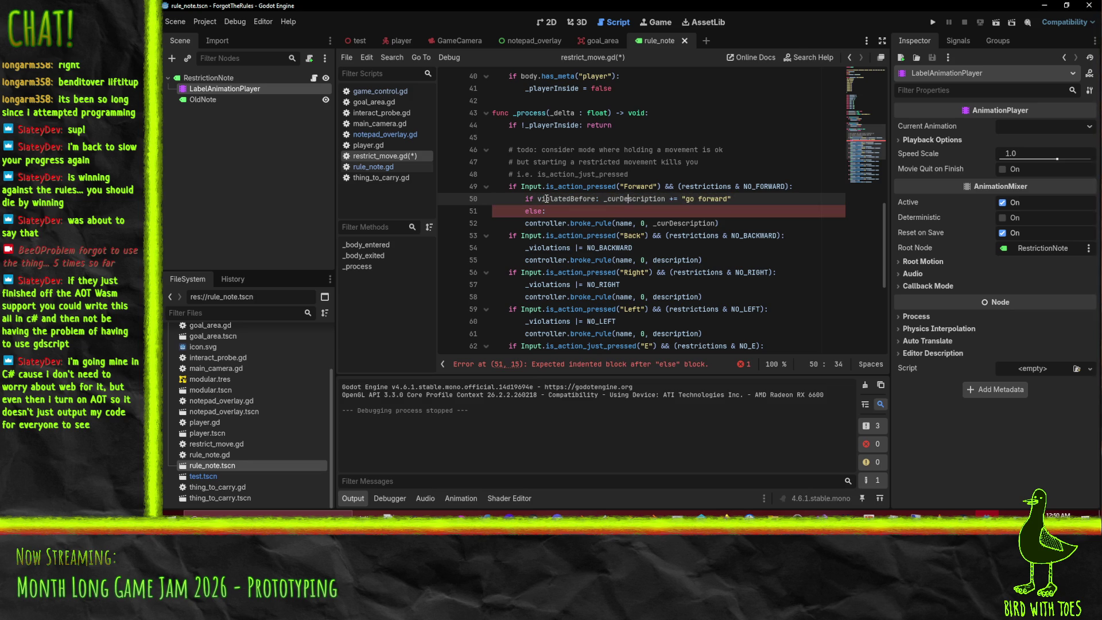
pyautogui.hotkey('ctrl', 'shift', 'Right')
pyautogui.hotkey('ctrl', 'shift', 'Right')
pyautogui.write('on')
# Step: Replace the else with _curDescription += " go forward", fix _violatedBefore, and add _violatedBefore = true
pyautogui.scroll(10, 556, 194)
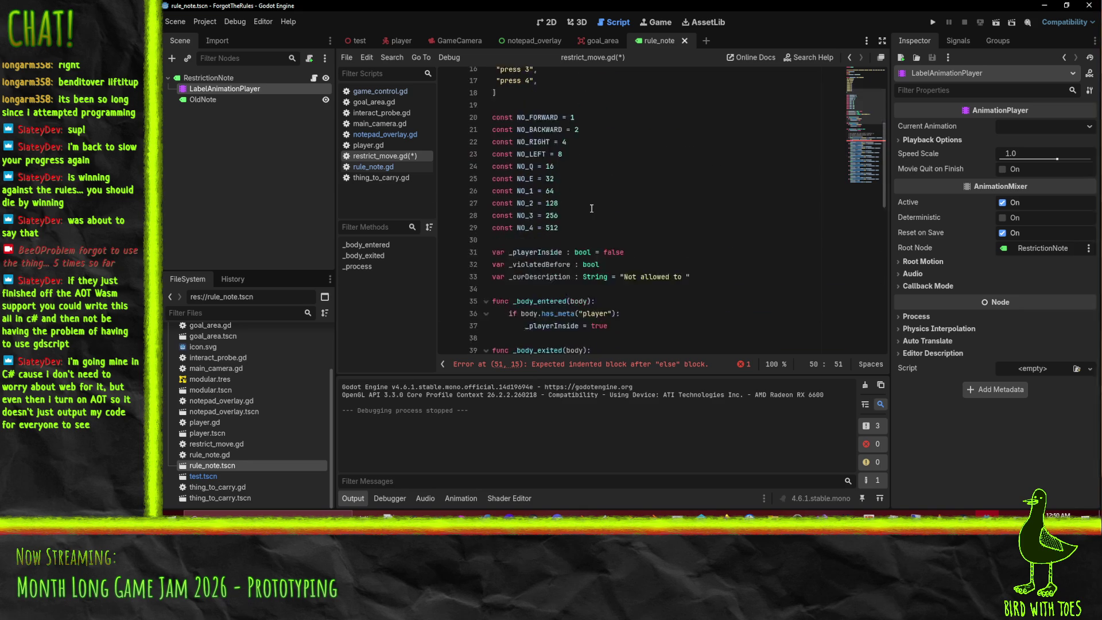
pyautogui.scroll(-10, 594, 210)
pyautogui.click(623, 211)
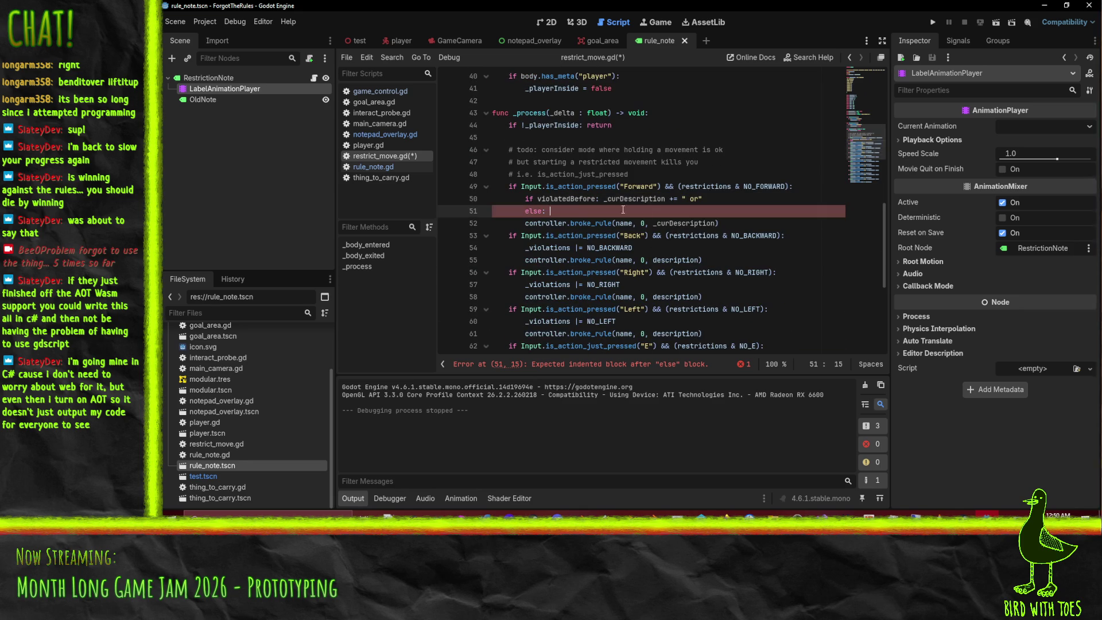
pyautogui.press('BackSpace')
pyautogui.press('BackSpace')
pyautogui.press('BackSpace')
pyautogui.write('_curDescription +=')
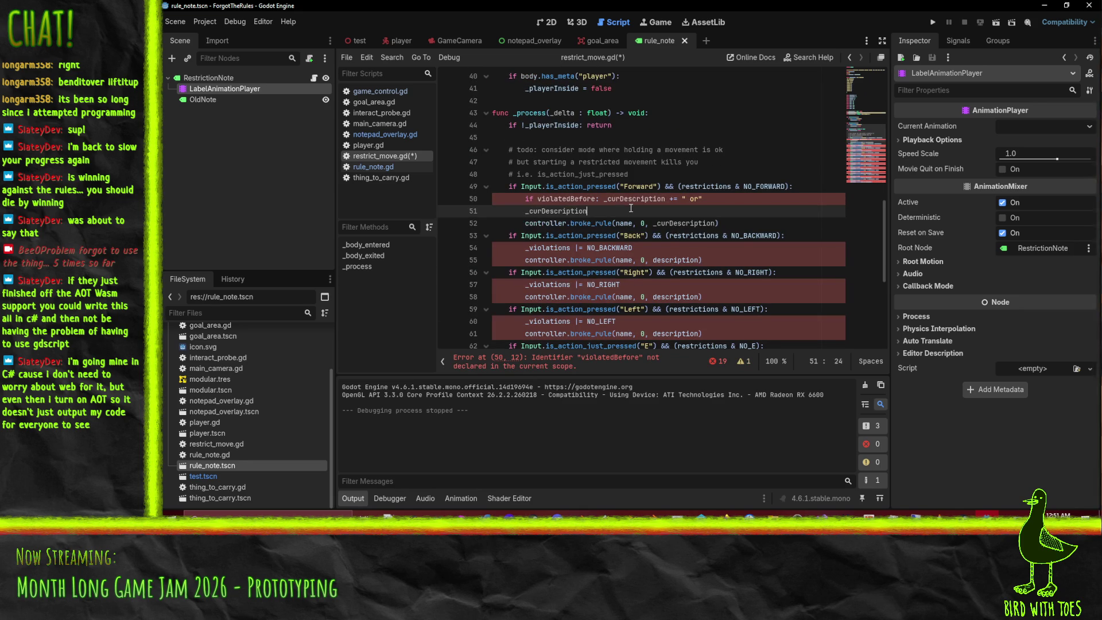
pyautogui.write(' " go fe')
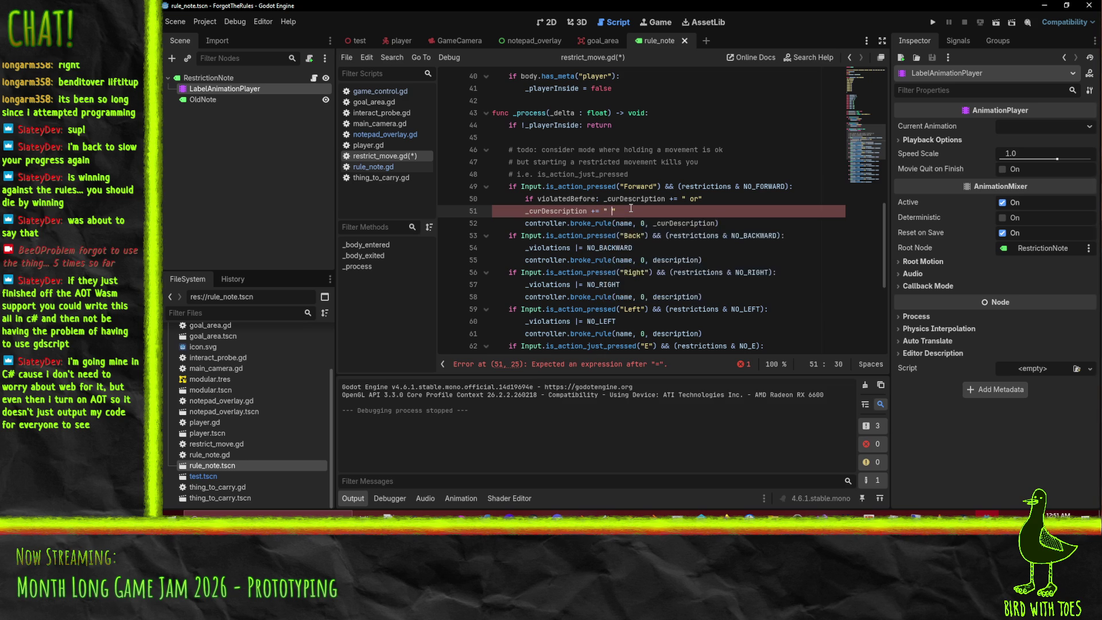
pyautogui.press('BackSpace')
pyautogui.write('orward')
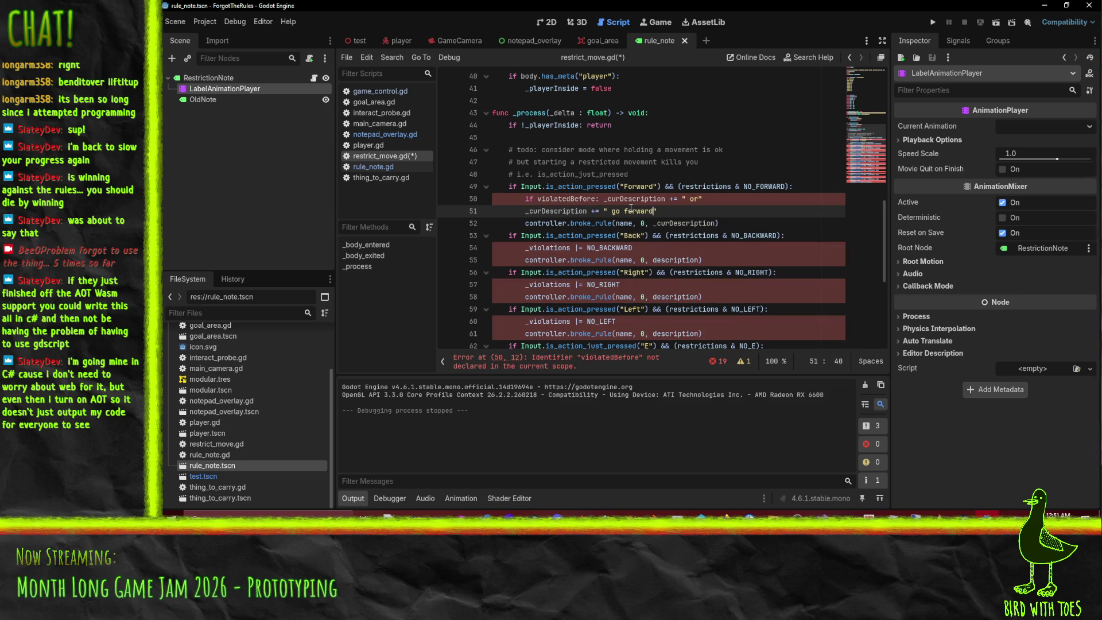
pyautogui.press('Up')
pyautogui.press('Home')
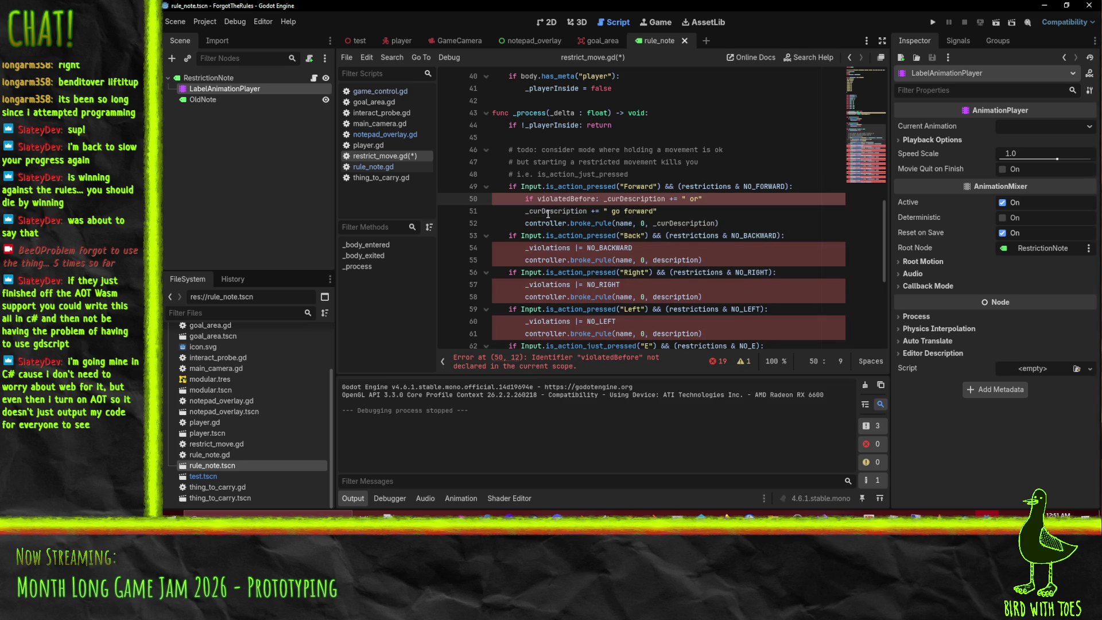
pyautogui.click(697, 223)
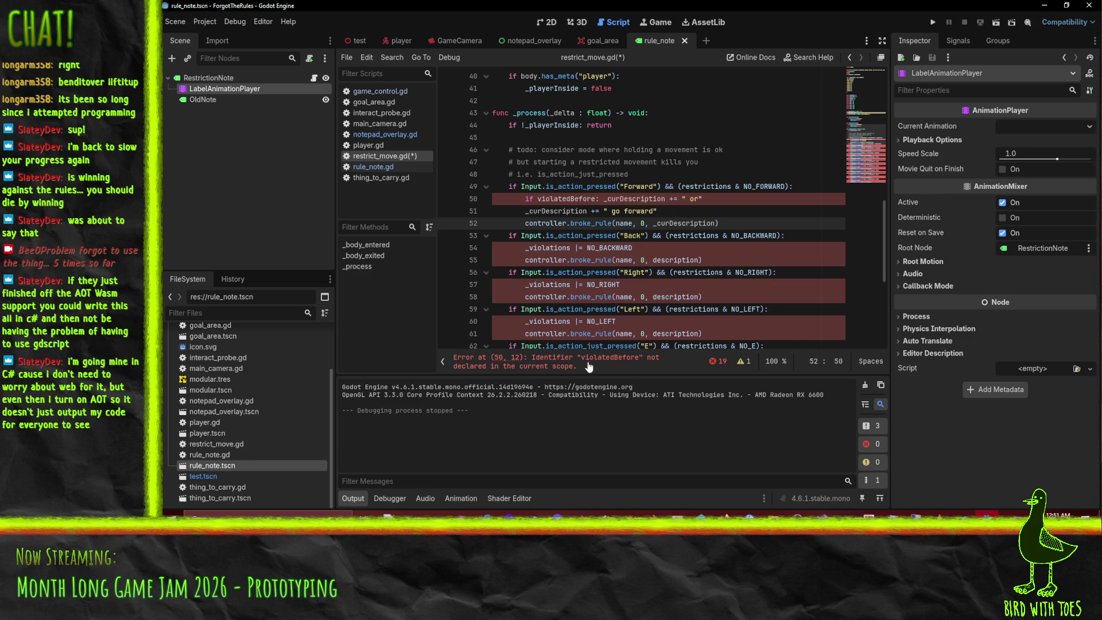
pyautogui.click(542, 200)
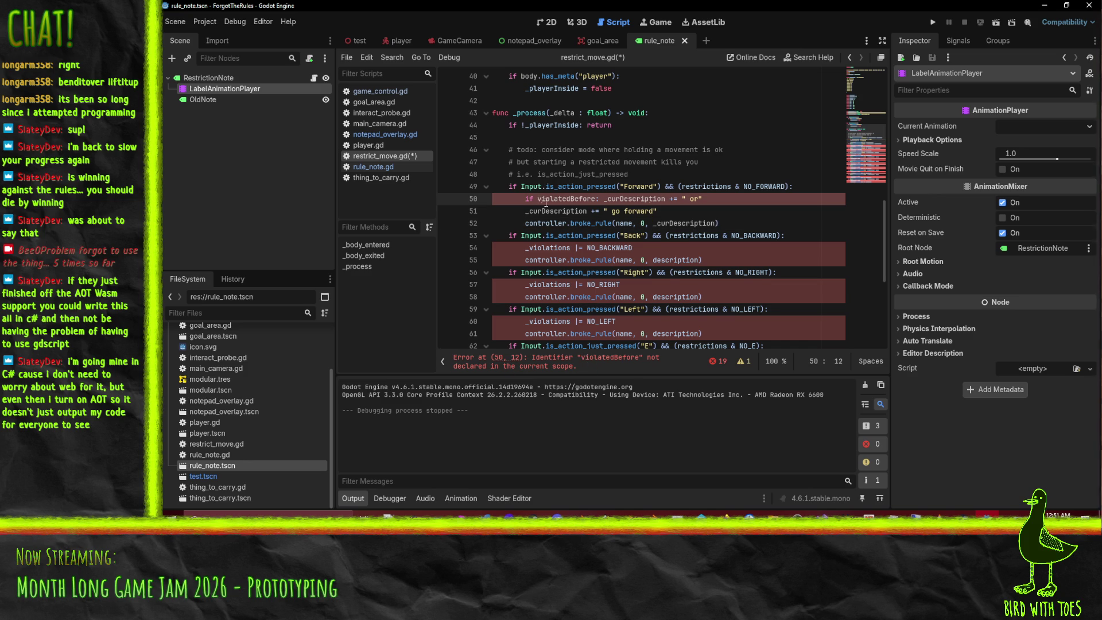
pyautogui.write('_')
pyautogui.press('BackSpace')
pyautogui.press('Escape')
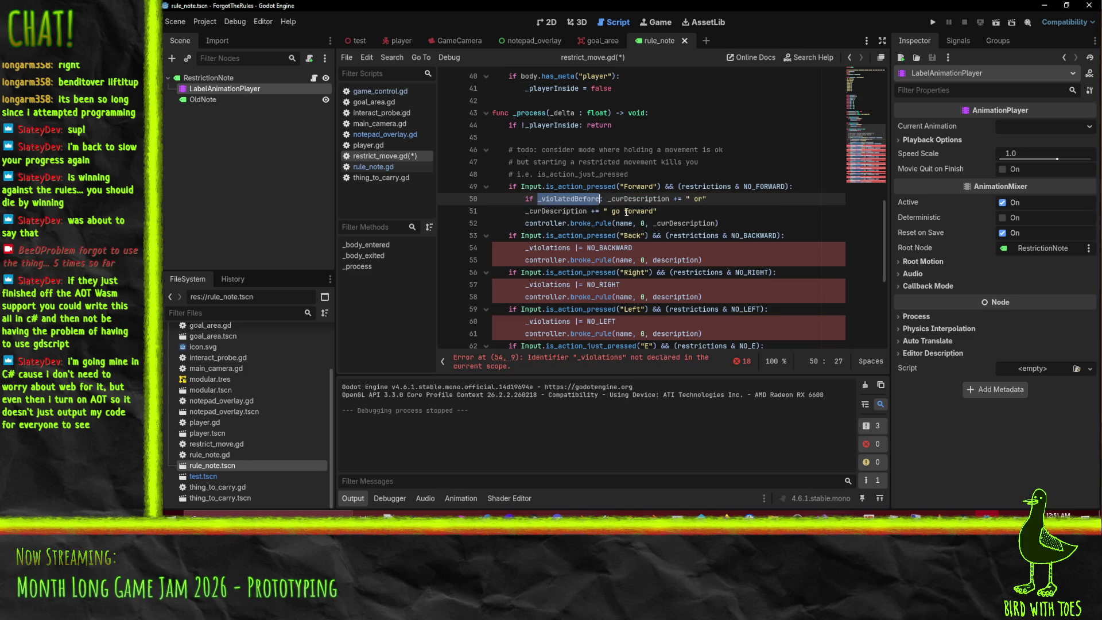
pyautogui.click(675, 212)
pyautogui.press('Return')
pyautogui.write('_violatedBefore')
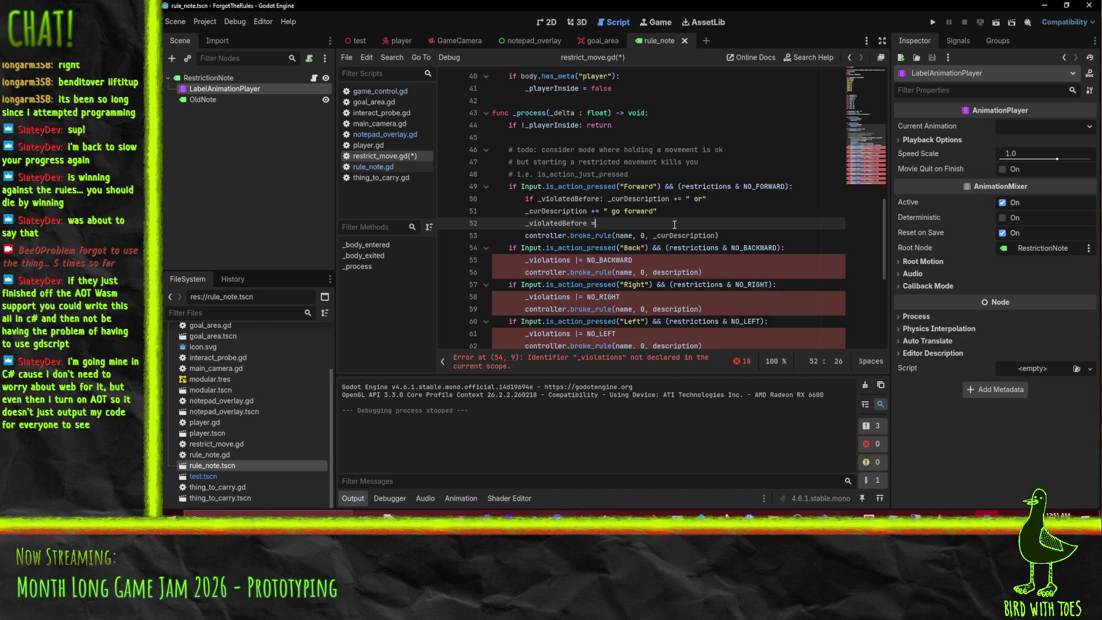
pyautogui.write(' = true')
# Step: Copy the three guard lines and paste them over the Back, Right and Left branches' _violations lines
pyautogui.press('Up')
pyautogui.press('Up')
pyautogui.press('Home')
pyautogui.press('Home')
pyautogui.hotkey('shift', 'Down')
pyautogui.hotkey('shift', 'Down')
pyautogui.hotkey('shift', 'Down')
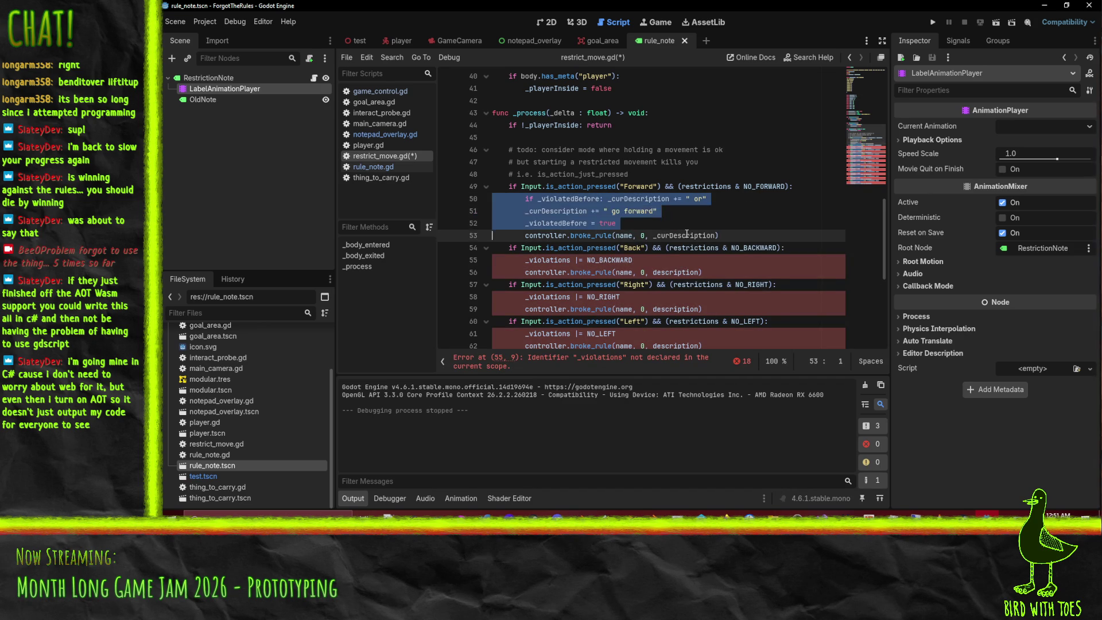
pyautogui.hotkey('ctrl', 'c')
pyautogui.press('Down')
pyautogui.press('Down')
pyautogui.hotkey('shift', 'Down')
pyautogui.hotkey('ctrl', 'v')
pyautogui.press('Down')
pyautogui.press('Down')
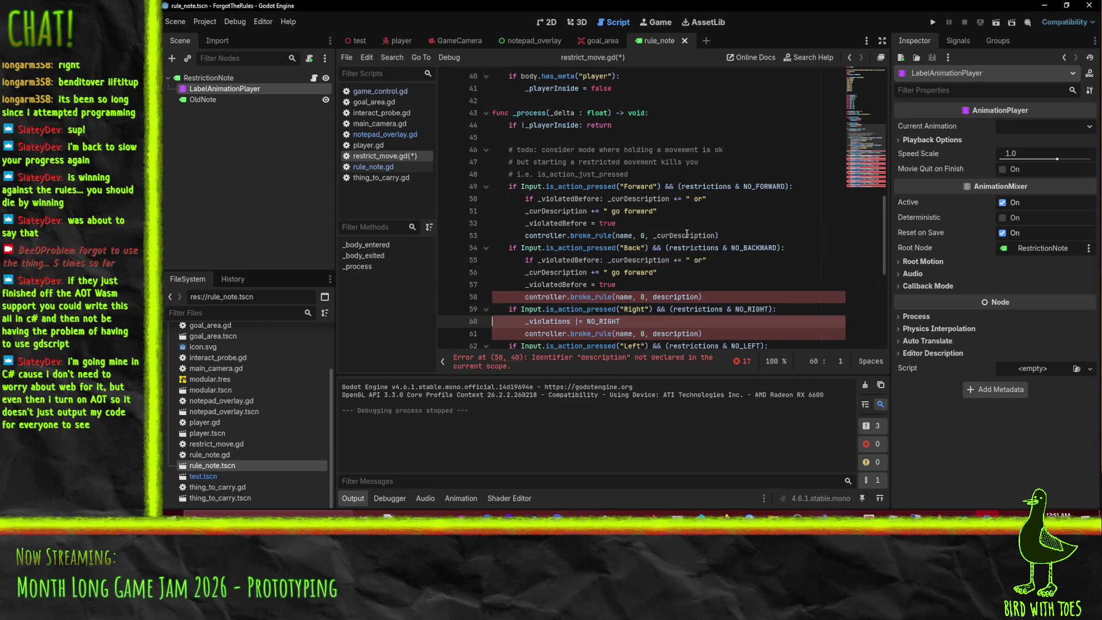
pyautogui.hotkey('shift', 'Down')
pyautogui.hotkey('ctrl', 'v')
pyautogui.press('Down')
pyautogui.press('Down')
pyautogui.hotkey('shift', 'Down')
pyautogui.press('Up')
pyautogui.hotkey('shift', 'Down')
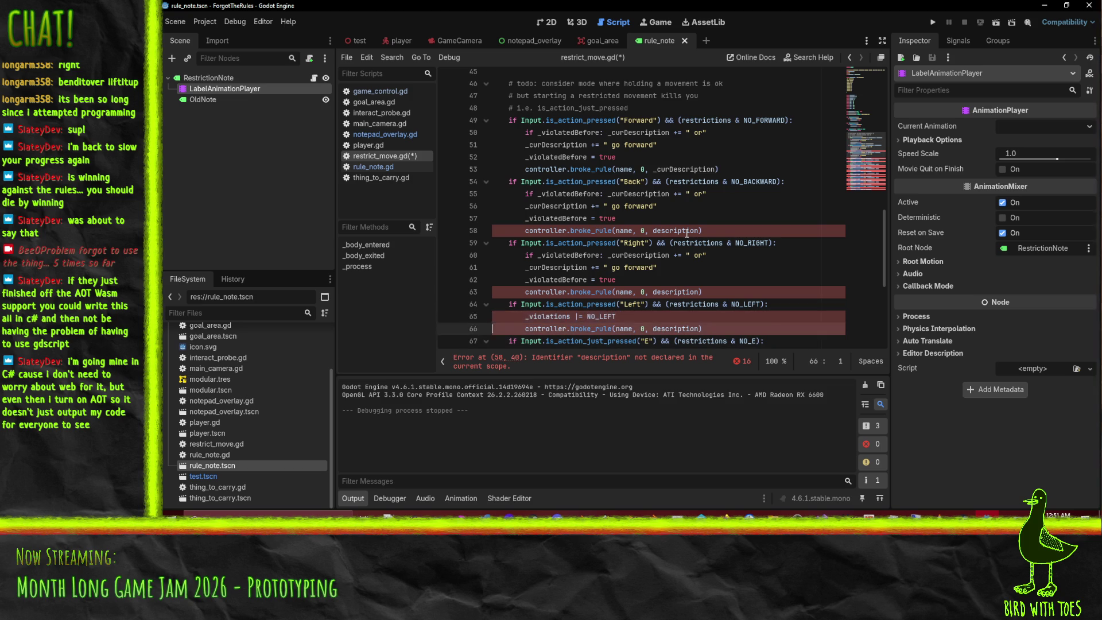
pyautogui.hotkey('ctrl', 'v')
pyautogui.press('Down')
pyautogui.press('Down')
pyautogui.press('Down')
# Step: Paste the guard lines over the _violations lines in the E, Q and 1–4 branches
pyautogui.press('Up')
pyautogui.hotkey('shift', 'Down')
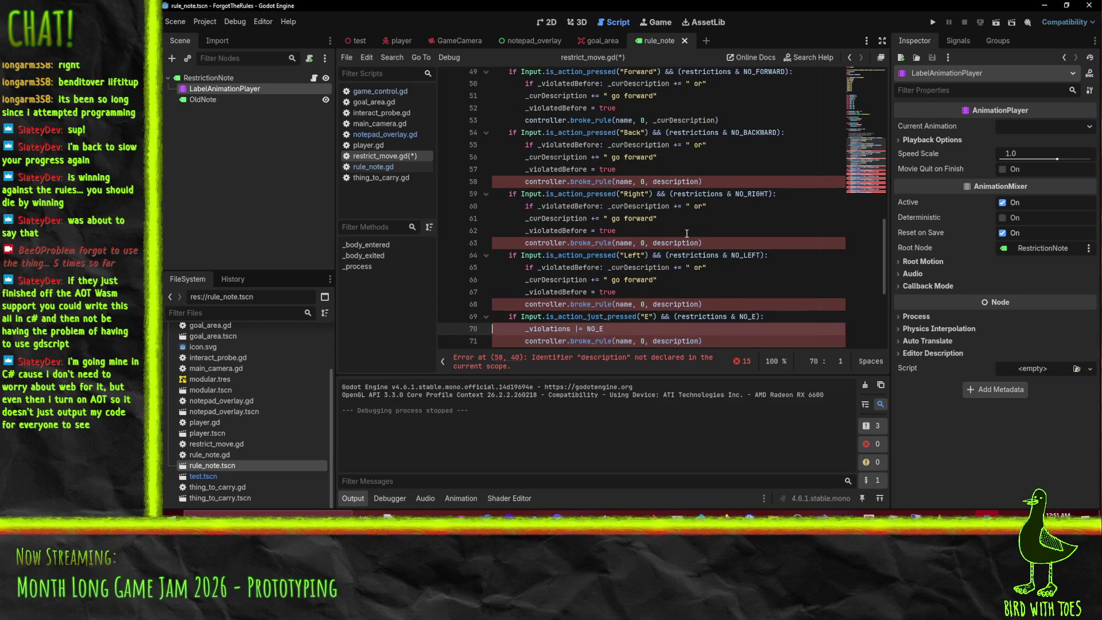
pyautogui.hotkey('ctrl', 'v')
pyautogui.press('Down')
pyautogui.press('Down')
pyautogui.press('Down')
pyautogui.press('Down')
pyautogui.press('Down')
pyautogui.hotkey('shift', 'Down')
pyautogui.hotkey('ctrl', 'v')
pyautogui.press('Down')
pyautogui.press('Down')
pyautogui.hotkey('shift', 'Down')
pyautogui.hotkey('ctrl', 'v')
pyautogui.press('Down')
pyautogui.press('Down')
pyautogui.press('Down')
pyautogui.hotkey('shift', 'Down')
pyautogui.hotkey('ctrl', 'v')
pyautogui.press('Down')
pyautogui.press('Down')
pyautogui.hotkey('shift', 'Down')
pyautogui.hotkey('ctrl', 'v')
pyautogui.press('Up')
pyautogui.press('Up')
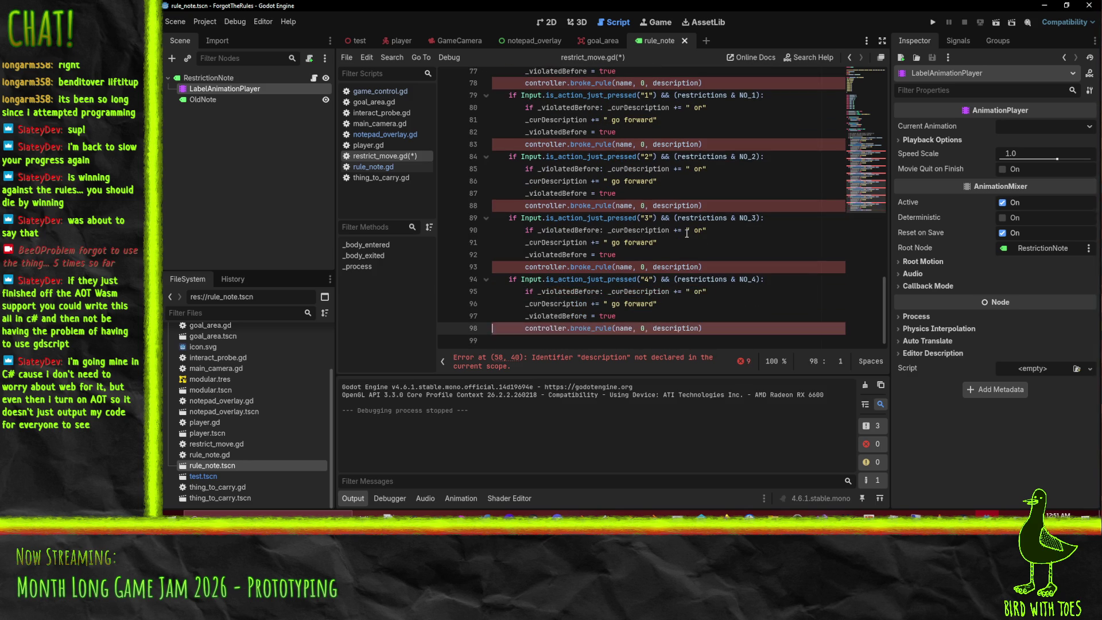
pyautogui.click(612, 303)
# Step: Replace 'go forward' with 'press 4', 'press 3' and 'press 2' in those key branches' notes
pyautogui.scroll(20, 751, 305)
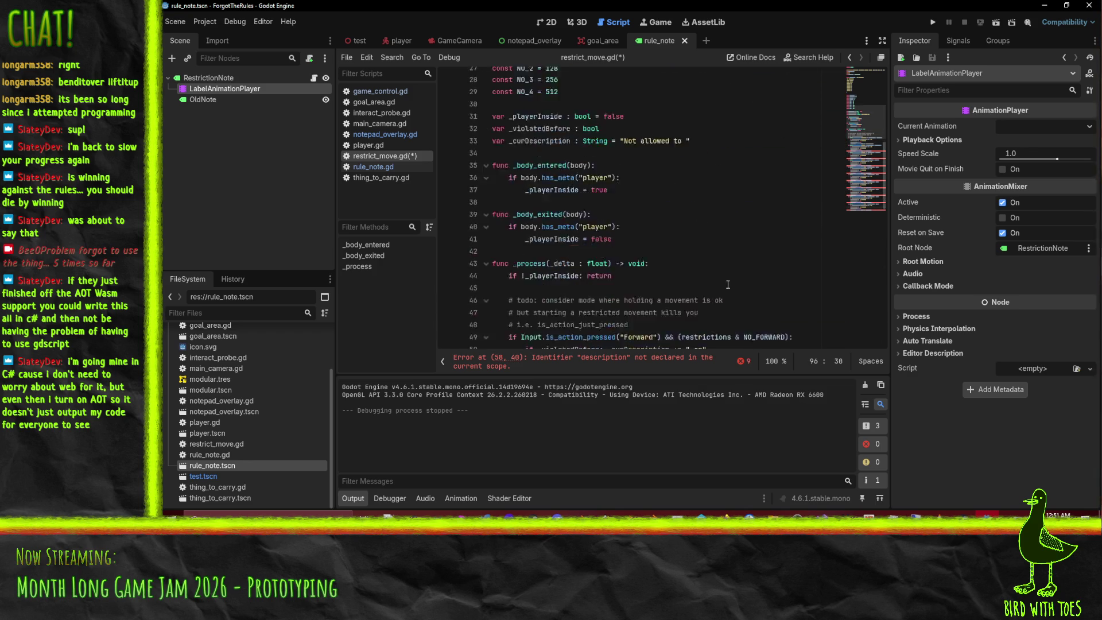
pyautogui.scroll(-20, 727, 283)
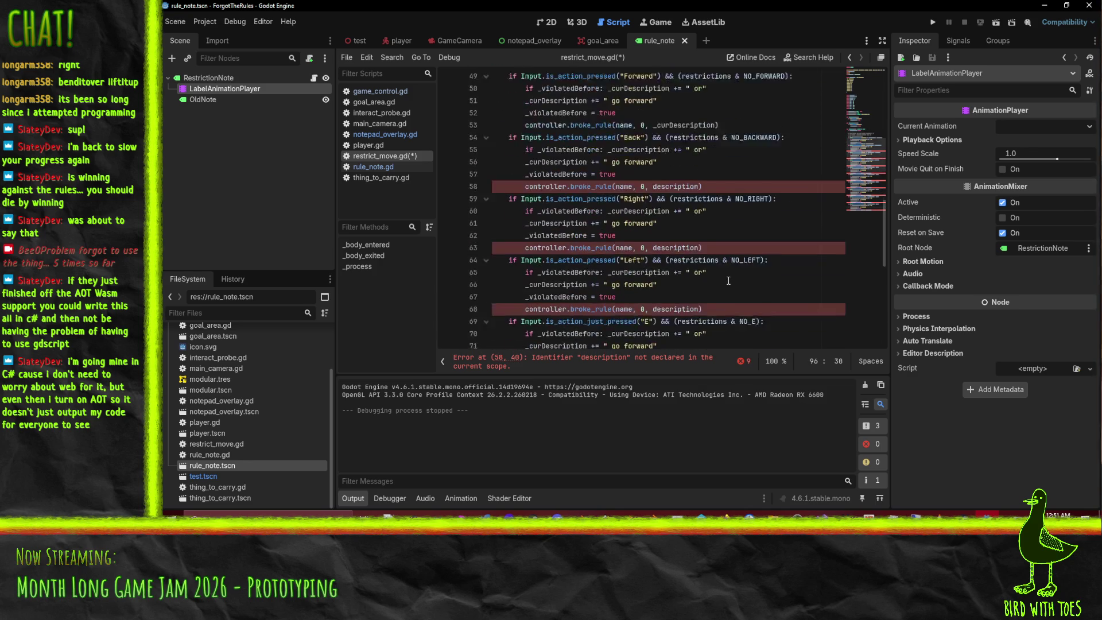
pyautogui.hotkey('ctrl', 'shift', 'Right')
pyautogui.hotkey('ctrl', 'shift', 'Right')
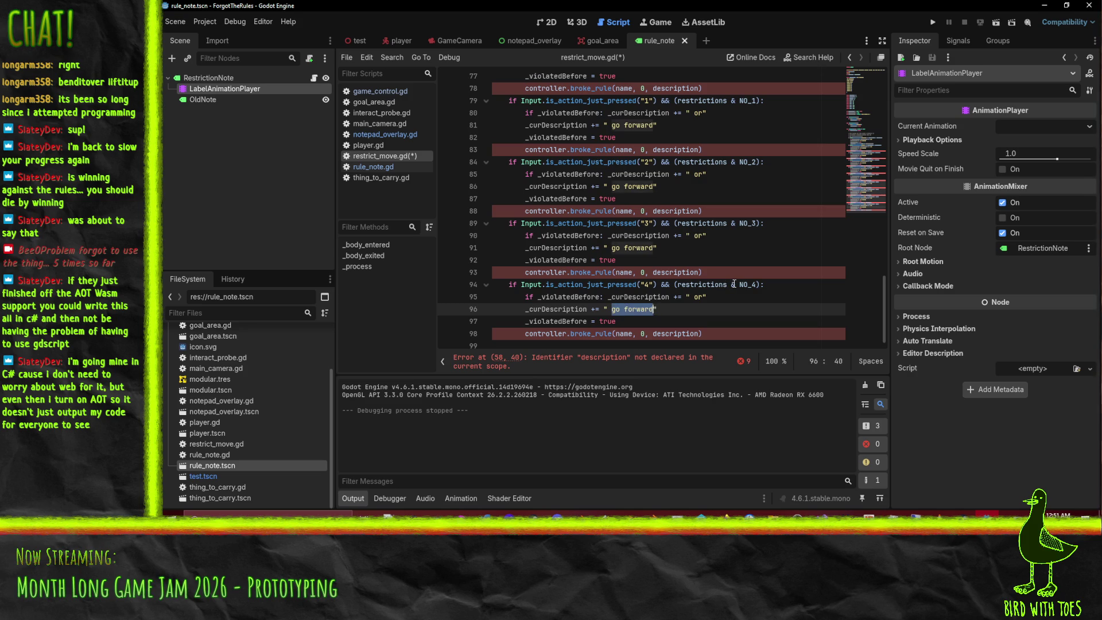
pyautogui.write('press 4')
pyautogui.moveTo(612, 247); pyautogui.dragTo(658, 249)
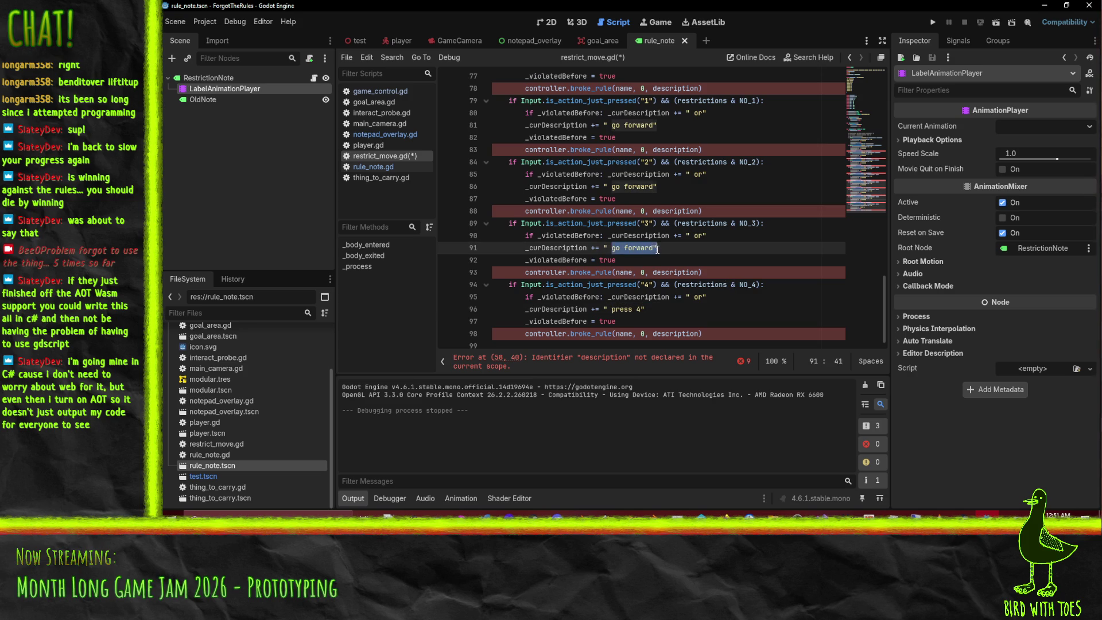
pyautogui.write('press 3')
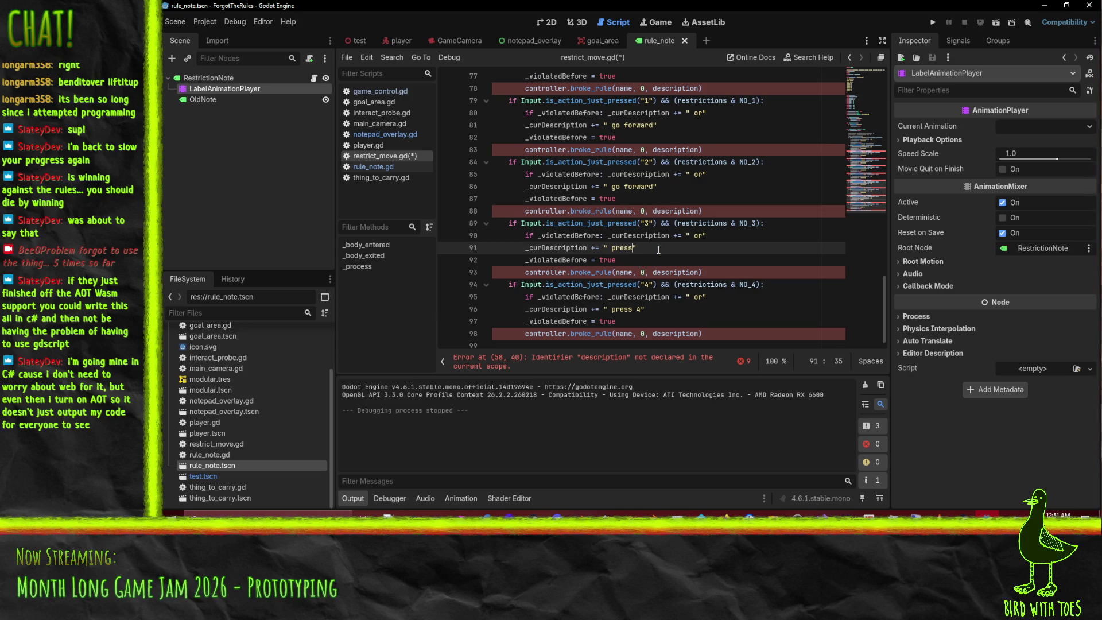
pyautogui.scroll(1, 723, 280)
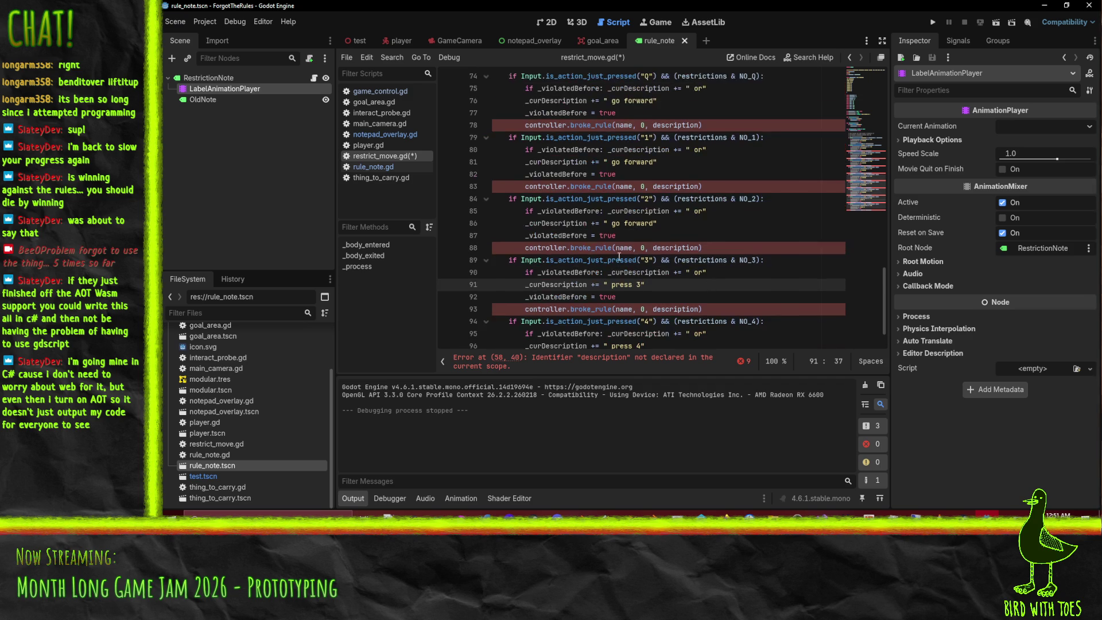
pyautogui.moveTo(612, 223); pyautogui.dragTo(658, 224)
pyautogui.write('press 2')
# Step: Replace 'go forward' with 'press 1', 'press' and 'press E' in the 1, Q and E branch notes
pyautogui.click(612, 166)
pyautogui.hotkey('ctrl', 'shift', 'Right')
pyautogui.hotkey('ctrl', 'shift', 'Right')
pyautogui.write('press 1')
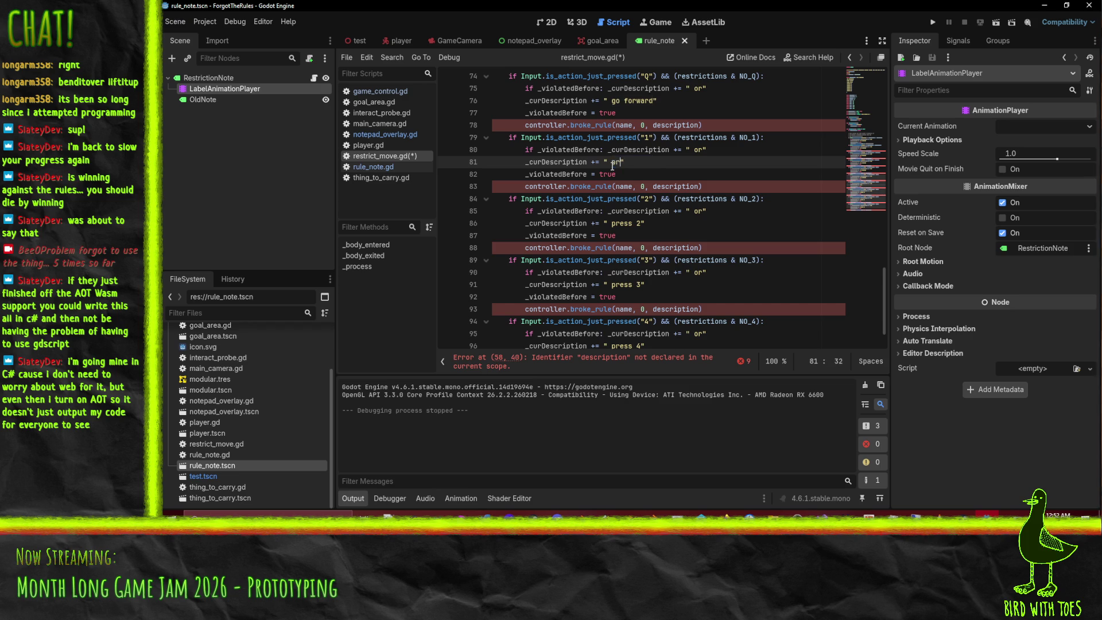
pyautogui.scroll(3, 615, 192)
pyautogui.moveTo(612, 210); pyautogui.dragTo(653, 213)
pyautogui.write('press')
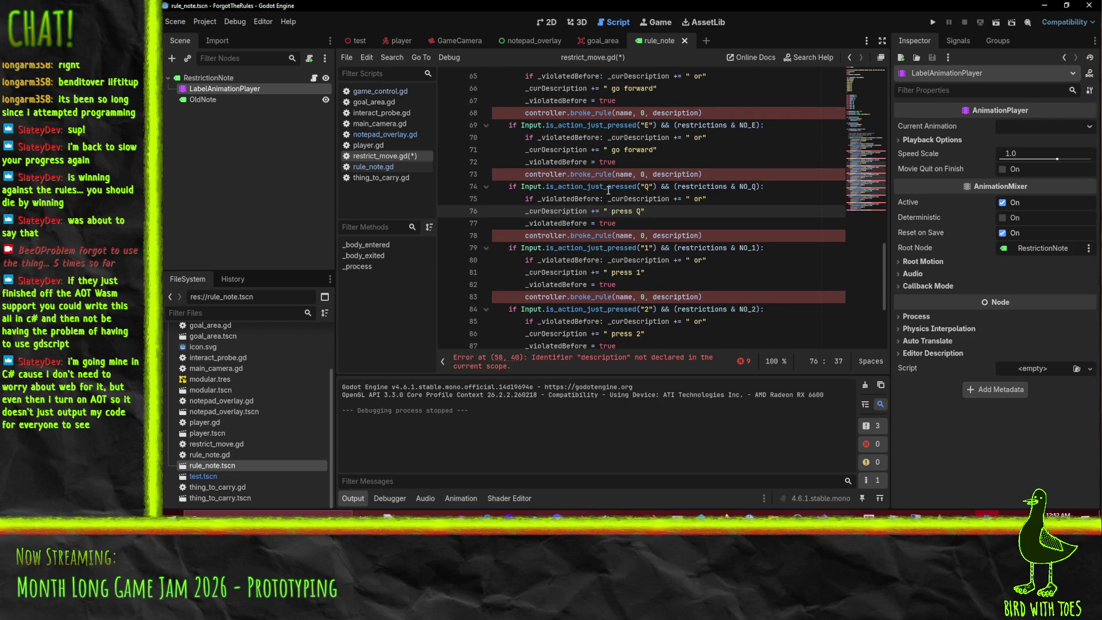
pyautogui.moveTo(612, 150); pyautogui.dragTo(670, 157)
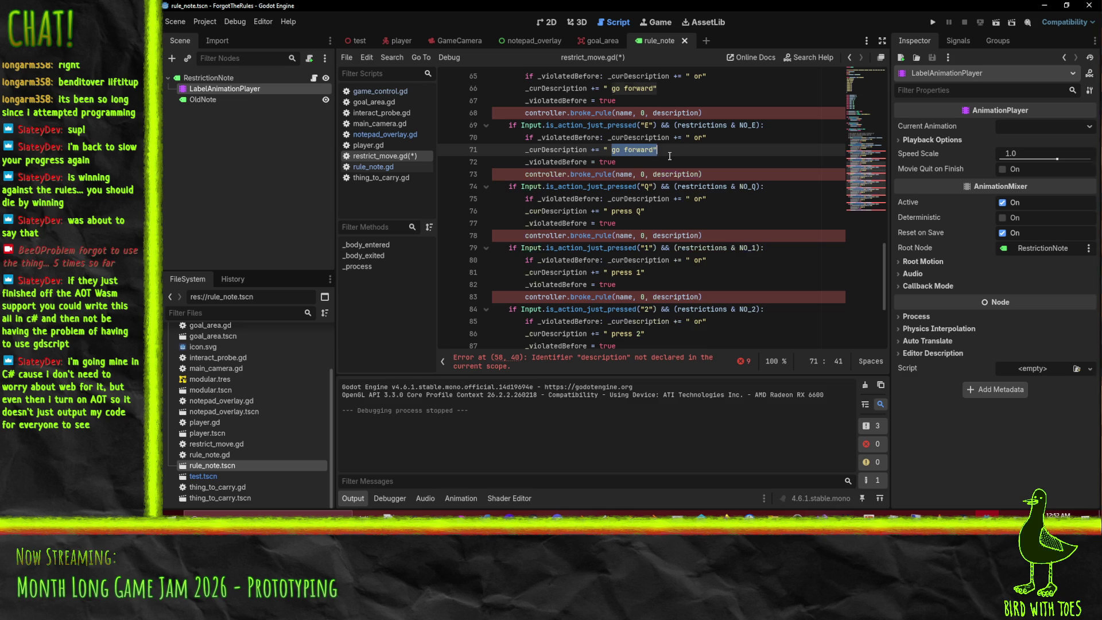
pyautogui.write('press E')
# Step: Change the Left, Right and Back notes to 'turn left', 'turn right' and 'go backward'
pyautogui.click(693, 201)
pyautogui.scroll(1, 693, 204)
pyautogui.click(687, 185)
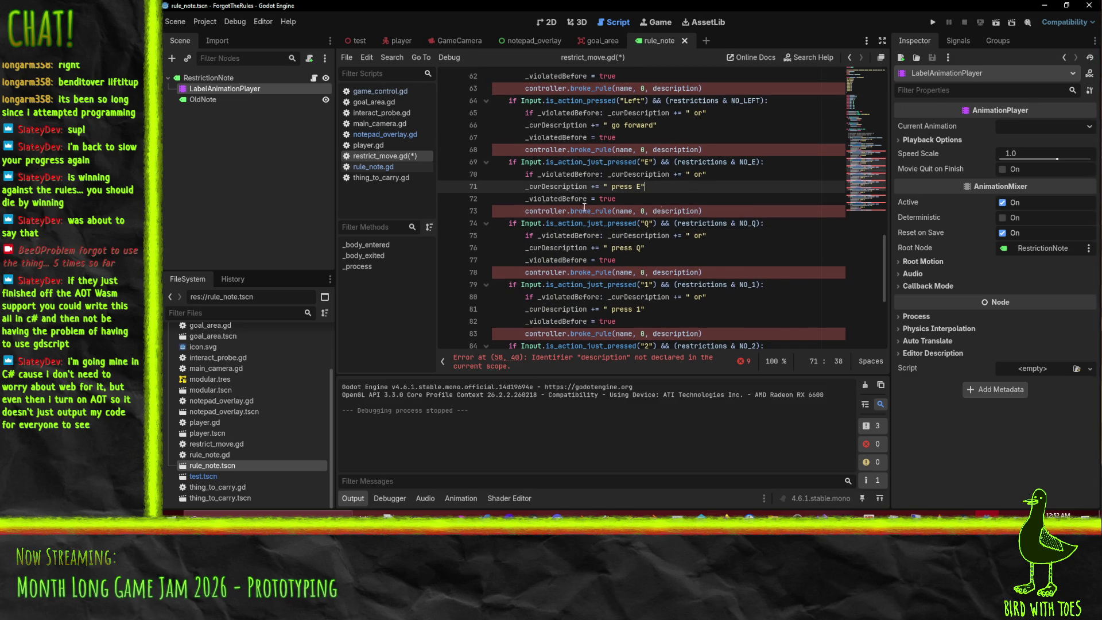
pyautogui.moveTo(612, 124); pyautogui.dragTo(655, 126)
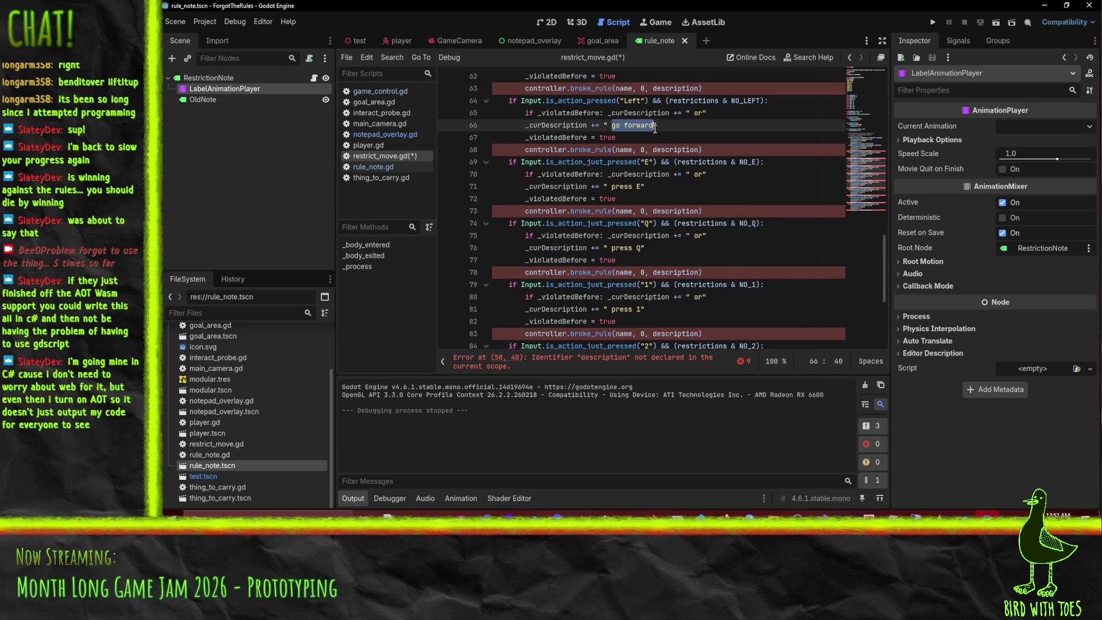
pyautogui.write('turn le')
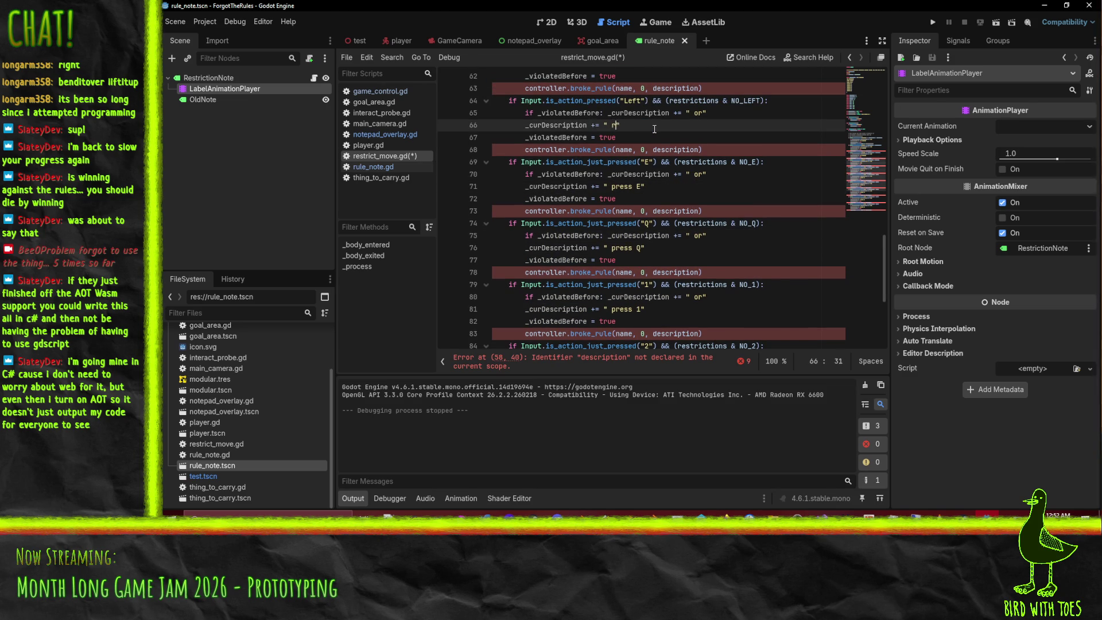
pyautogui.write('ft')
pyautogui.scroll(3, 668, 208)
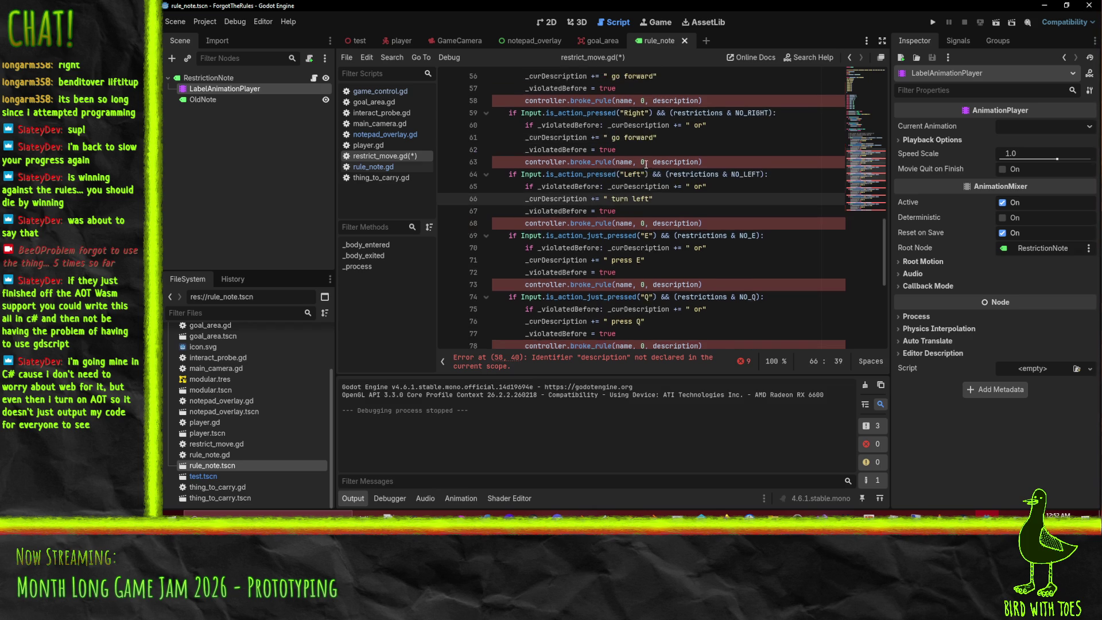
pyautogui.moveTo(610, 177); pyautogui.dragTo(655, 178)
pyautogui.write('turn right')
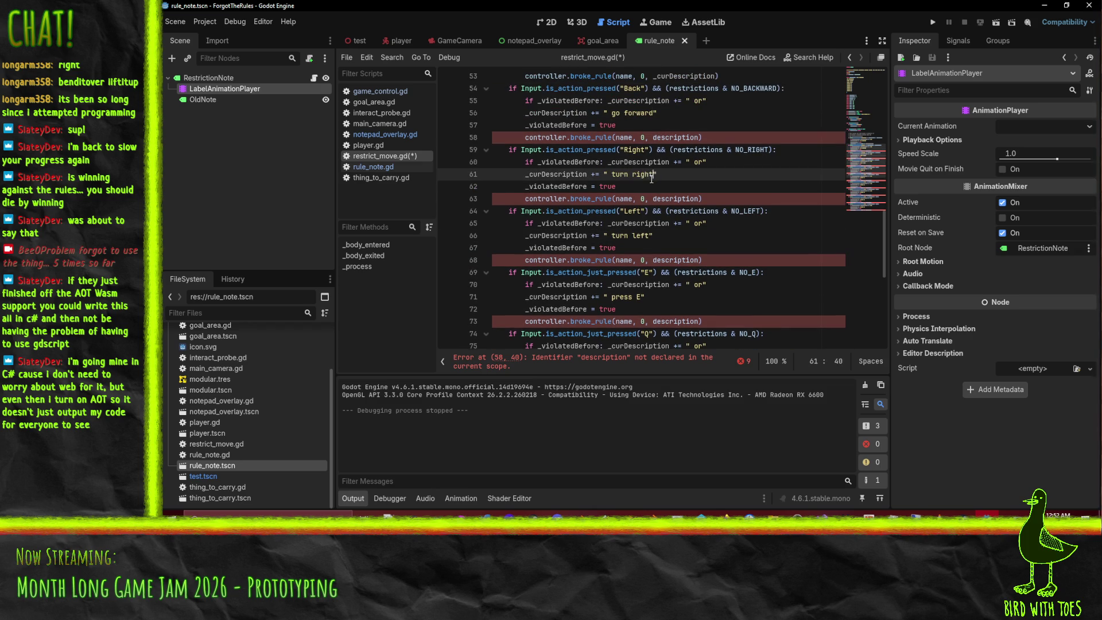
pyautogui.doubleClick(637, 113)
pyautogui.write('bac')
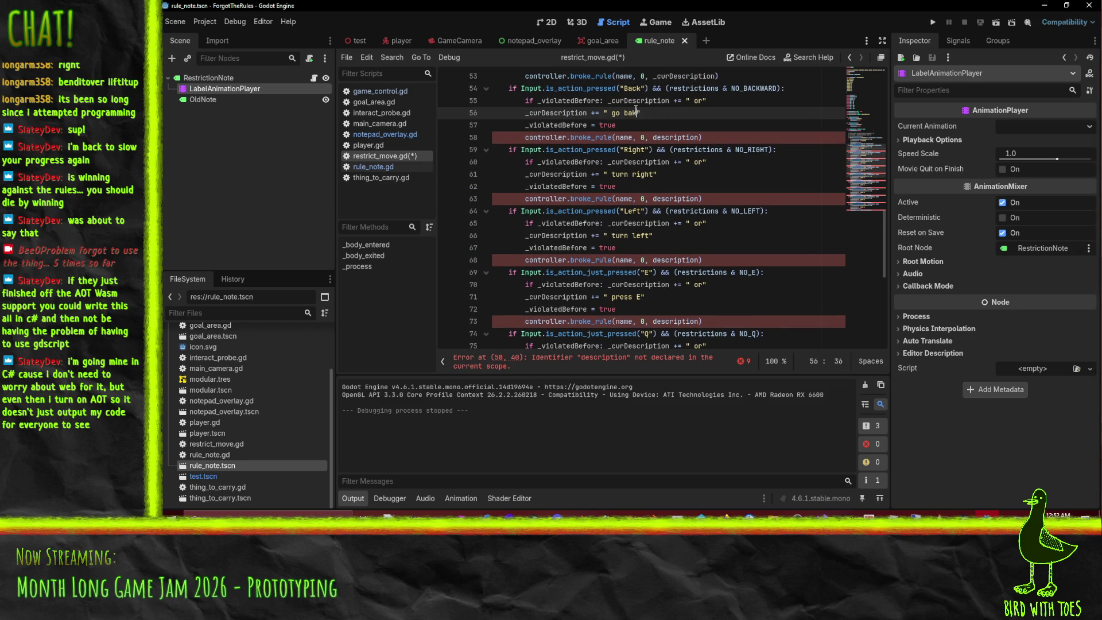
pyautogui.write('kward')
# Step: Pass _curDescription to the broke_rule calls in the Back, Right, Left and E branches
pyautogui.press('Down')
pyautogui.press('Down')
pyautogui.hotkey('ctrl', 'BackSpace')
pyautogui.write('_cur')
pyautogui.press('Return')
pyautogui.doubleClick(676, 198)
pyautogui.write('_cur')
pyautogui.press('Return')
pyautogui.click(673, 260)
pyautogui.doubleClick(673, 260)
pyautogui.write('_cur')
pyautogui.press('Return')
pyautogui.doubleClick(676, 321)
pyautogui.write('_cur')
pyautogui.press('Return')
# Step: Pass _curDescription in the Q, 1, 2, 3 and 4 branch calls, then save restrict_move.gd
pyautogui.scroll(-4, 711, 247)
pyautogui.doubleClick(674, 199)
pyautogui.write('_cur')
pyautogui.press('Return')
pyautogui.doubleClick(674, 260)
pyautogui.write('_cur')
pyautogui.press('Return')
pyautogui.doubleClick(672, 321)
pyautogui.write('_cur')
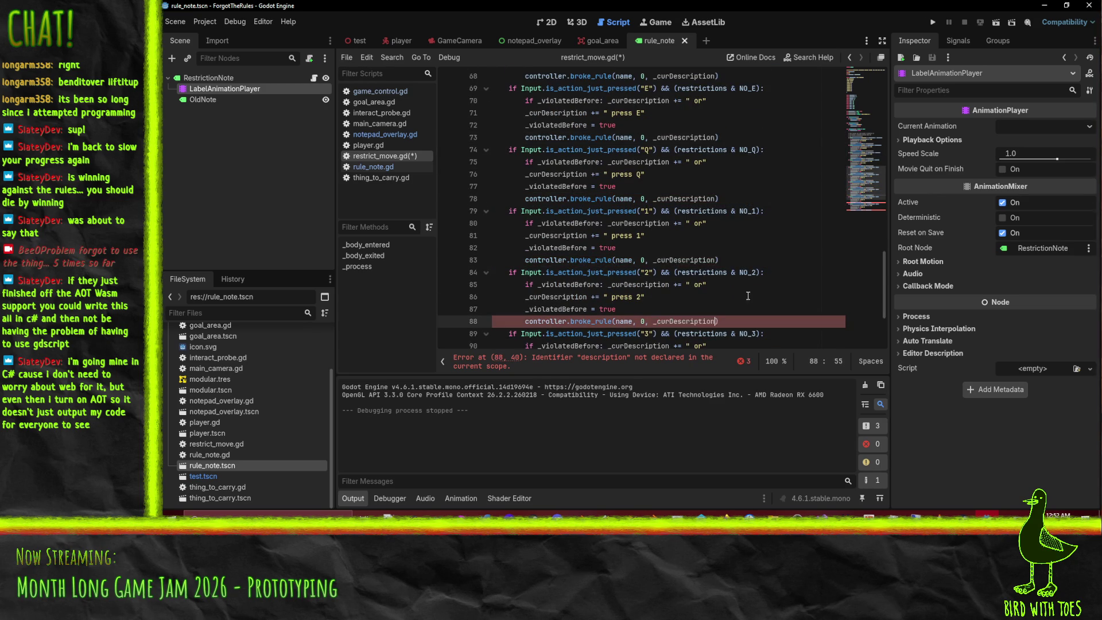
pyautogui.press('Return')
pyautogui.scroll(-3, 674, 321)
pyautogui.doubleClick(674, 272)
pyautogui.write('_cur')
pyautogui.press('Return')
pyautogui.doubleClick(675, 333)
pyautogui.write('_cur')
pyautogui.press('Return')
pyautogui.click(723, 236)
pyautogui.hotkey('ctrl', 's')
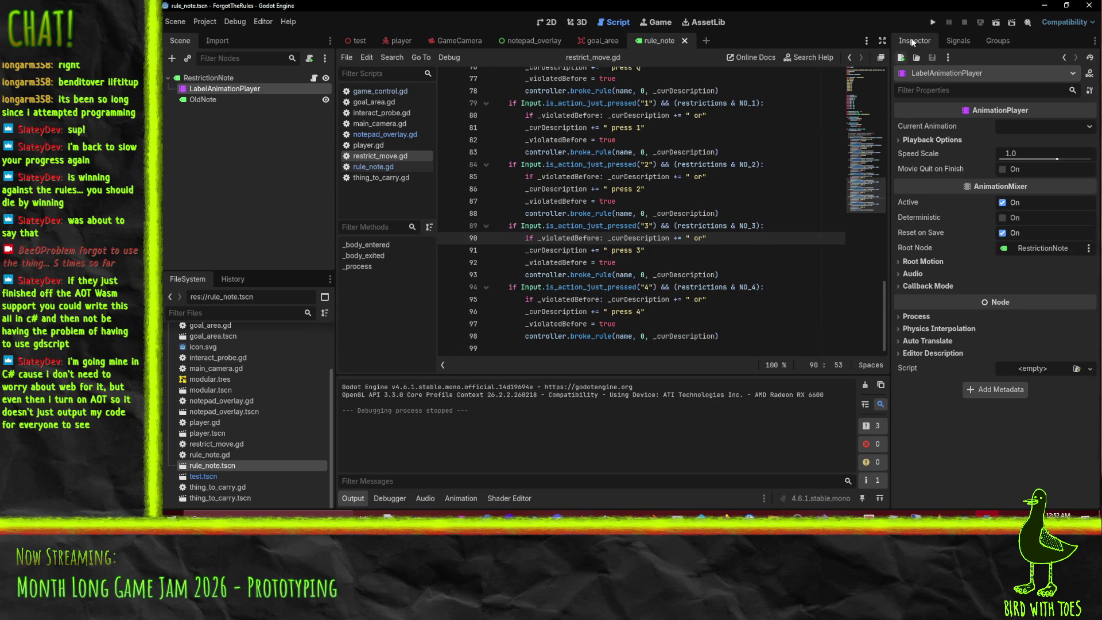
pyautogui.press('F5')
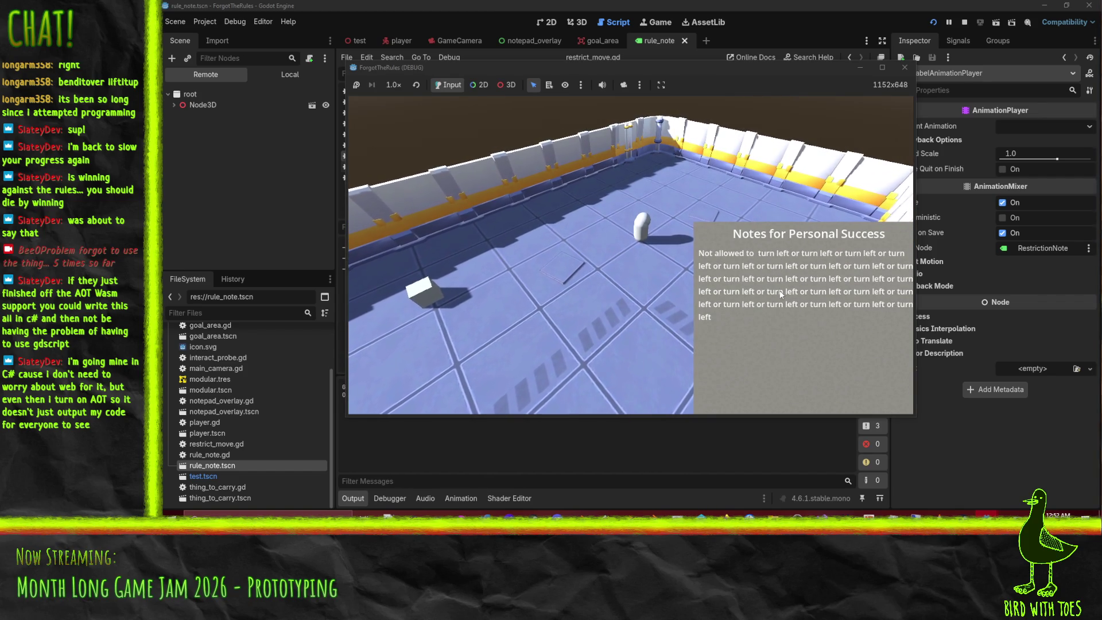
pyautogui.press('F8')
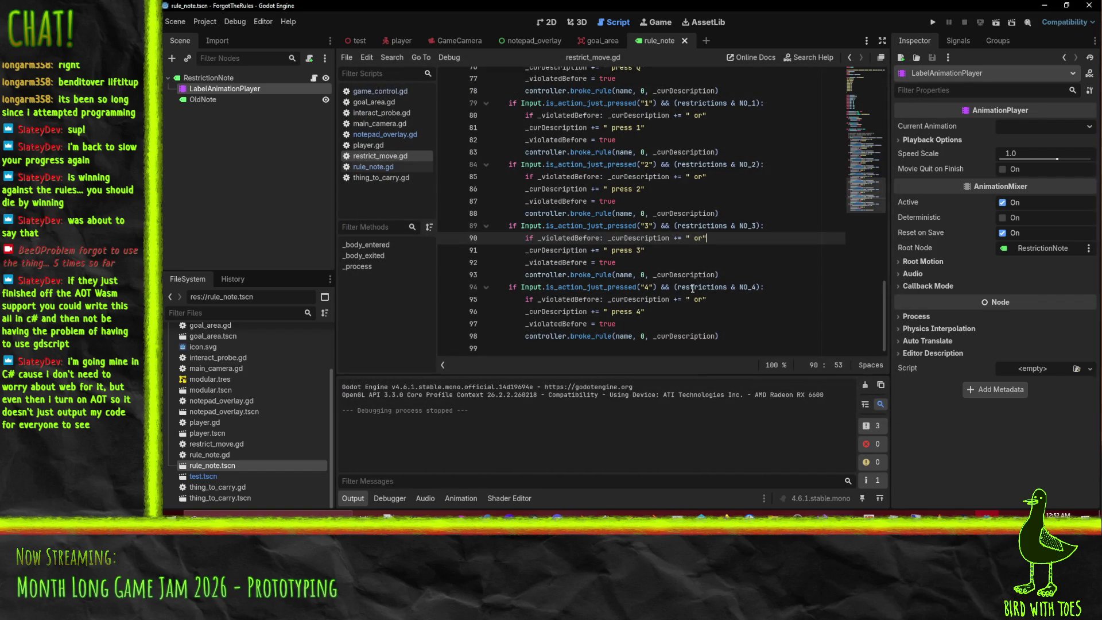
pyautogui.scroll(10, 696, 270)
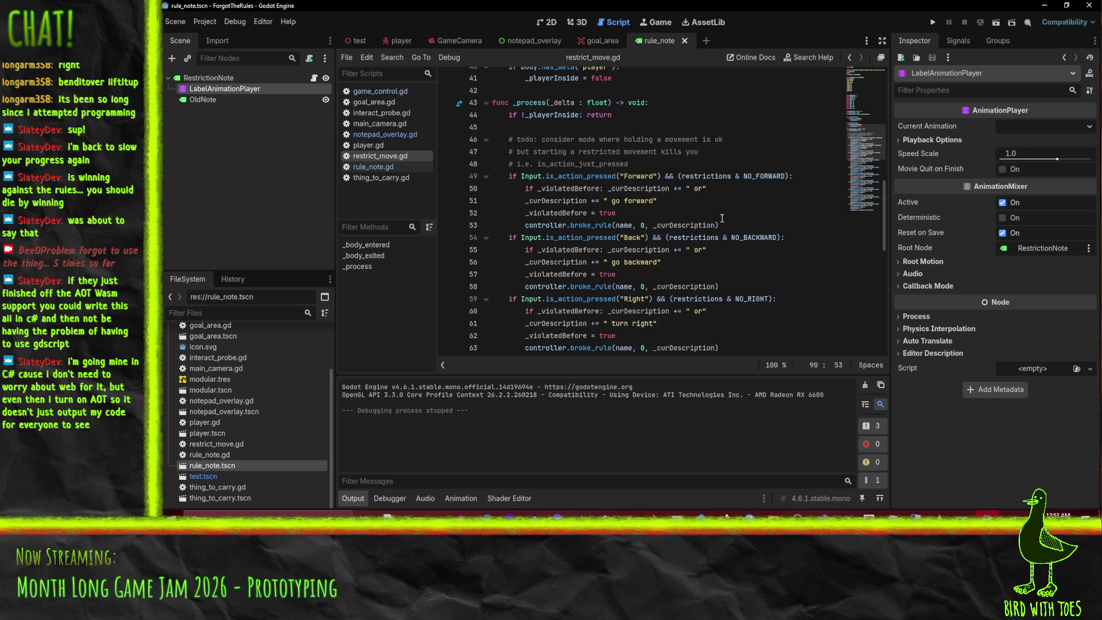
pyautogui.scroll(1, 722, 218)
pyautogui.scroll(10, 722, 218)
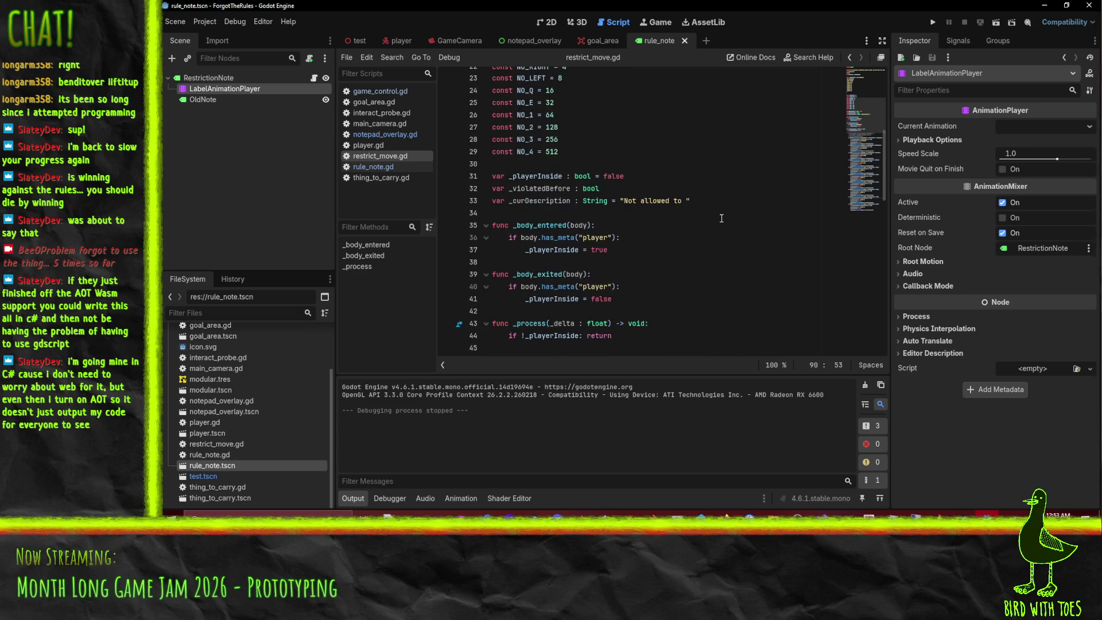
pyautogui.scroll(-11, 718, 221)
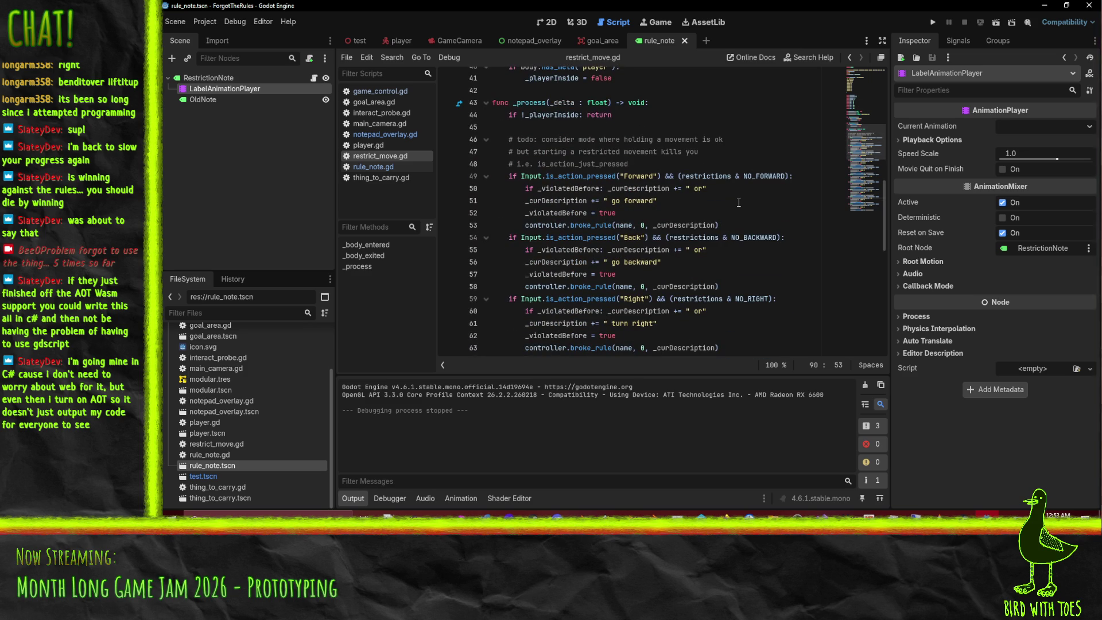
pyautogui.click(699, 116)
pyautogui.click(683, 167)
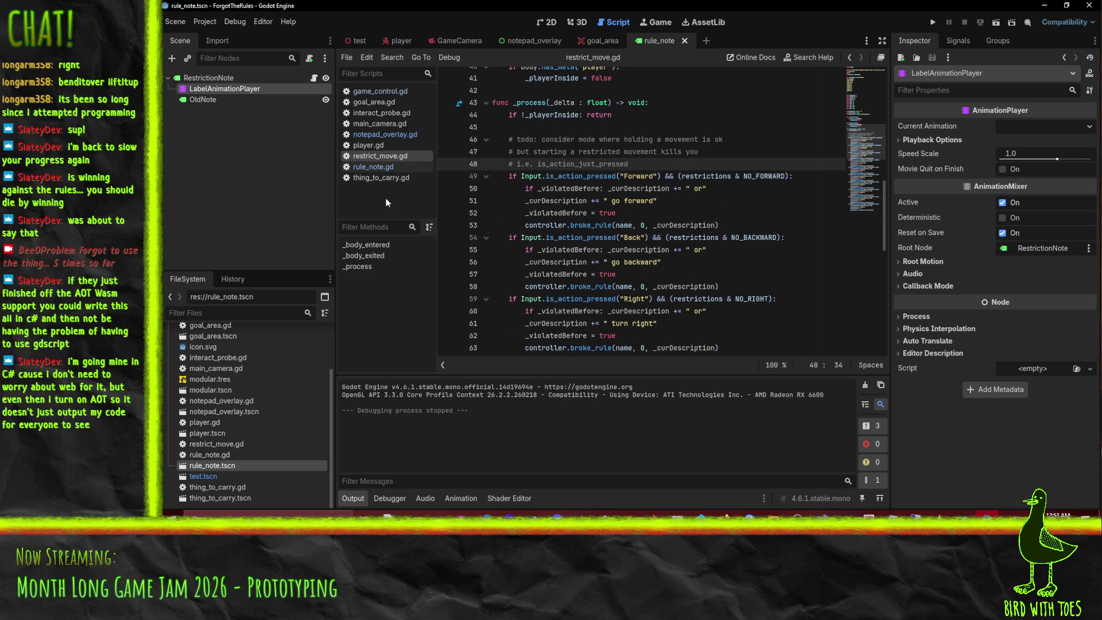
pyautogui.scroll(-7, 596, 270)
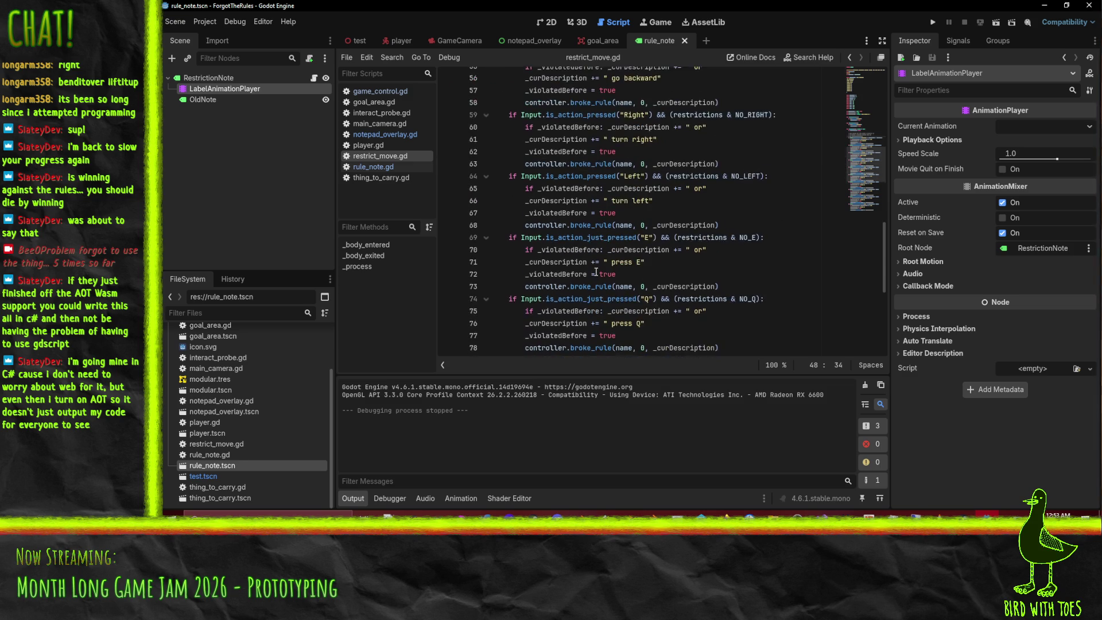
pyautogui.doubleClick(586, 229)
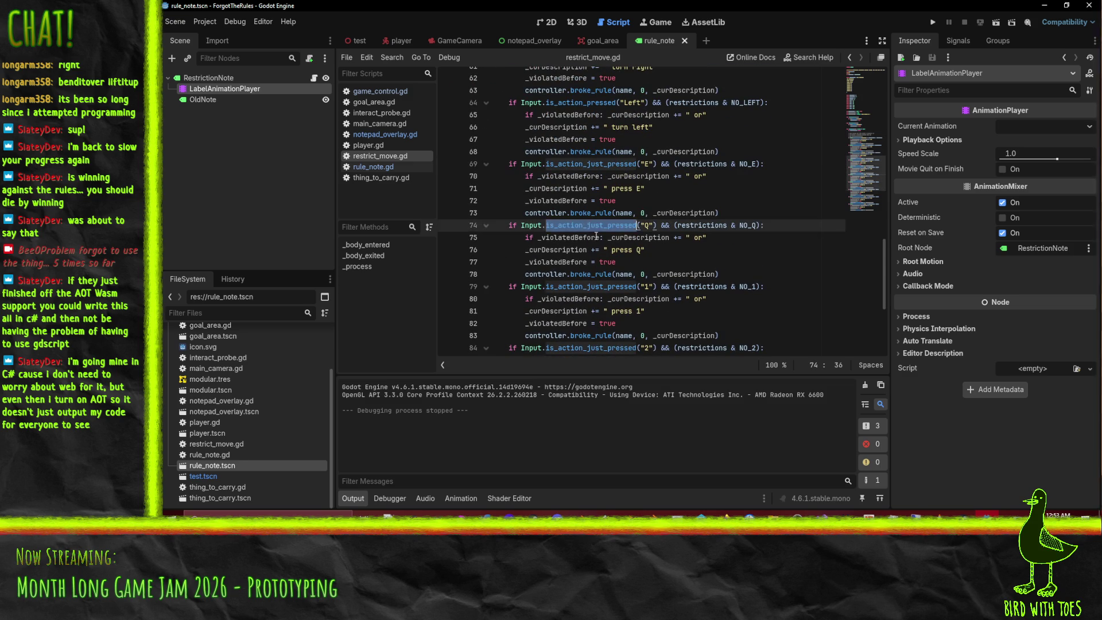
pyautogui.scroll(7, 694, 259)
pyautogui.click(621, 202)
pyautogui.click(666, 188)
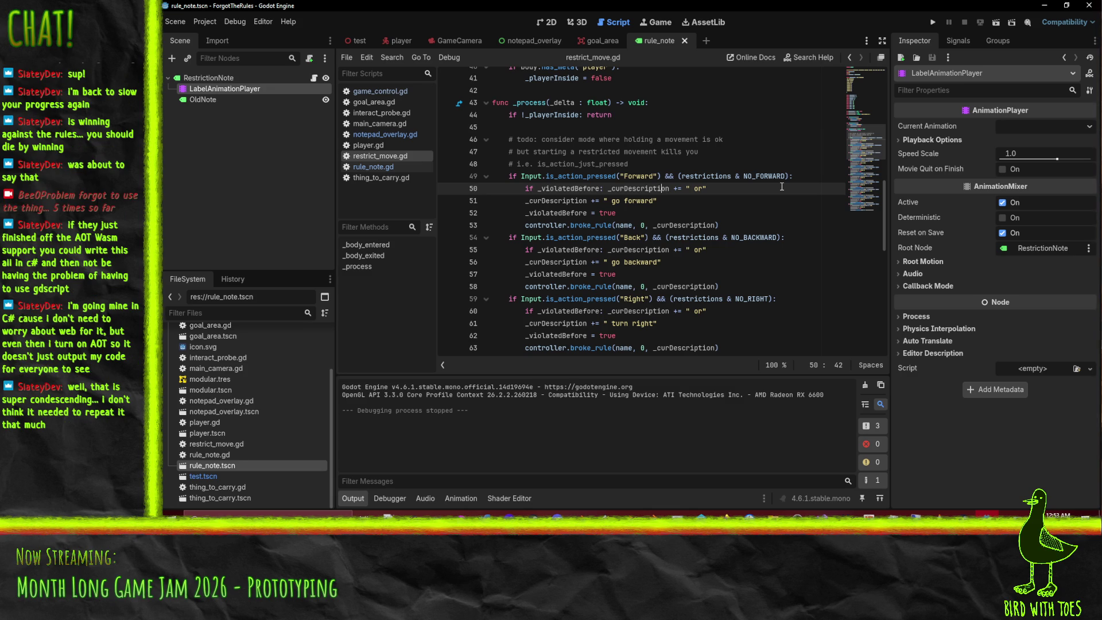
pyautogui.scroll(-2, 775, 186)
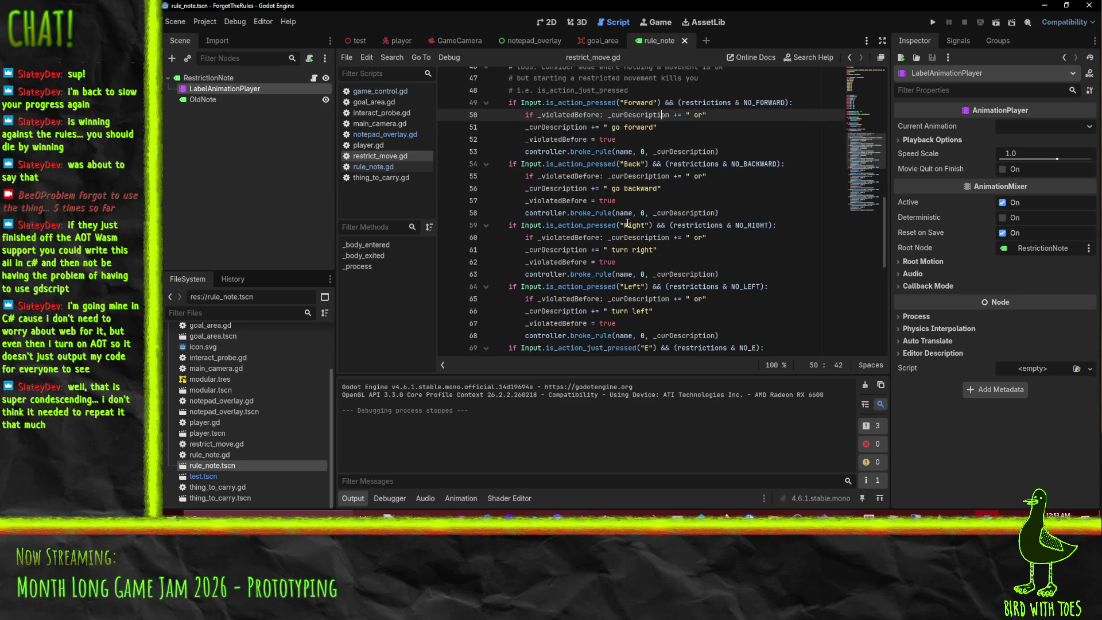
pyautogui.scroll(4, 611, 235)
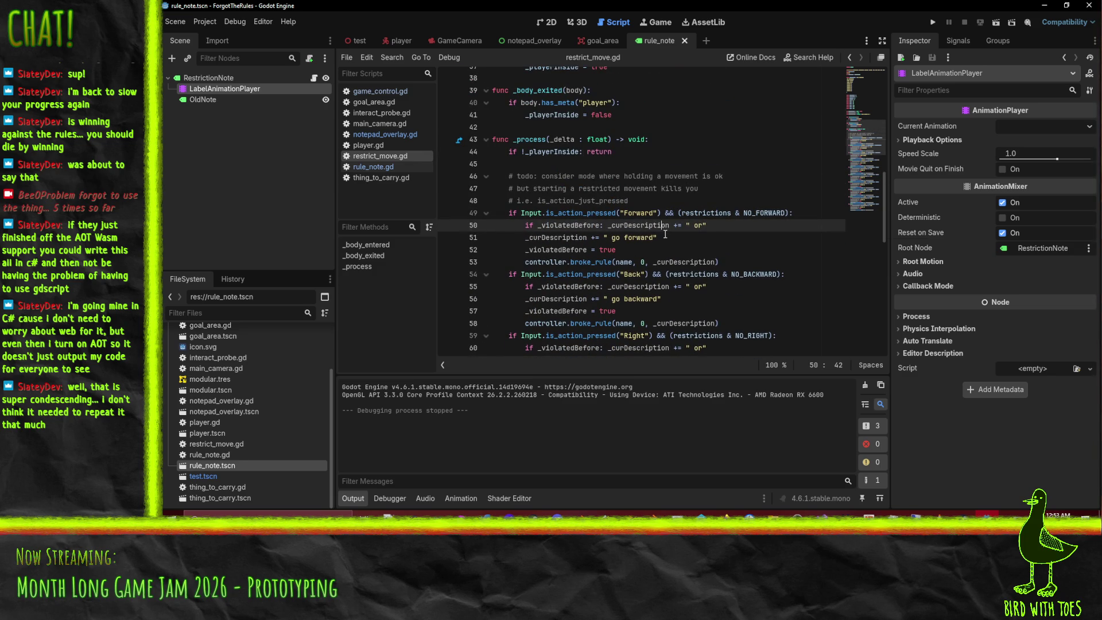
pyautogui.click(636, 194)
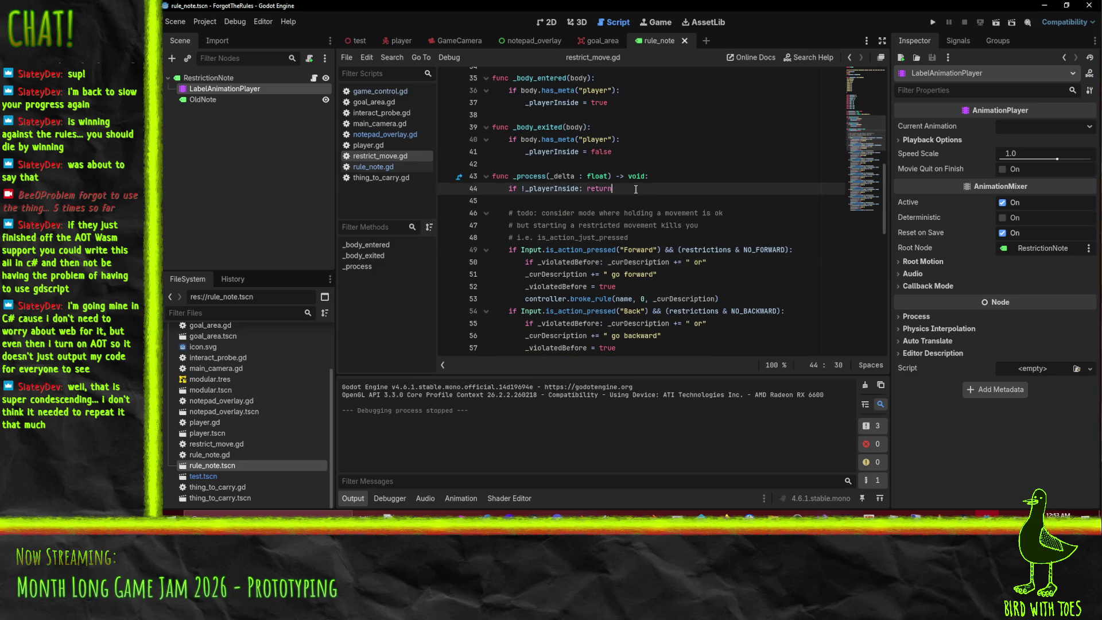
pyautogui.press('Down')
pyautogui.scroll(4, 660, 198)
pyautogui.scroll(8, 660, 199)
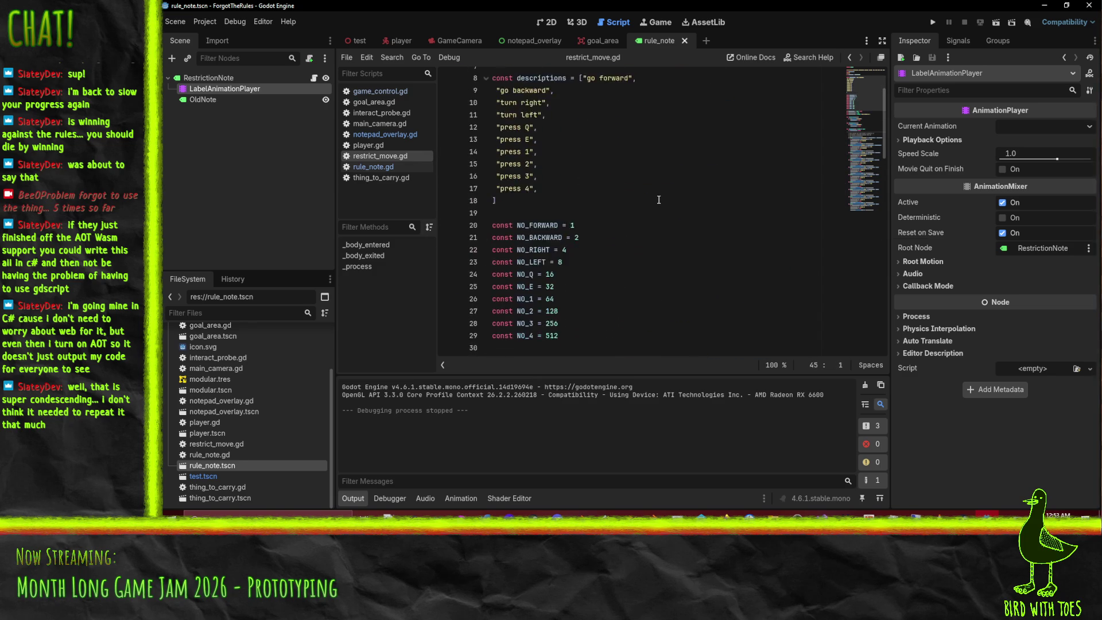
pyautogui.scroll(-8, 653, 201)
pyautogui.scroll(-3, 653, 200)
pyautogui.press('Tab')
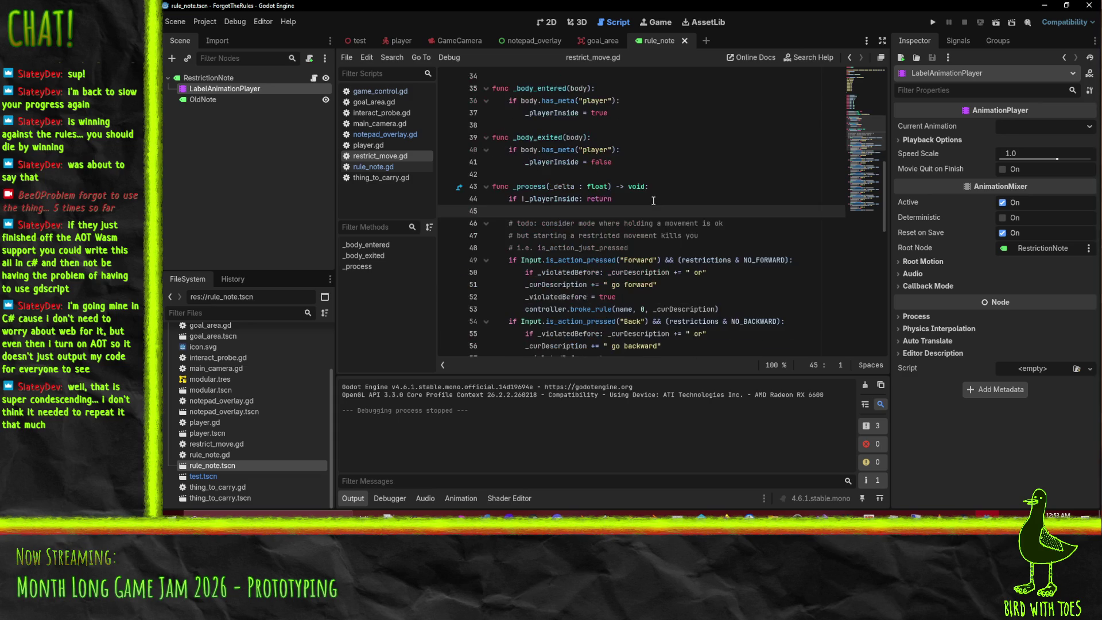
pyautogui.write('if !player.')
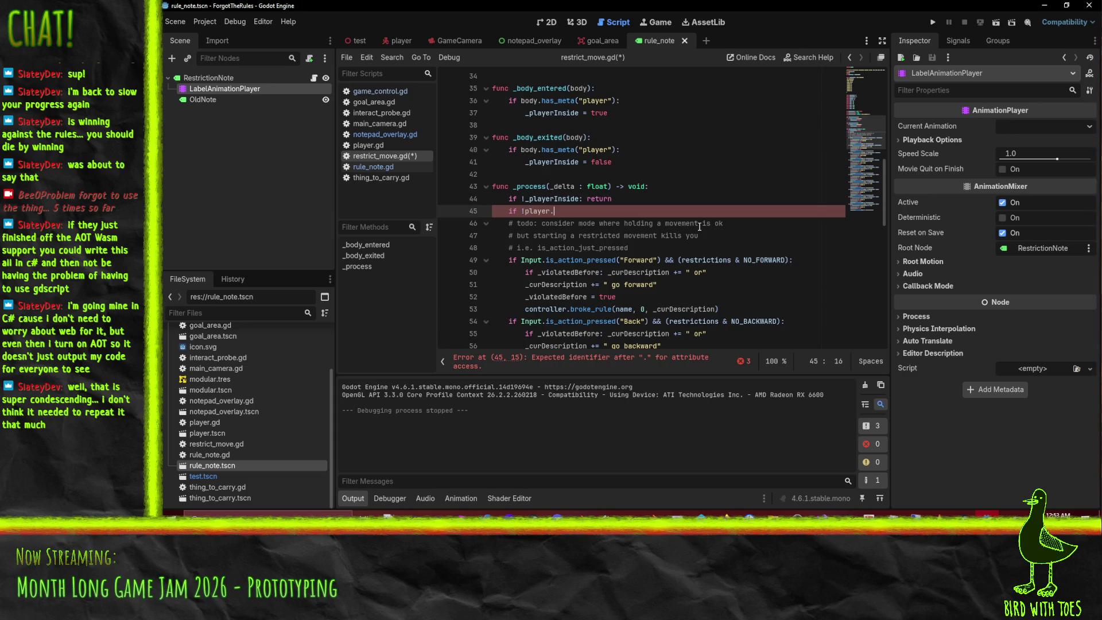
pyautogui.scroll(-4, 621, 252)
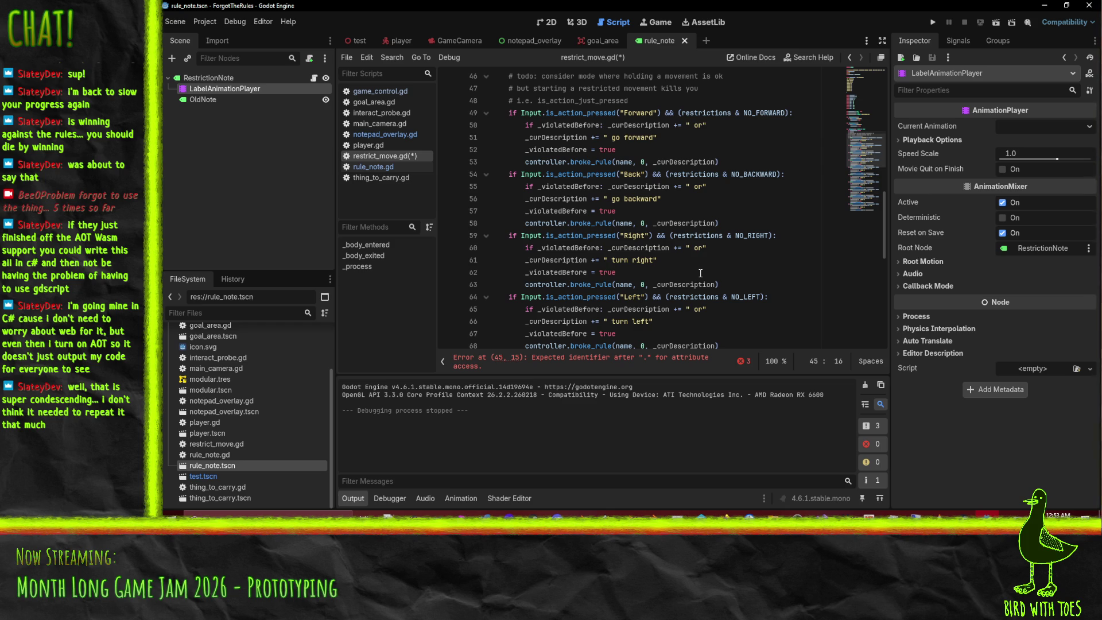
pyautogui.scroll(5, 700, 273)
pyautogui.hotkey('ctrl', 'z')
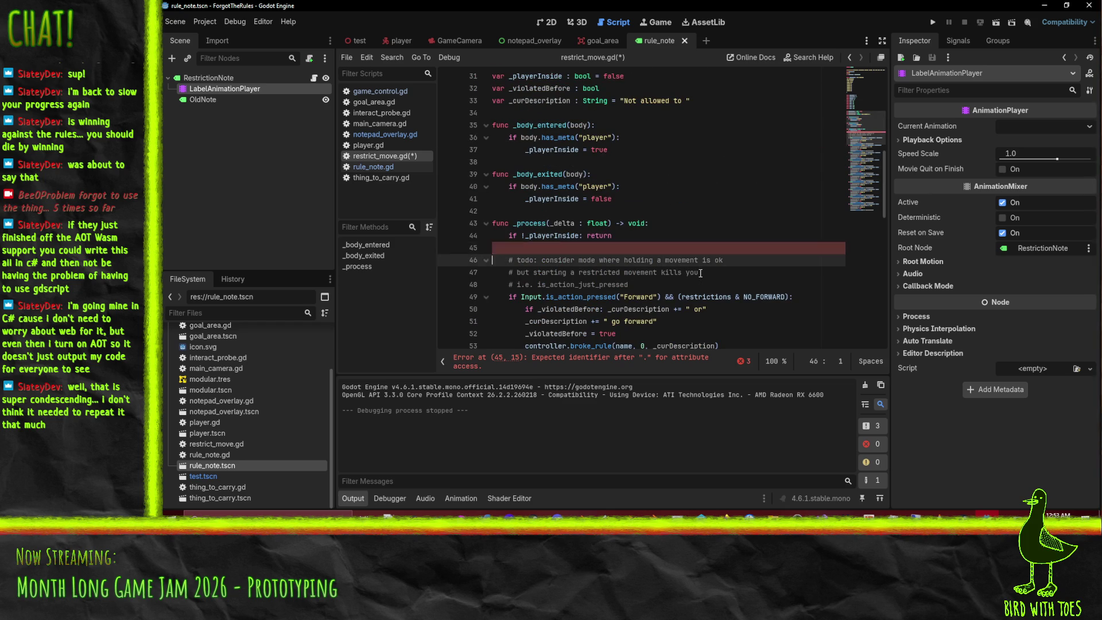
pyautogui.scroll(4, 688, 274)
pyautogui.scroll(-1, 665, 276)
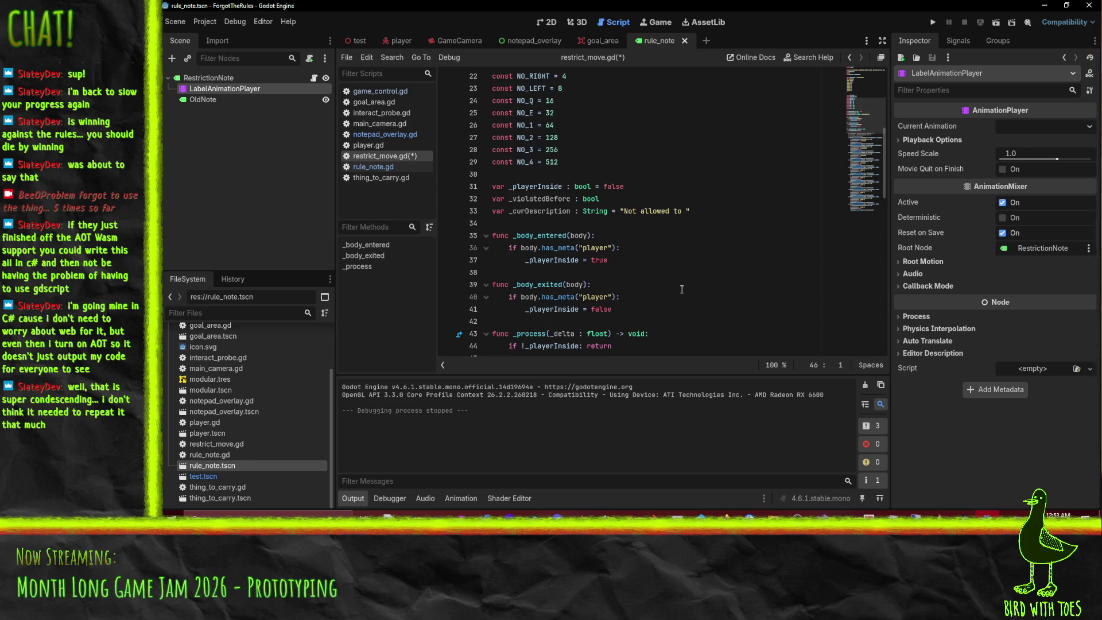
pyautogui.scroll(-6, 682, 296)
pyautogui.moveTo(683, 296)
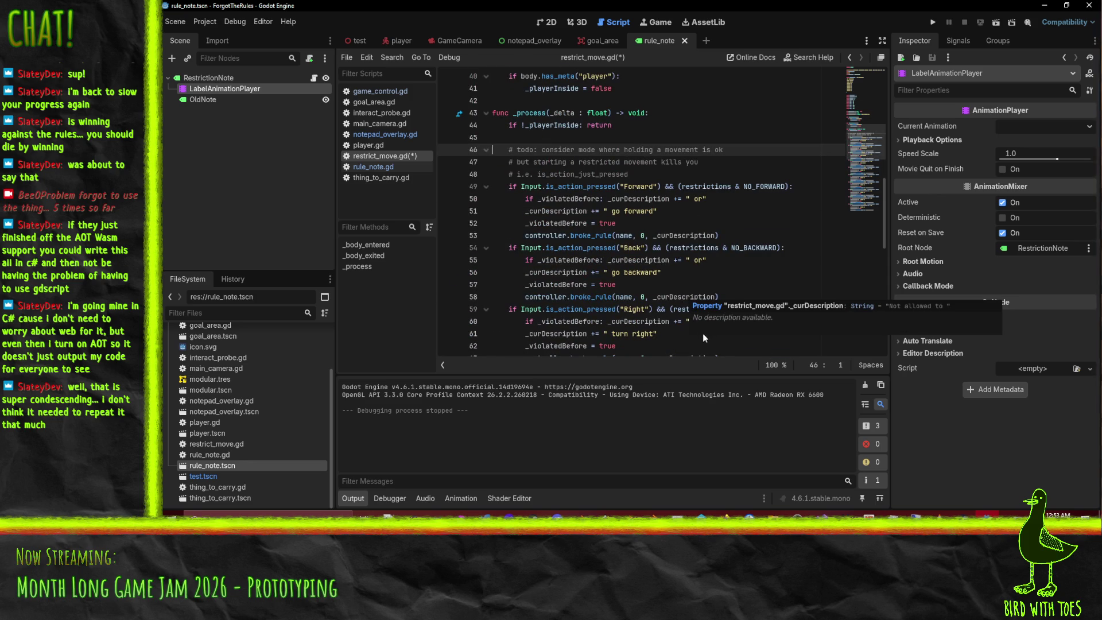
pyautogui.scroll(4, 746, 213)
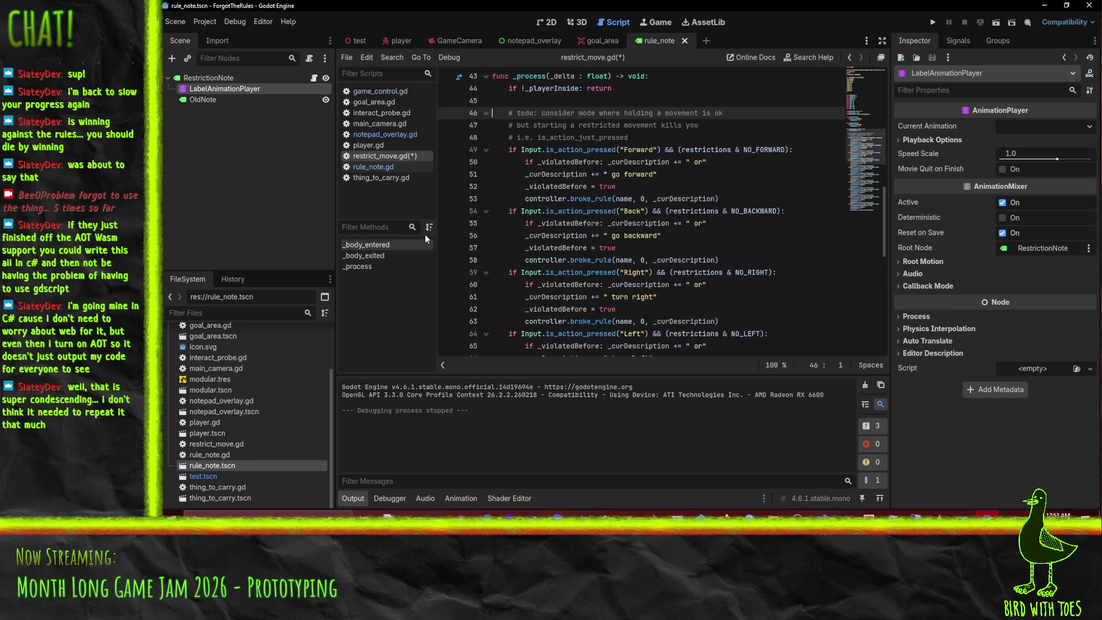
pyautogui.scroll(2, 733, 231)
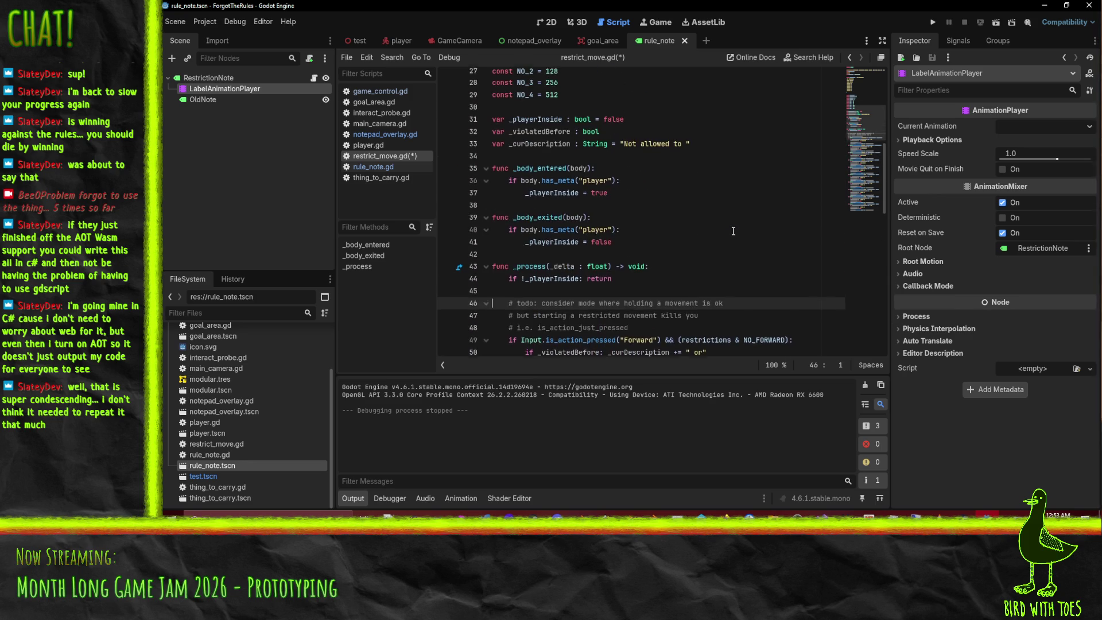
pyautogui.scroll(1, 733, 231)
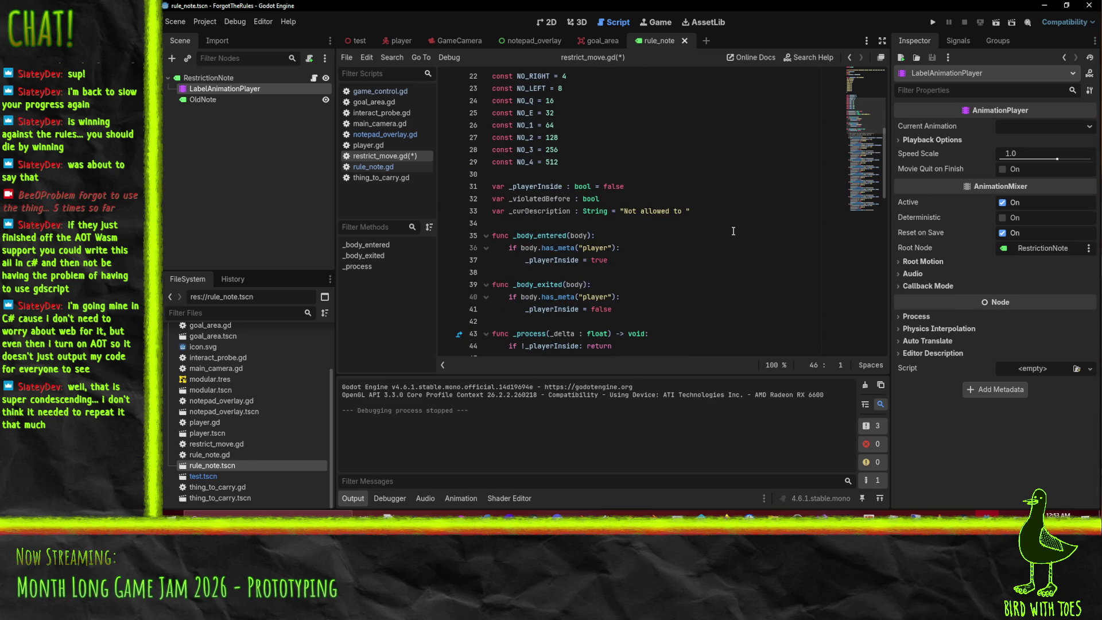
pyautogui.scroll(-1, 637, 224)
pyautogui.scroll(-2, 637, 223)
pyautogui.scroll(2, 574, 201)
pyautogui.doubleClick(527, 163)
# Step: Declare 'var _violations : int = 0' and rewrite the forward branch guard as a '!= 0' check
pyautogui.write('_viol')
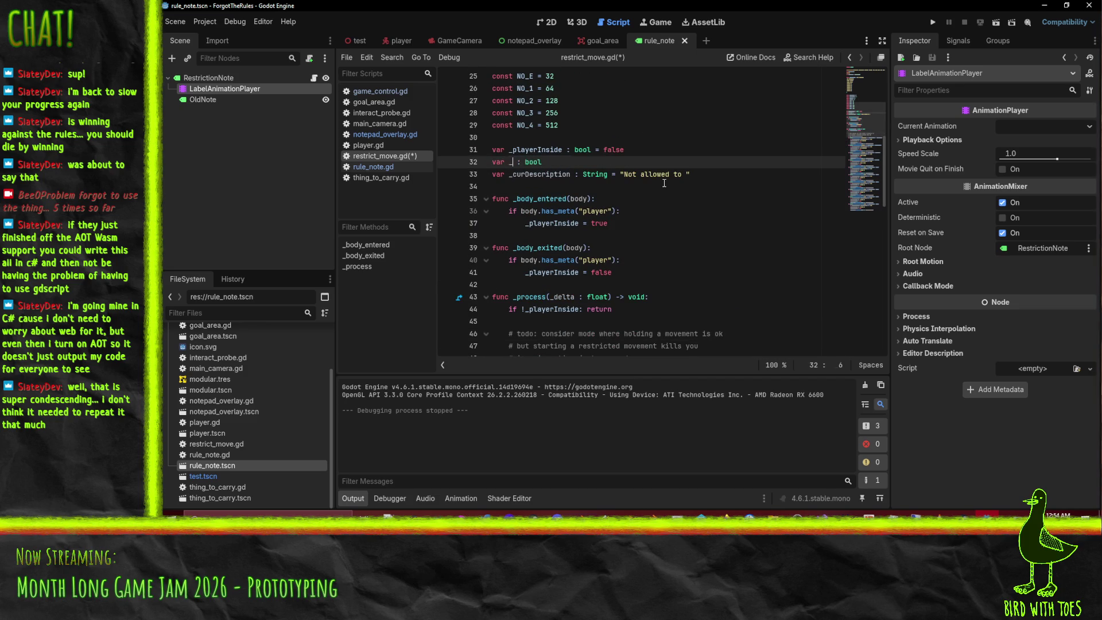
pyautogui.write('ations')
pyautogui.press('BackSpace')
pyautogui.press('BackSpace')
pyautogui.press('BackSpace')
pyautogui.write('int =')
pyautogui.write(' 0')
pyautogui.scroll(-4, 736, 244)
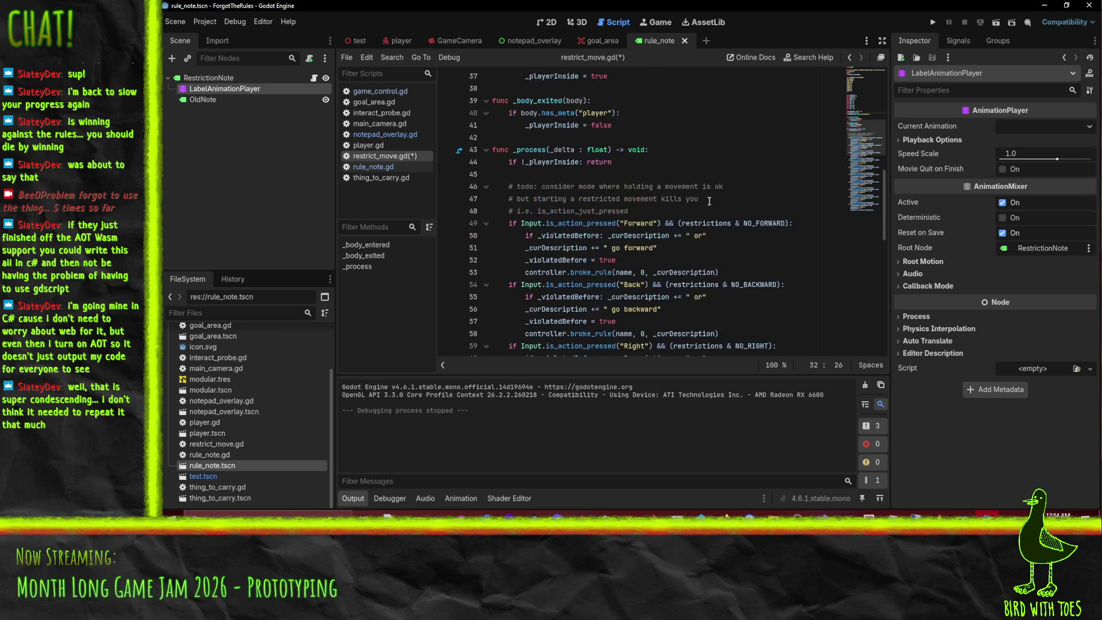
pyautogui.click(549, 247)
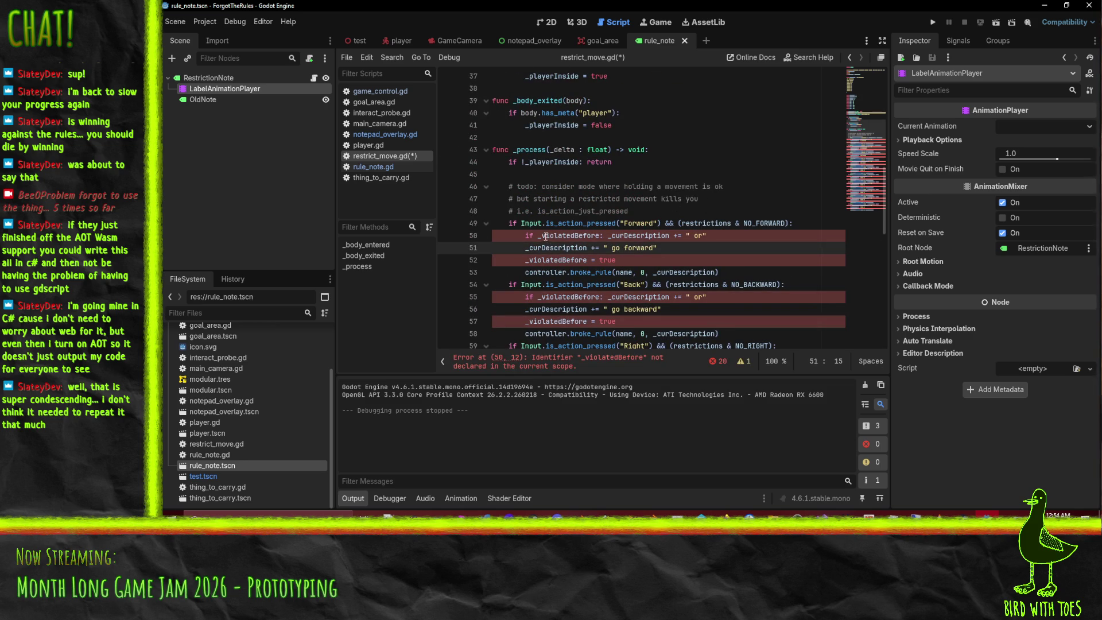
pyautogui.click(538, 235)
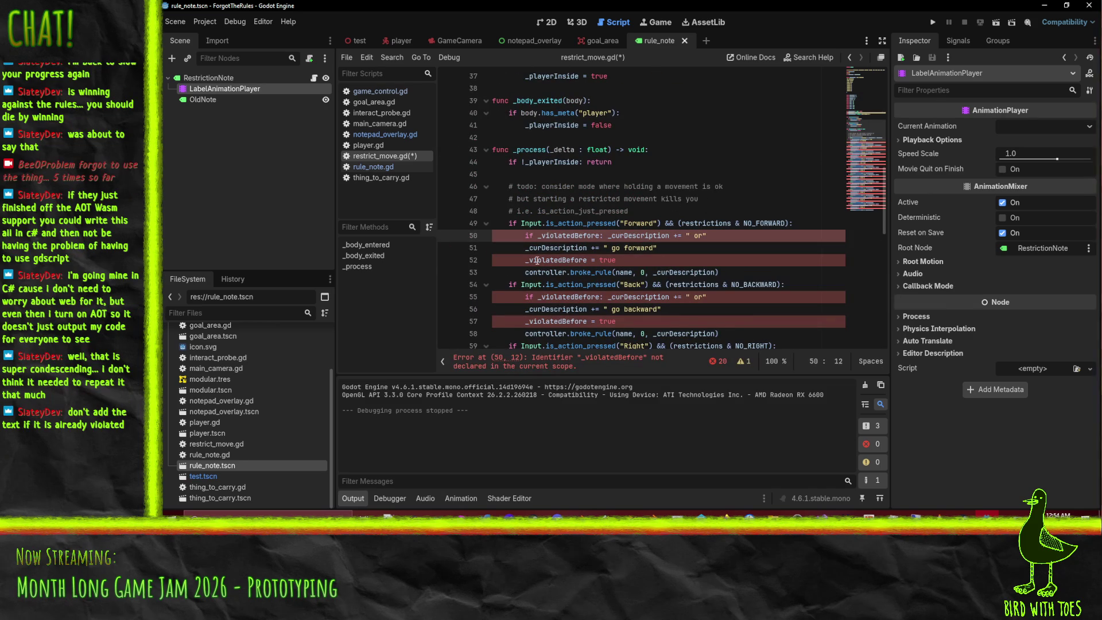
pyautogui.doubleClick(567, 236)
pyautogui.write('violating')
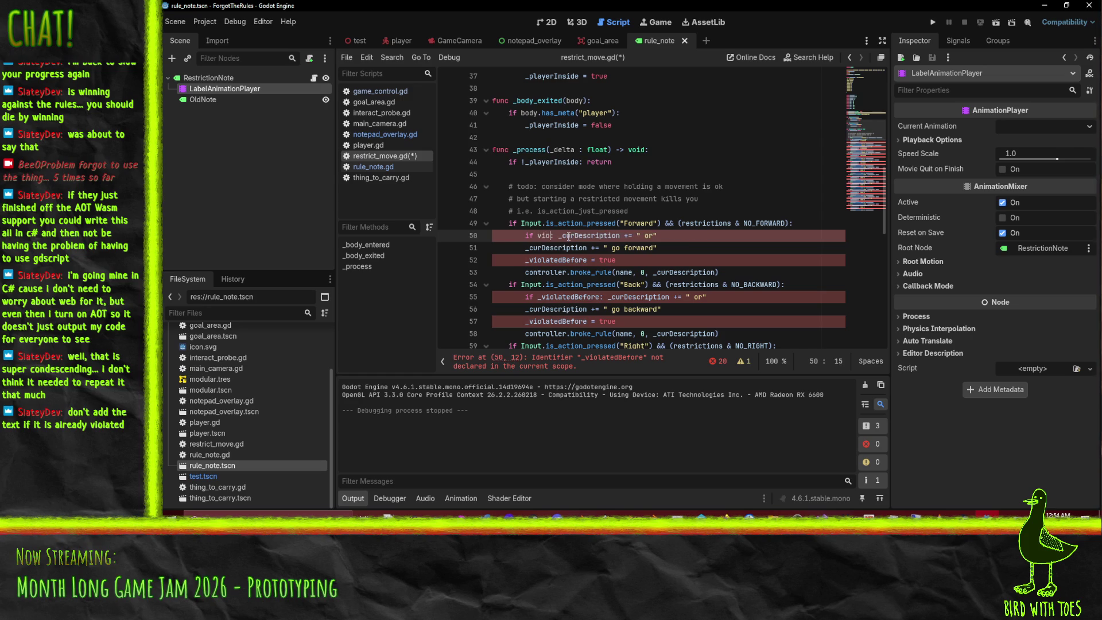
pyautogui.press('BackSpace')
pyautogui.press('BackSpace')
pyautogui.write('ons != 0')
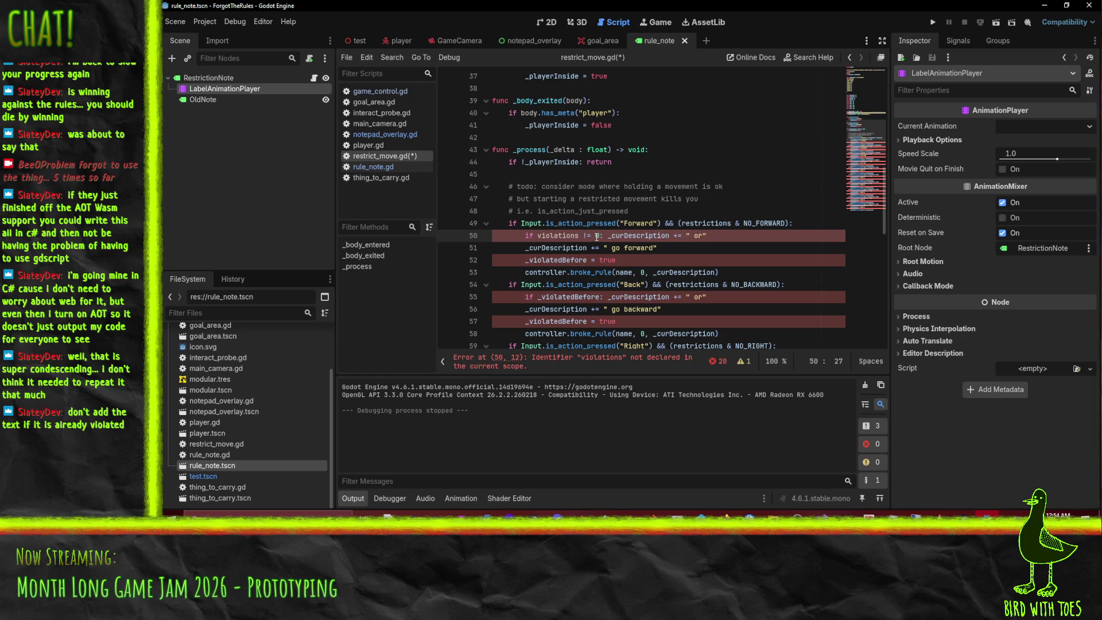
# Step: Fix the misspelled name on line 50 by pasting _violations from the declaration
pyautogui.scroll(6, 550, 236)
pyautogui.scroll(-4, 560, 229)
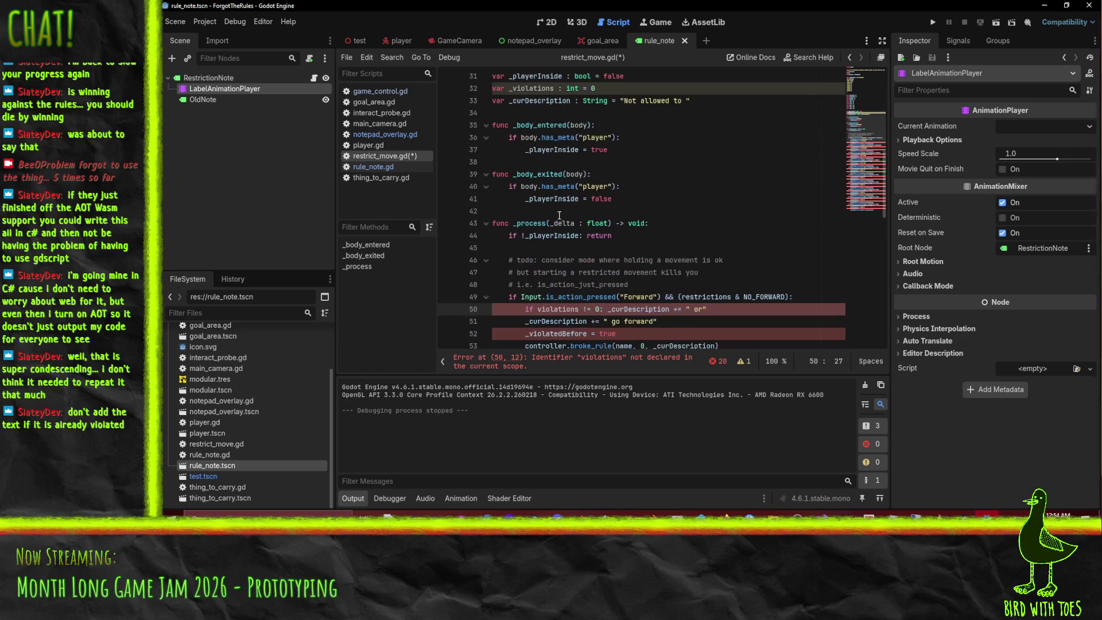
pyautogui.doubleClick(536, 89)
pyautogui.doubleClick(564, 310)
pyautogui.hotkey('ctrl', 'v')
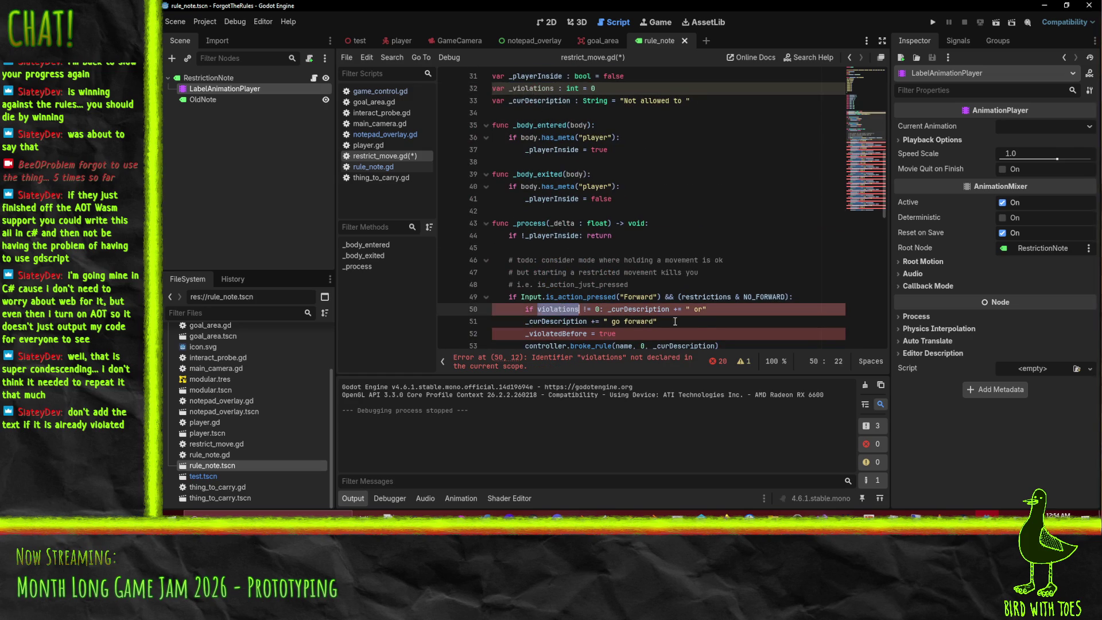
# Step: Paste '_violations != 0' over _violatedBefore in the backward, Right, Left and E guards
pyautogui.scroll(-3, 569, 276)
pyautogui.click(572, 260)
pyautogui.doubleClick(573, 260)
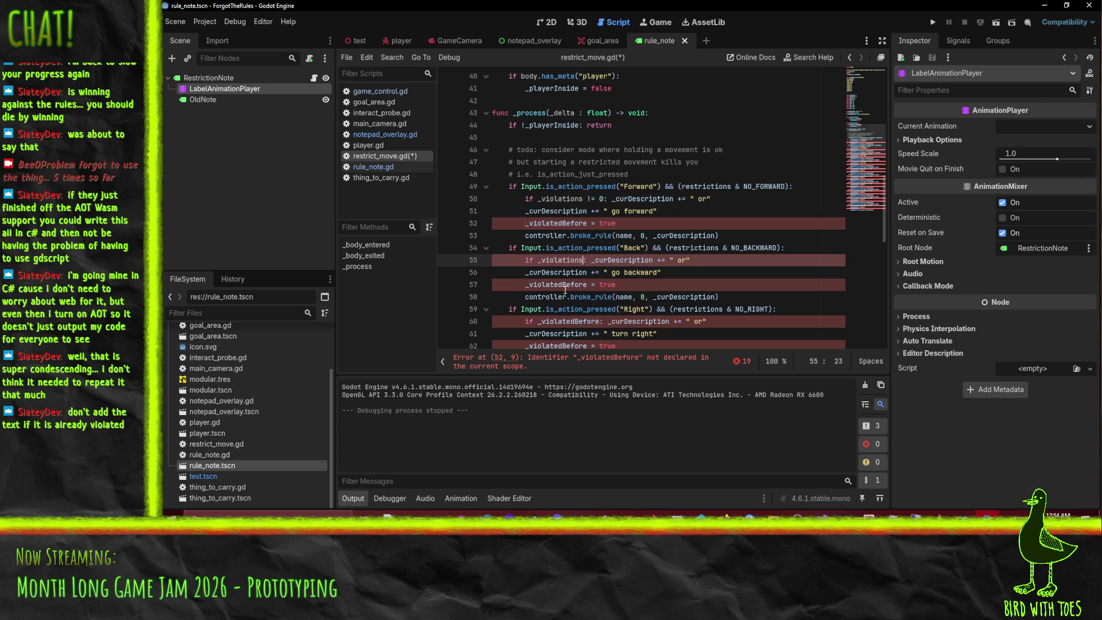
pyautogui.moveTo(538, 199); pyautogui.dragTo(604, 198)
pyautogui.hotkey('ctrl', 'c')
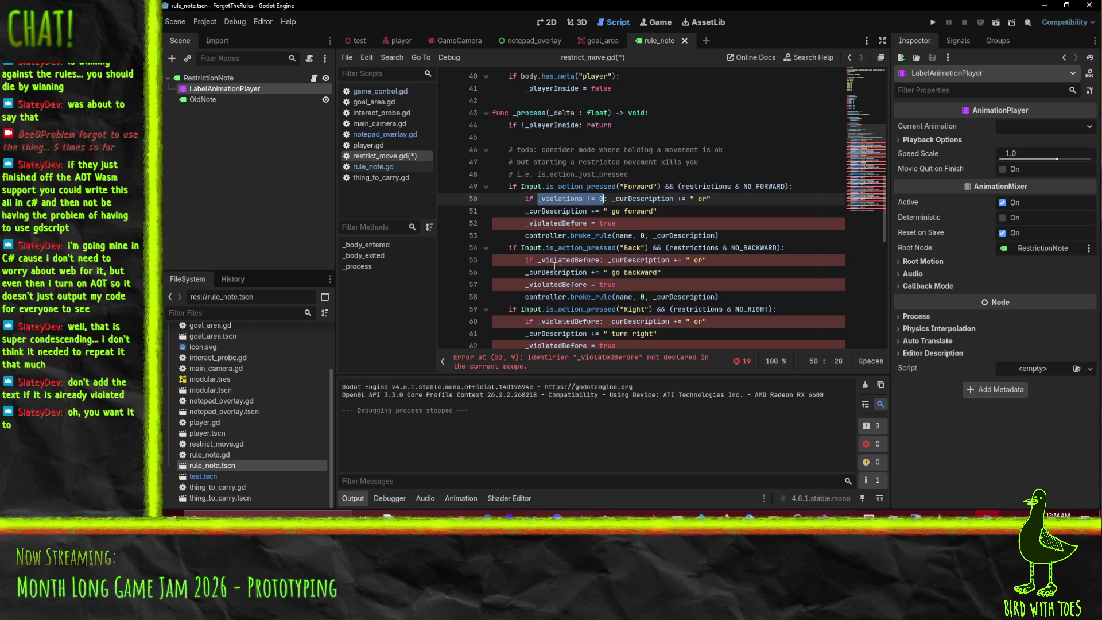
pyautogui.doubleClick(555, 263)
pyautogui.hotkey('ctrl', 'v')
pyautogui.doubleClick(563, 321)
pyautogui.hotkey('ctrl', 'v')
pyautogui.scroll(-4, 578, 240)
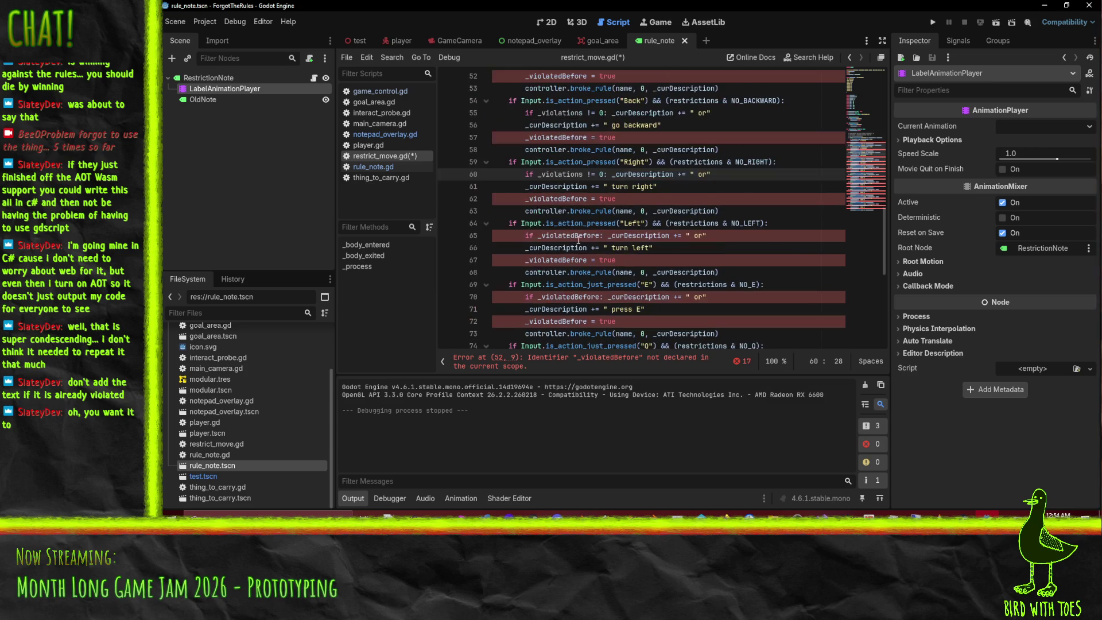
pyautogui.doubleClick(564, 234)
pyautogui.hotkey('ctrl', 'v')
pyautogui.doubleClick(563, 297)
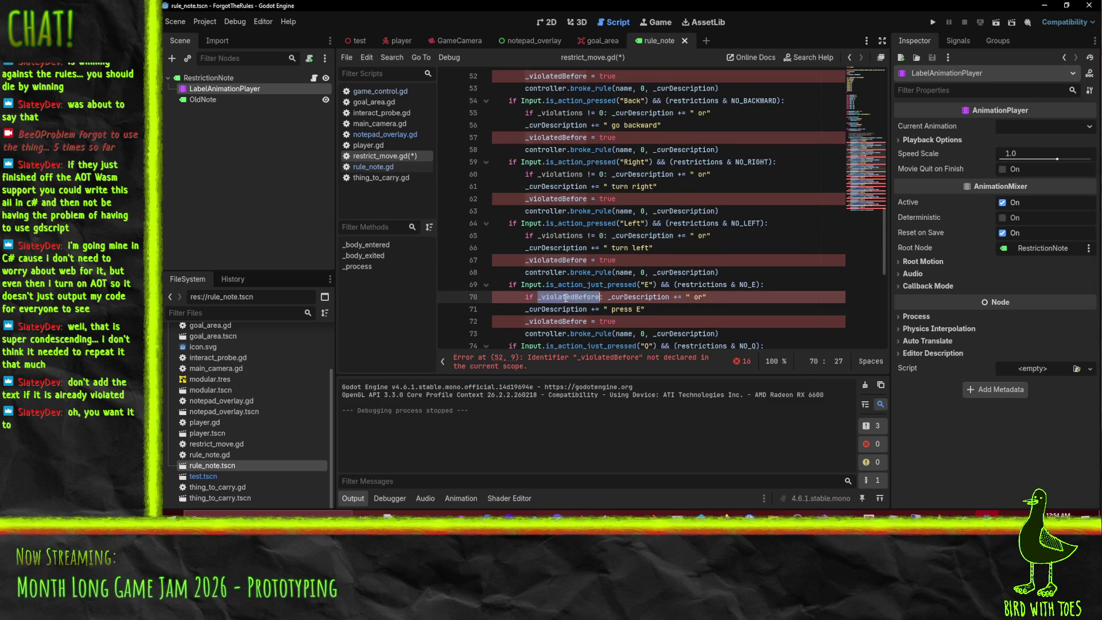
pyautogui.hotkey('ctrl', 'v')
# Step: Paste '_violations != 0' into the Q, 1, 2, 3 and 4 branch guards
pyautogui.scroll(-3, 709, 281)
pyautogui.scroll(-2, 709, 281)
pyautogui.doubleClick(597, 206)
pyautogui.hotkey('ctrl', 'v')
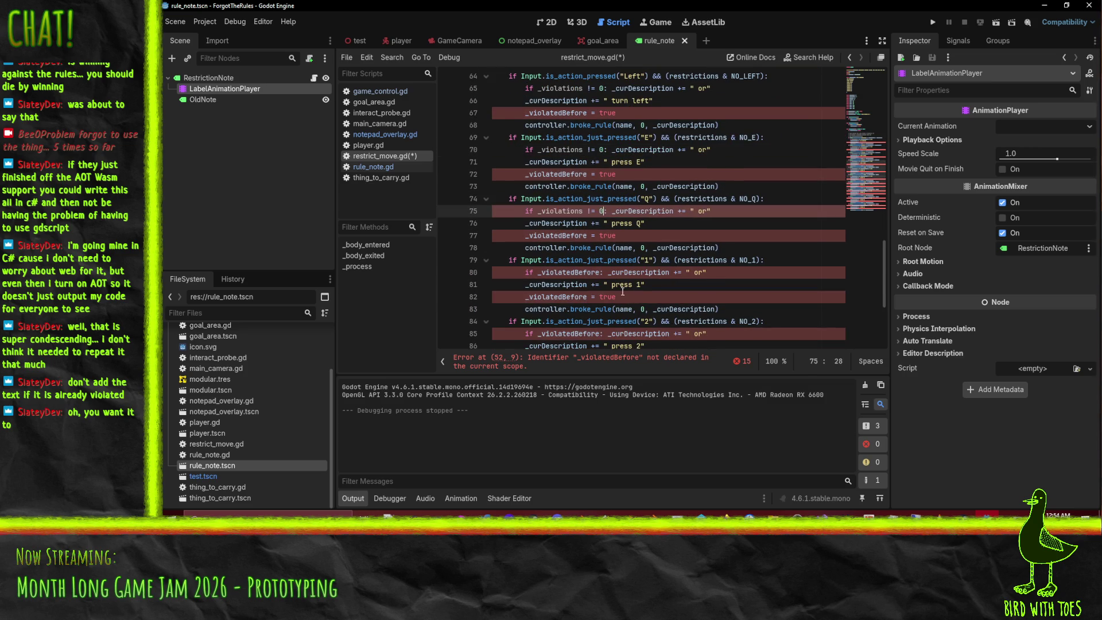
pyautogui.scroll(-1, 597, 205)
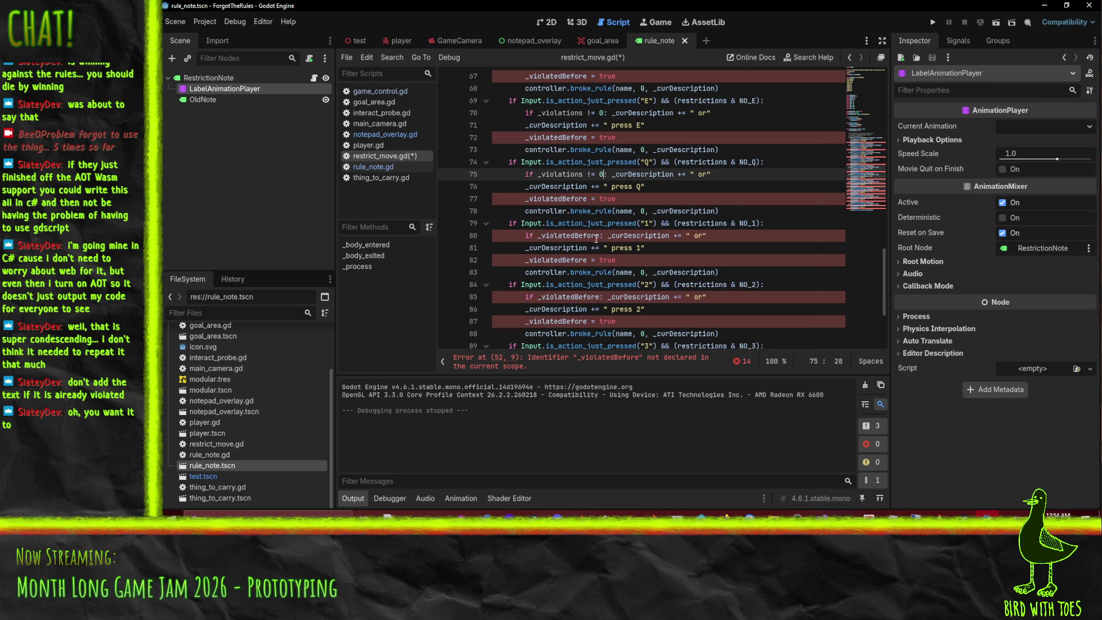
pyautogui.doubleClick(565, 236)
pyautogui.hotkey('ctrl', 'v')
pyautogui.doubleClick(569, 297)
pyautogui.hotkey('ctrl', 'v')
pyautogui.scroll(-3, 568, 296)
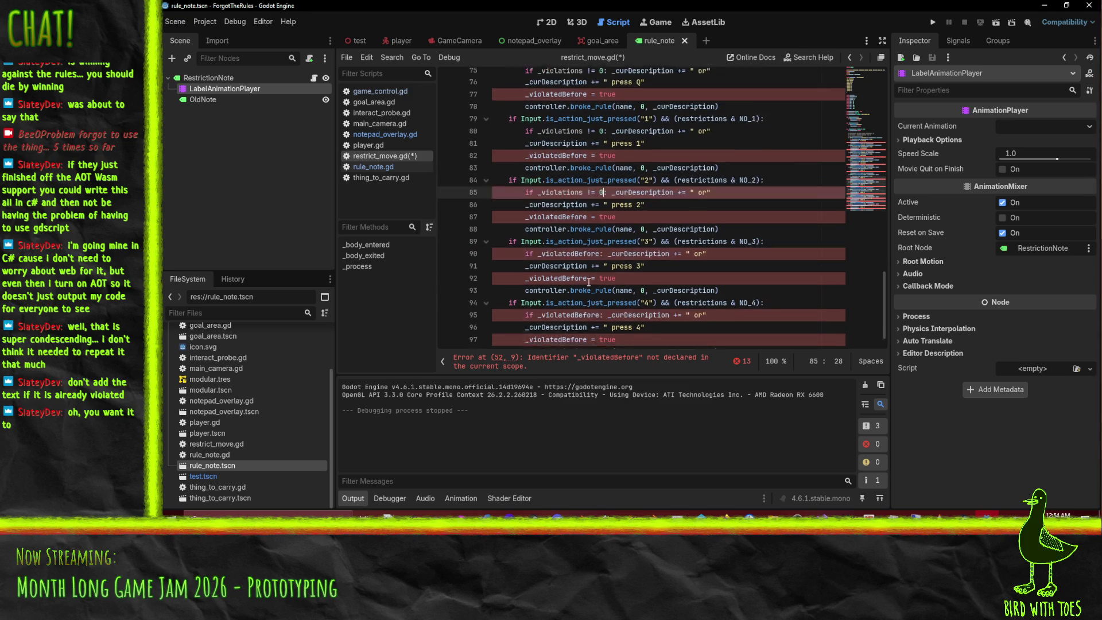
pyautogui.doubleClick(568, 235)
pyautogui.hotkey('ctrl', 'v')
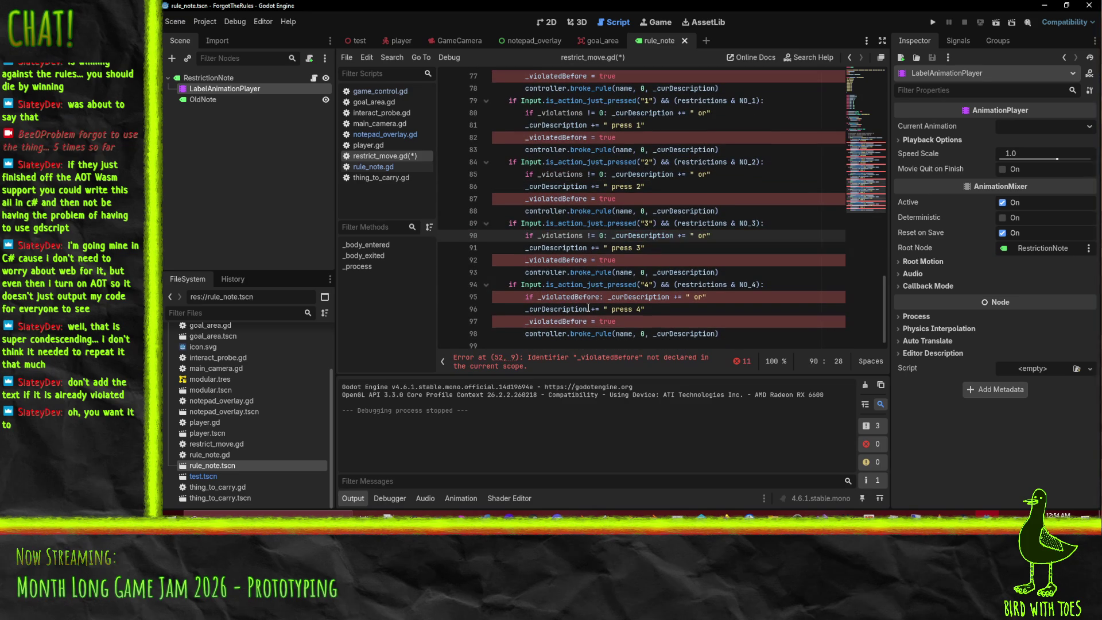
pyautogui.doubleClick(568, 296)
pyautogui.hotkey('ctrl', 'v')
pyautogui.click(677, 236)
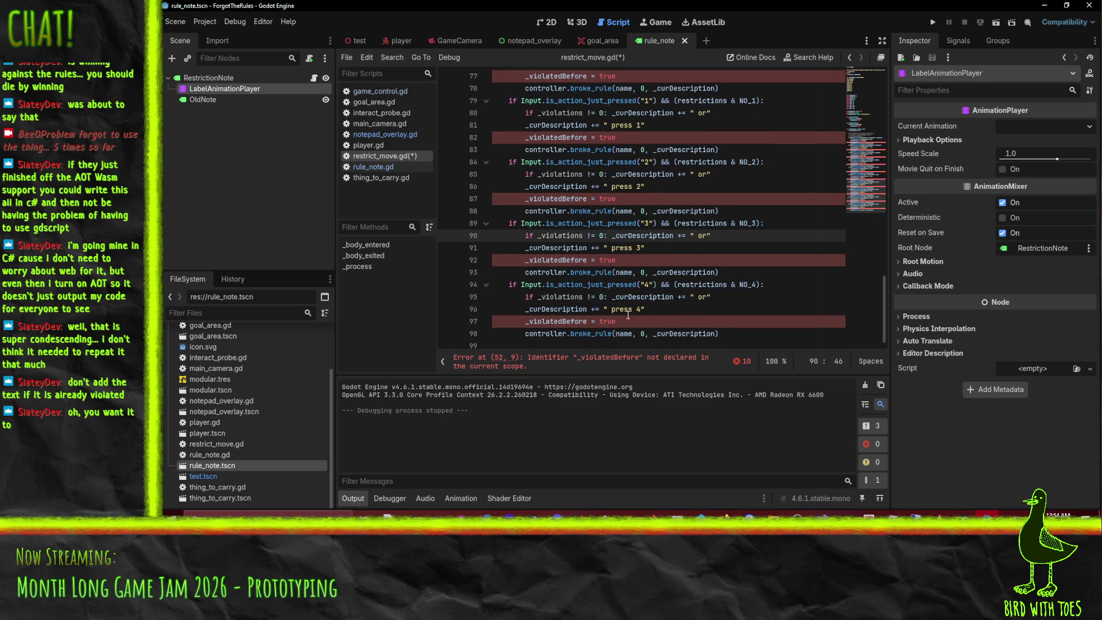
pyautogui.scroll(9, 704, 278)
pyautogui.scroll(3, 704, 279)
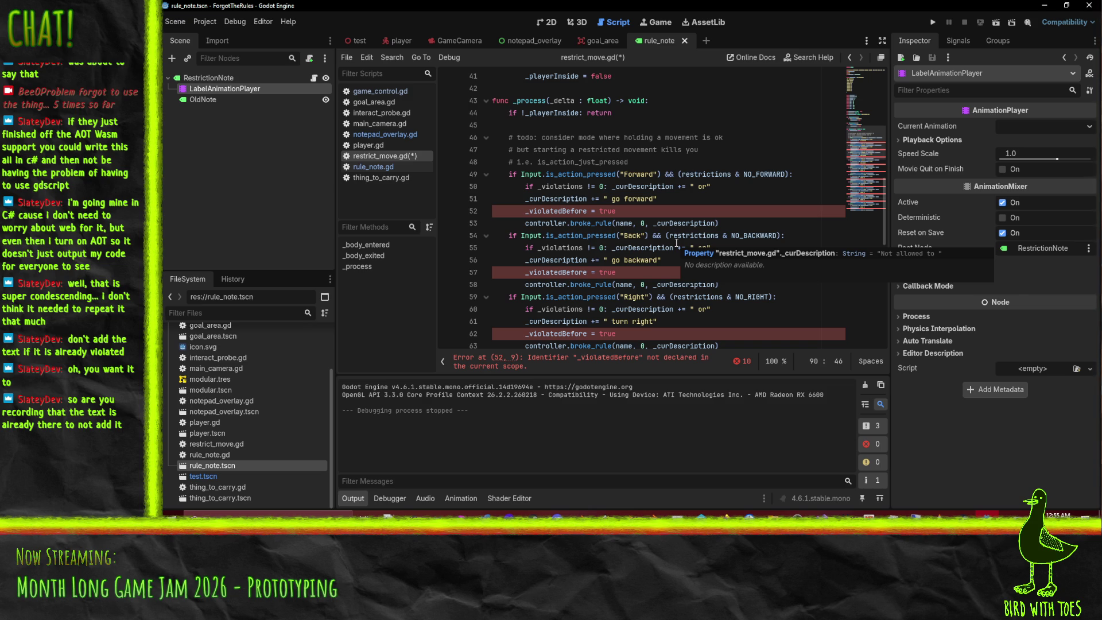
pyautogui.click(683, 208)
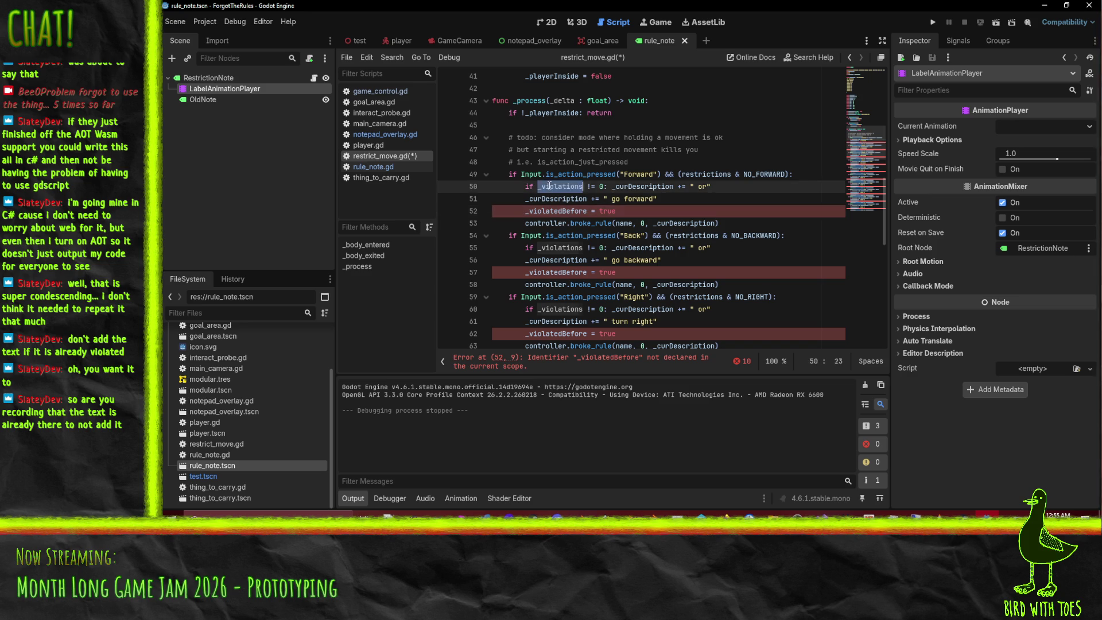
pyautogui.click(564, 208)
# Step: Change the Forward branch's flag line to '_violations += NO_FORWARD' and copy it into the Backward branch
pyautogui.doubleClick(563, 211)
pyautogui.write('_violations != 0')
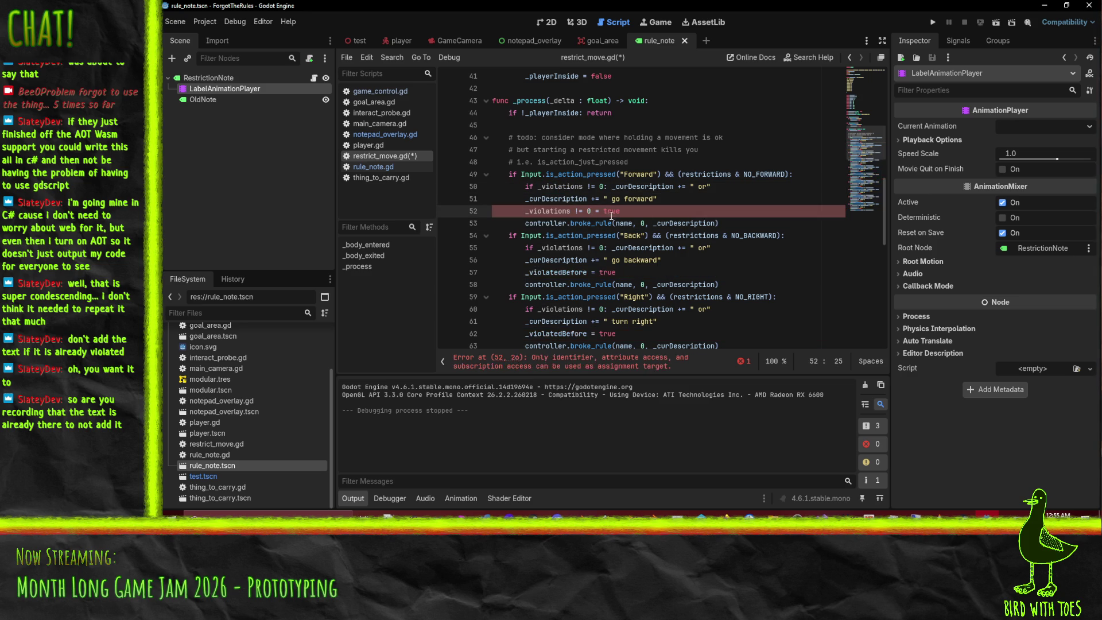
pyautogui.press('BackSpace')
pyautogui.press('BackSpace')
pyautogui.press('BackSpace')
pyautogui.press('Delete')
pyautogui.write('+')
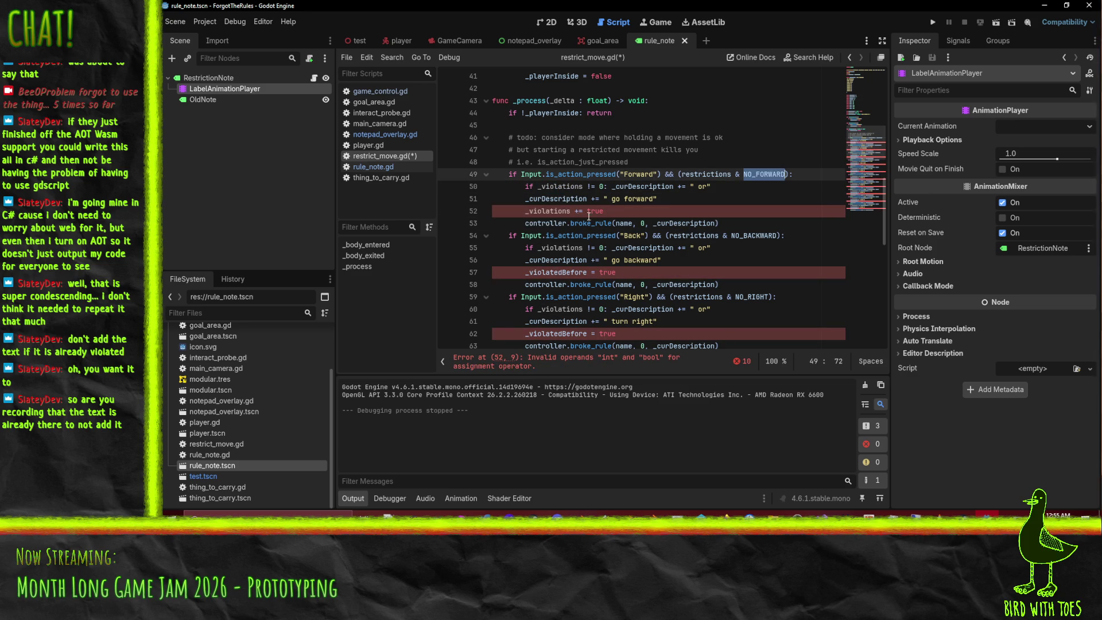
pyautogui.click(590, 212)
pyautogui.hotkey('ctrl', 'c')
pyautogui.press('Down')
pyautogui.press('Down')
pyautogui.press('Down')
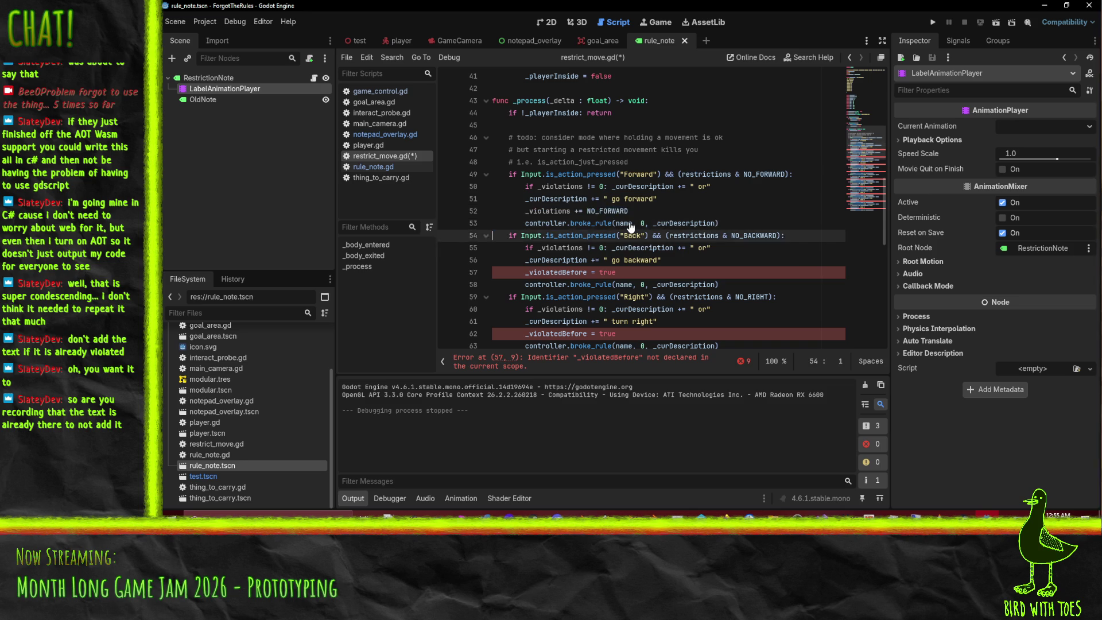
pyautogui.press('Home')
pyautogui.hotkey('shift', 'Down')
pyautogui.hotkey('ctrl', 'v')
# Step: Make the Backward branch add NO_BACKWARD and the Right branch add NO_RIGHT to _violations
pyautogui.click(756, 235)
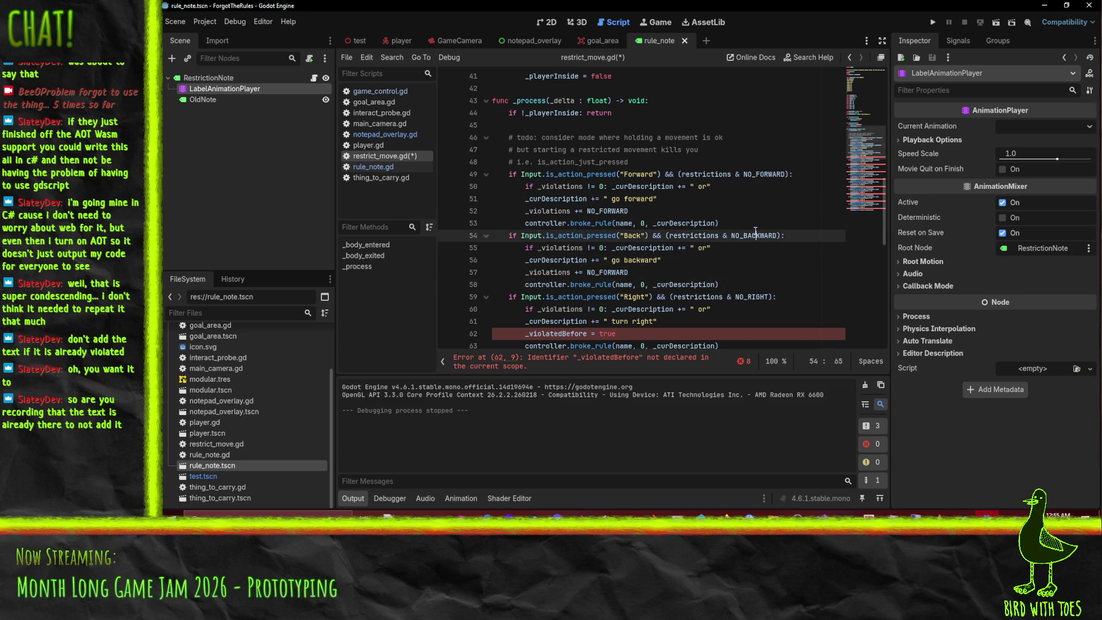
pyautogui.doubleClick(619, 272)
pyautogui.hotkey('ctrl', 'v')
pyautogui.hotkey('ctrl', 'c')
pyautogui.press('Down')
pyautogui.press('Down')
pyautogui.press('Down')
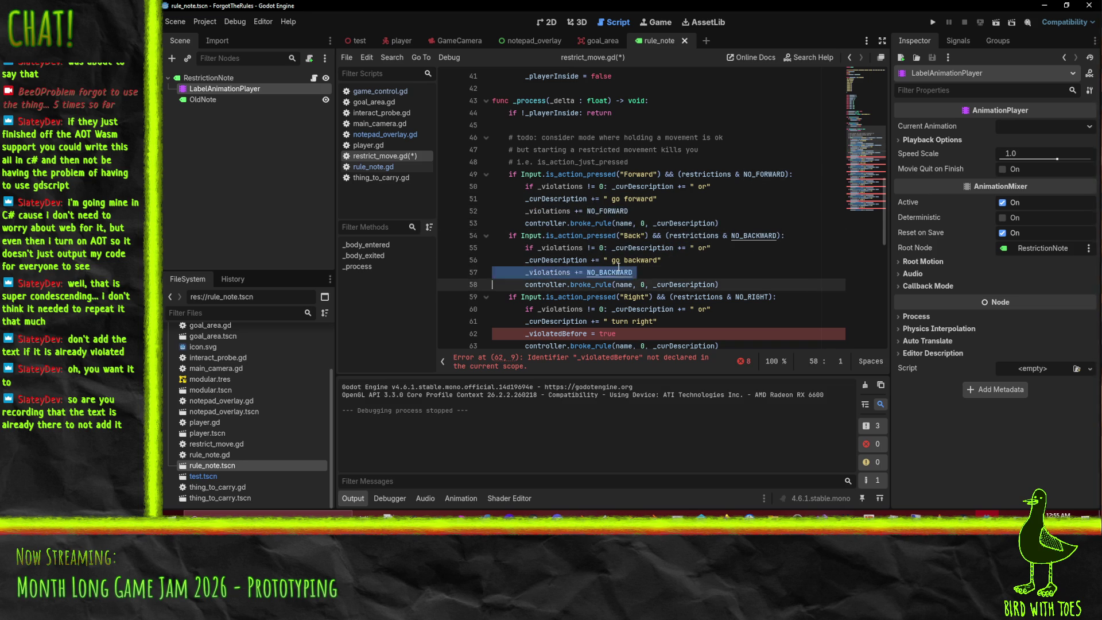
pyautogui.press('Home')
pyautogui.hotkey('shift', 'Down')
pyautogui.hotkey('ctrl', 'v')
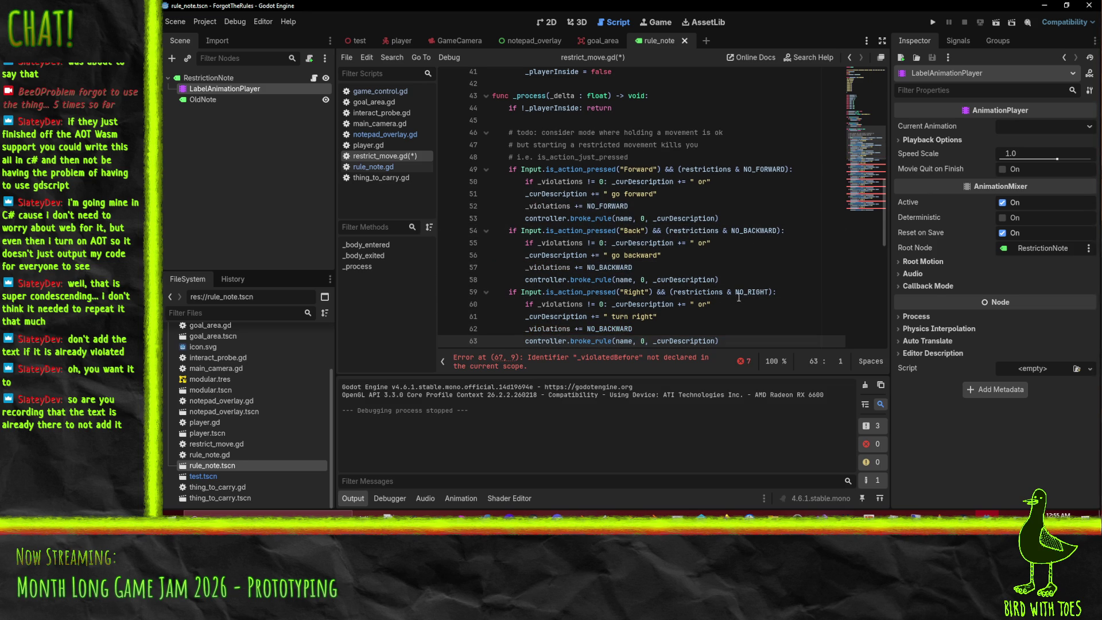
pyautogui.doubleClick(742, 293)
pyautogui.hotkey('ctrl', 'c')
pyautogui.doubleClick(613, 330)
pyautogui.hotkey('ctrl', 'v')
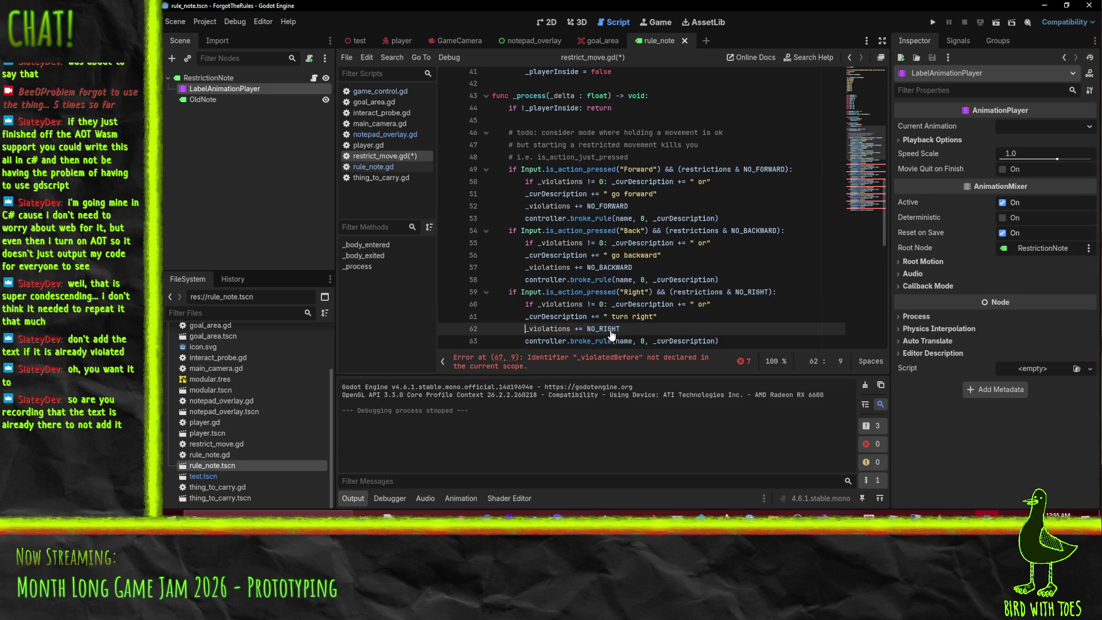
# Step: Replace the Left branch's _violatedBefore line with '_violations += NO_LEFT'
pyautogui.scroll(-6, 574, 229)
pyautogui.click(571, 169)
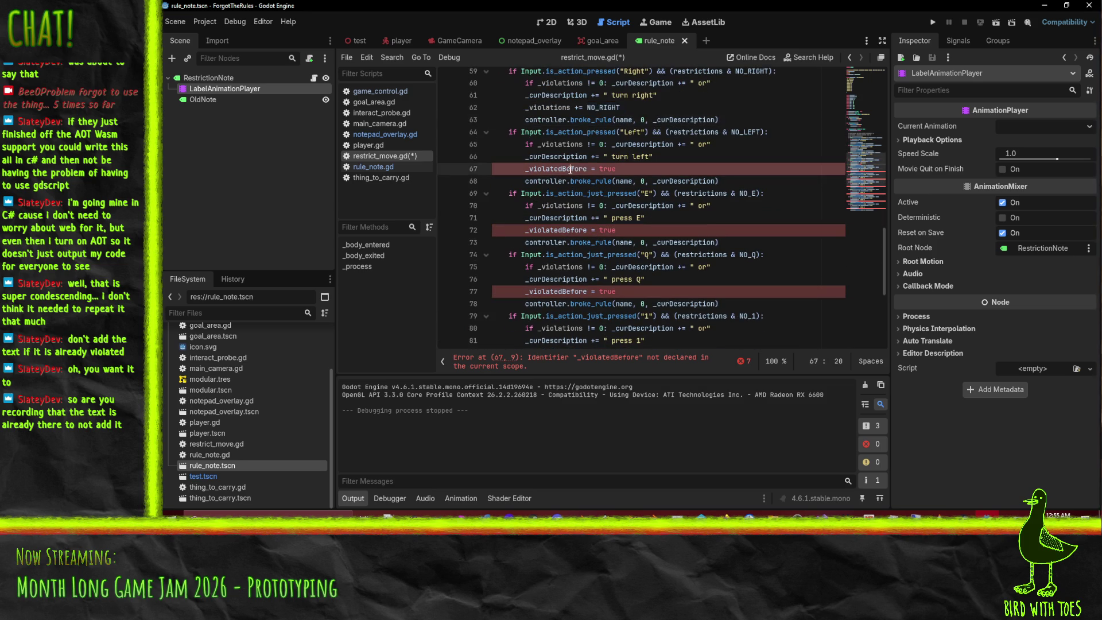
pyautogui.tripleClick(583, 169)
pyautogui.hotkey('ctrl', 'v')
pyautogui.doubleClick(745, 132)
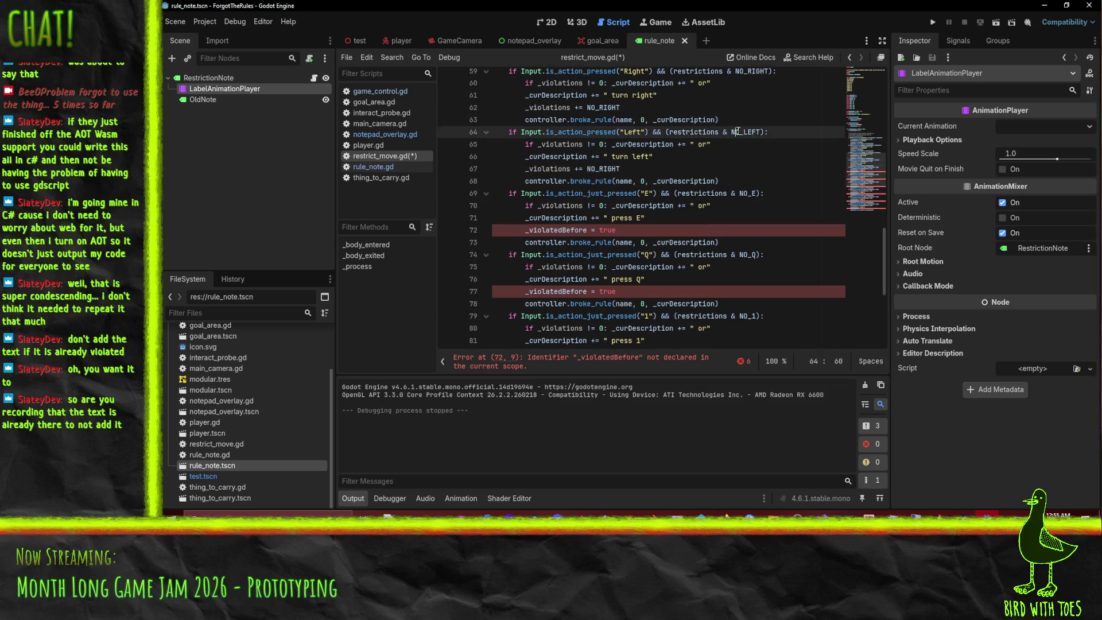
pyautogui.hotkey('ctrl', 'c')
pyautogui.doubleClick(603, 169)
pyautogui.hotkey('ctrl', 'v')
# Step: Give the E branch its own '_violations += NO_E' line
pyautogui.press('Home')
pyautogui.hotkey('shift', 'Down')
pyautogui.hotkey('ctrl', 'c')
pyautogui.press('Down')
pyautogui.press('Down')
pyautogui.press('Down')
pyautogui.hotkey('shift', 'Down')
pyautogui.hotkey('ctrl', 'v')
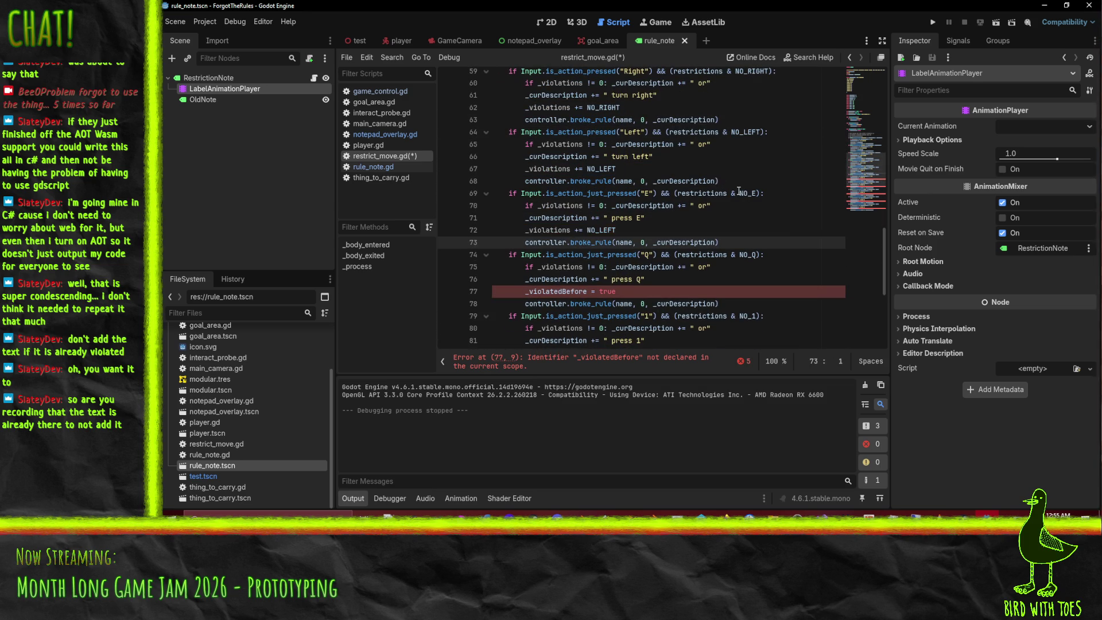
pyautogui.doubleClick(748, 193)
pyautogui.hotkey('ctrl', 'c')
pyautogui.doubleClick(603, 229)
pyautogui.hotkey('ctrl', 'v')
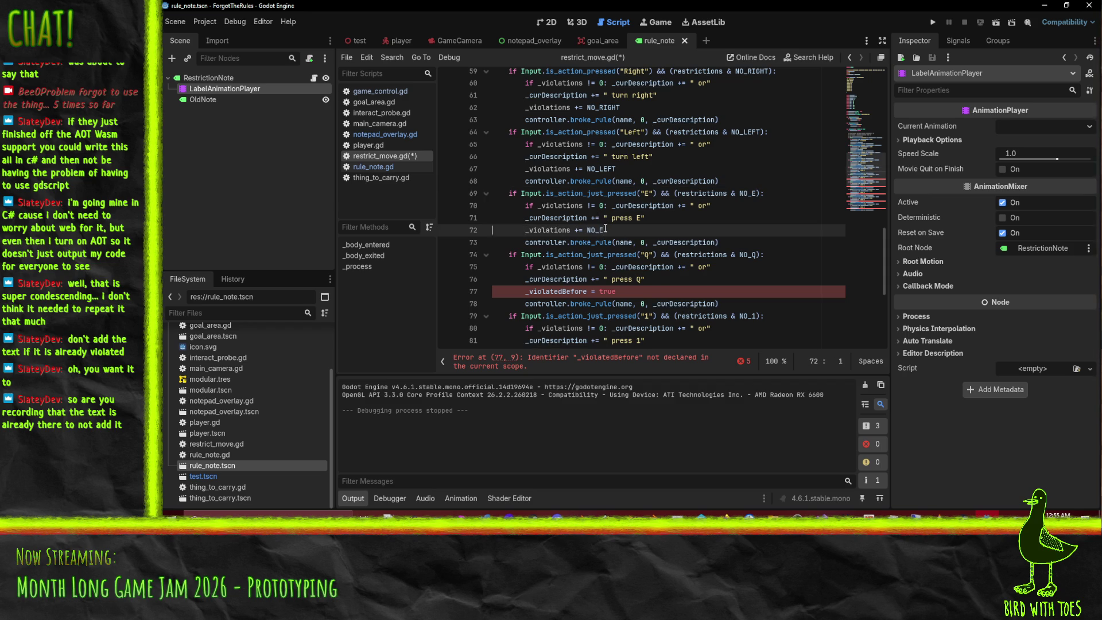
pyautogui.scroll(-1, 605, 229)
pyautogui.scroll(1, 605, 229)
# Step: Make the Q branch add NO_Q and carry the violations line into the 1 branch
pyautogui.hotkey('shift', 'Down')
pyautogui.hotkey('ctrl', 'c')
pyautogui.press('Down')
pyautogui.press('Down')
pyautogui.press('Down')
pyautogui.hotkey('shift', 'Down')
pyautogui.hotkey('ctrl', 'v')
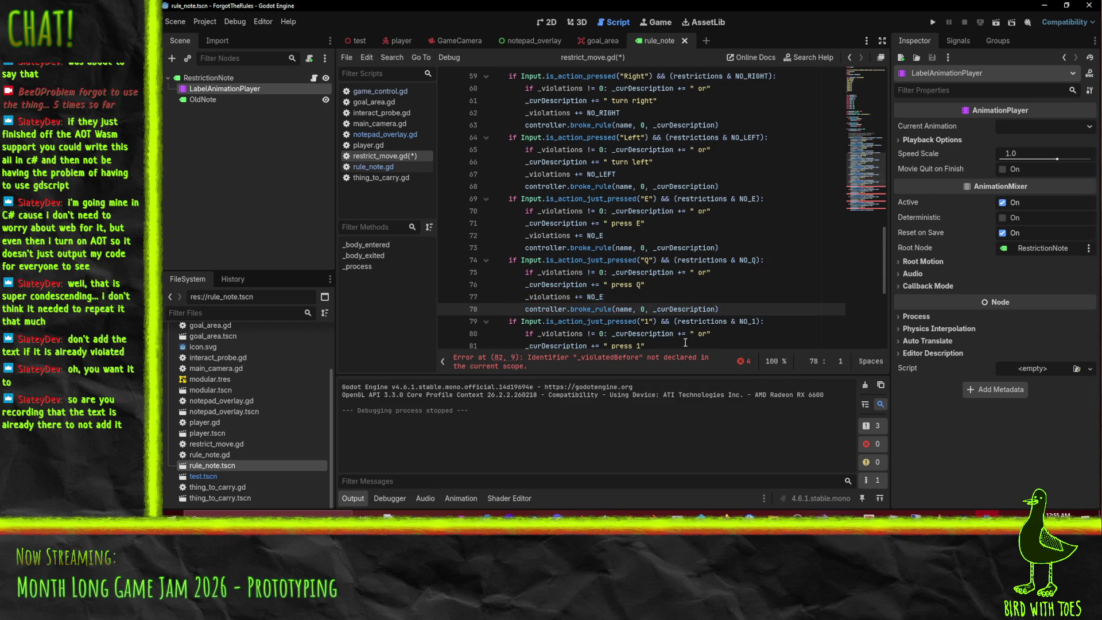
pyautogui.click(743, 260)
pyautogui.click(583, 298)
pyautogui.write('NO_Q')
pyautogui.press('Down')
pyautogui.press('Down')
pyautogui.press('Down')
pyautogui.press('Home')
pyautogui.press('Up')
pyautogui.hotkey('ctrl', 'v')
# Step: Update the 1, 2 and 3 branches' flag lines to add NO_1, NO_2 and NO_3
pyautogui.doubleClick(746, 293)
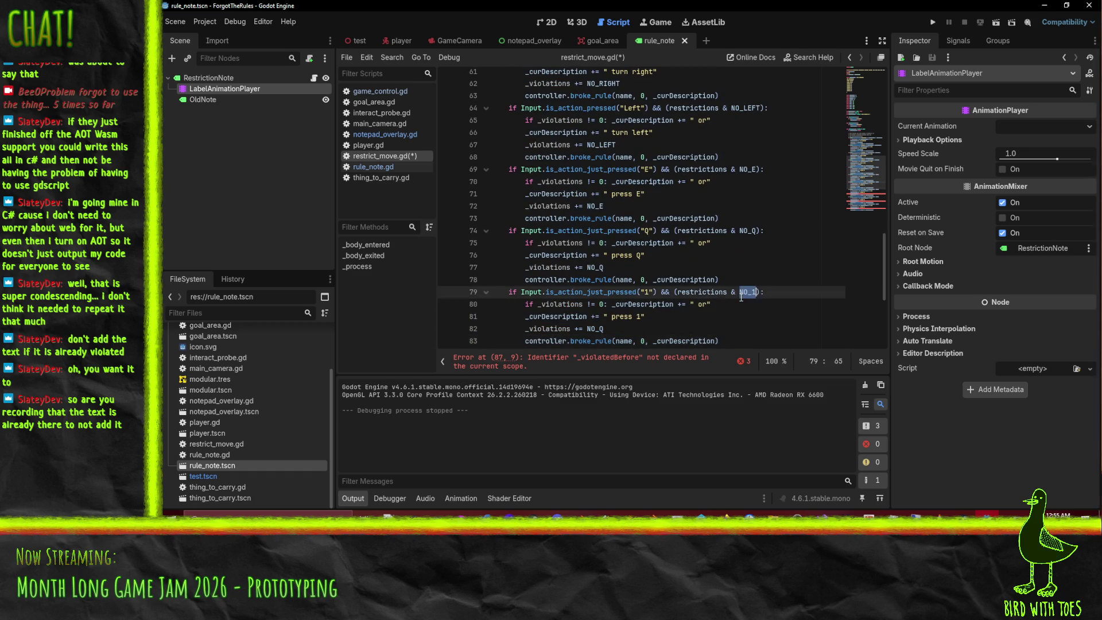
pyautogui.click(625, 332)
pyautogui.press('Down')
pyautogui.press('Down')
pyautogui.press('Down')
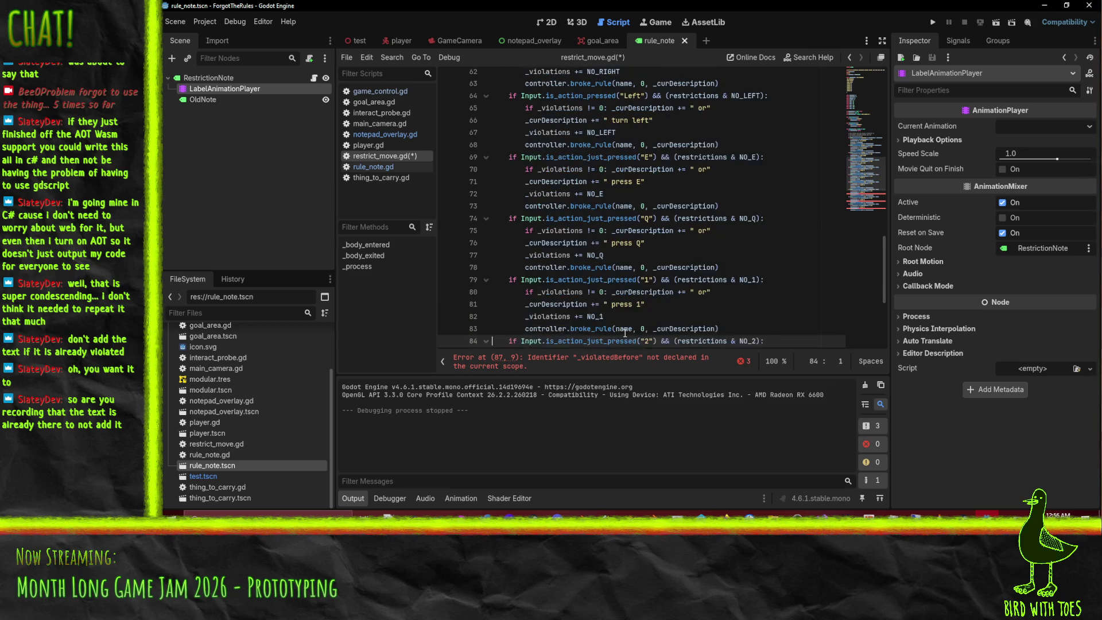
pyautogui.hotkey('shift', 'End')
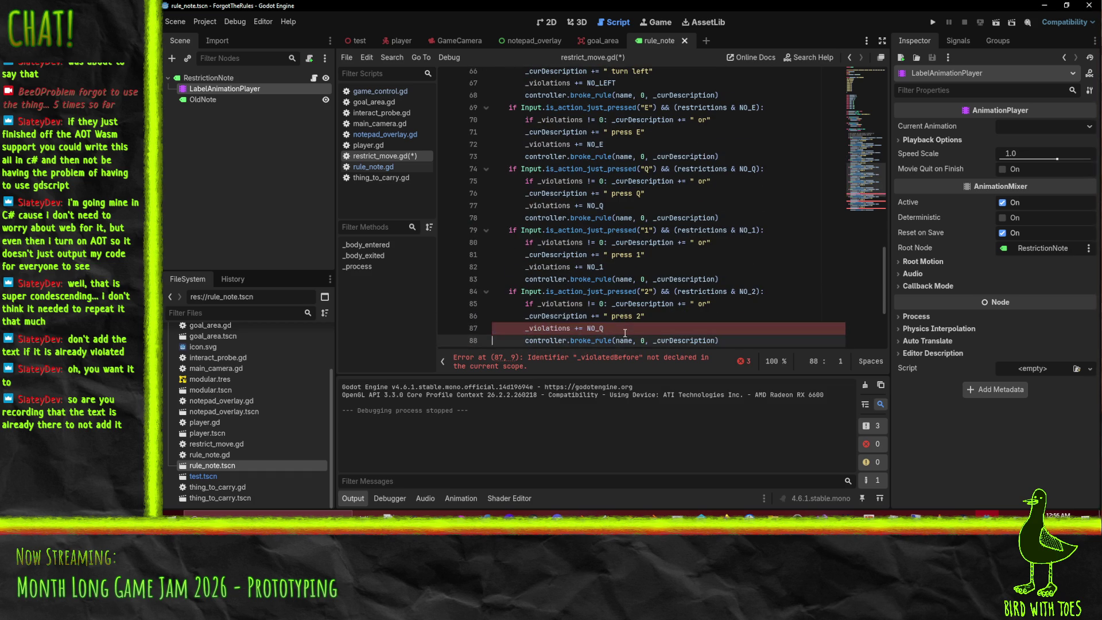
pyautogui.hotkey('ctrl', 'v')
pyautogui.write('2')
pyautogui.press('Down')
pyautogui.press('Down')
pyautogui.press('Down')
pyautogui.hotkey('shift', 'End')
pyautogui.hotkey('ctrl', 'v')
pyautogui.press('Left')
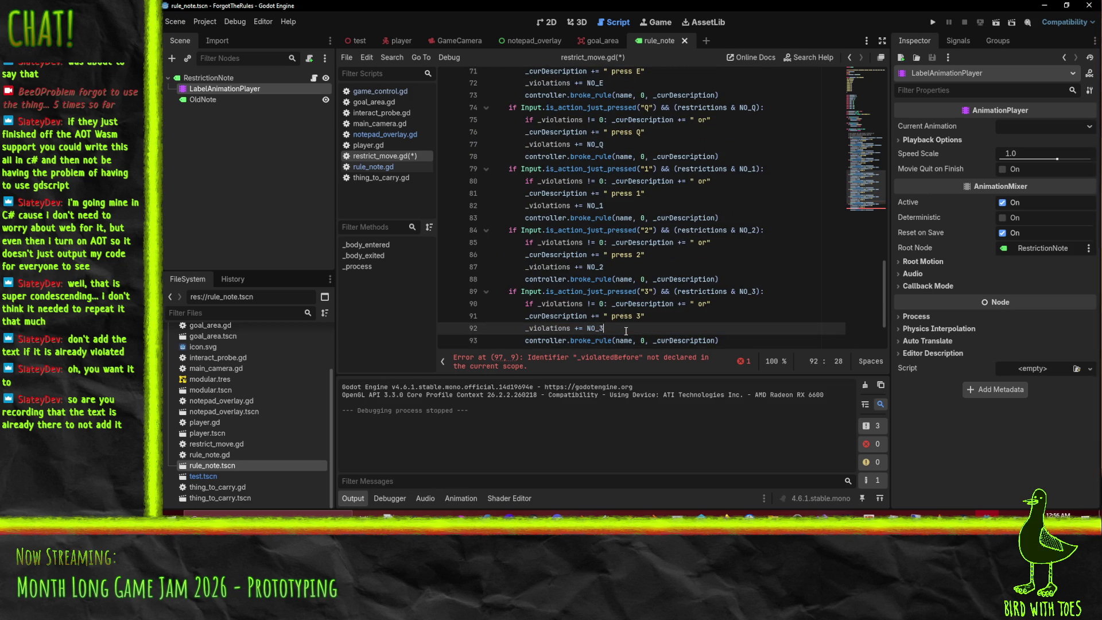
# Step: Make the last branch add NO_4 to _violations and save restrict_move.gd
pyautogui.click(560, 290)
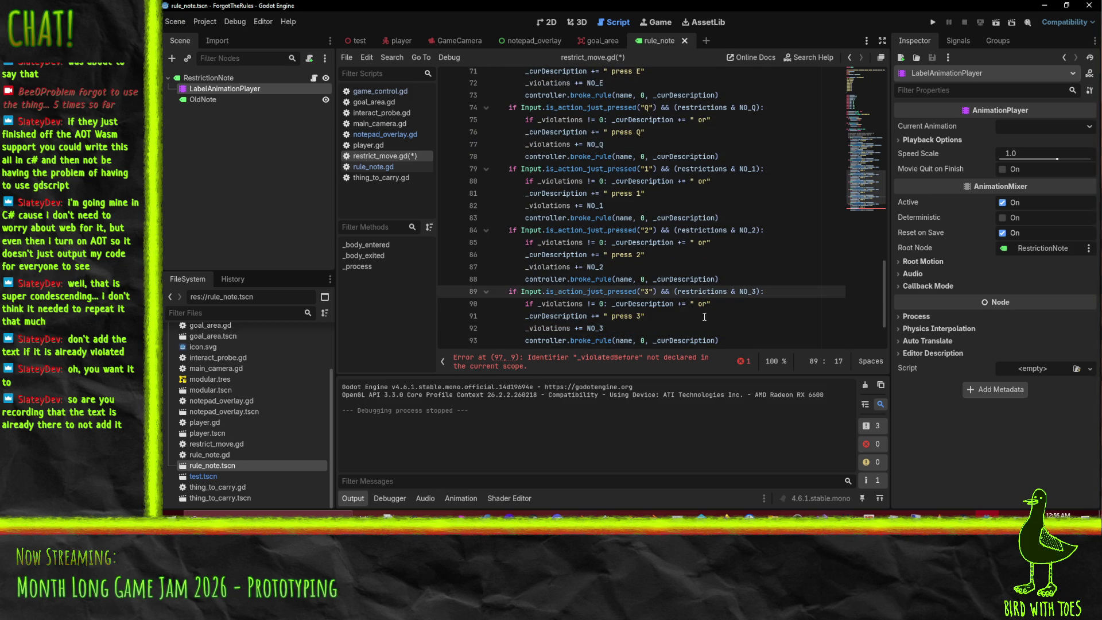
pyautogui.click(680, 333)
pyautogui.scroll(-2, 635, 317)
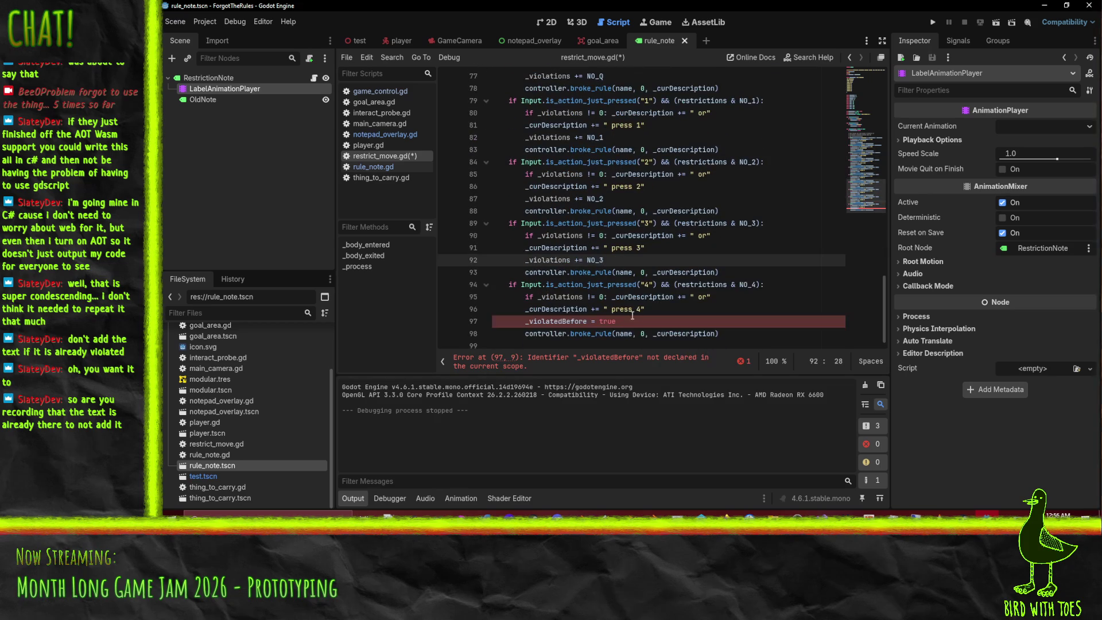
pyautogui.click(544, 326)
pyautogui.tripleClick(545, 326)
pyautogui.hotkey('ctrl', 'v')
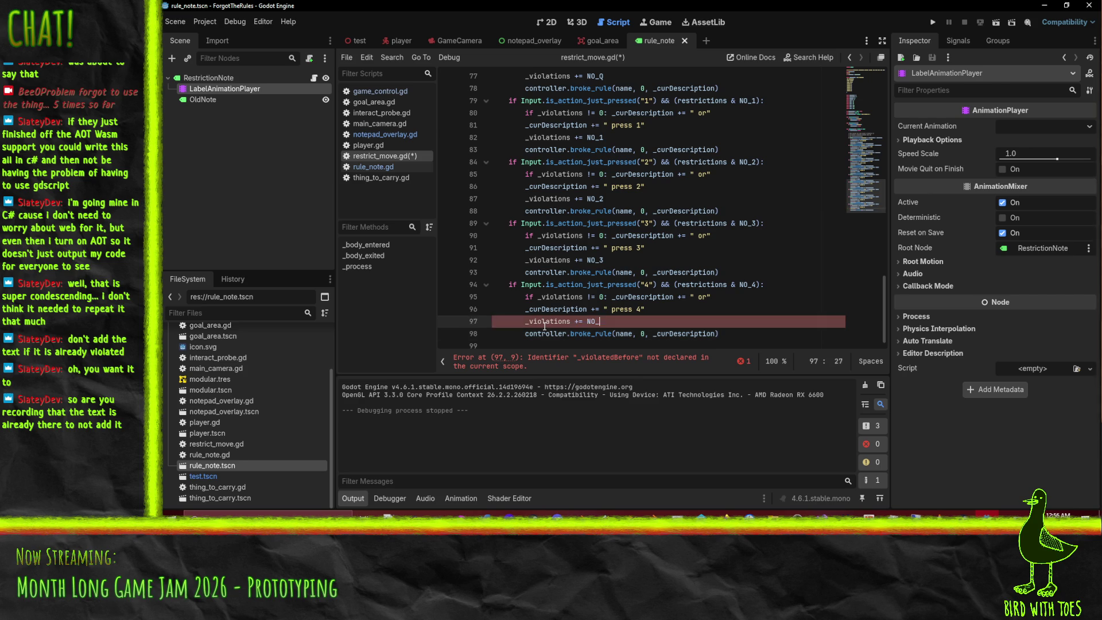
pyautogui.press('BackSpace')
pyautogui.write('4')
pyautogui.hotkey('ctrl', 's')
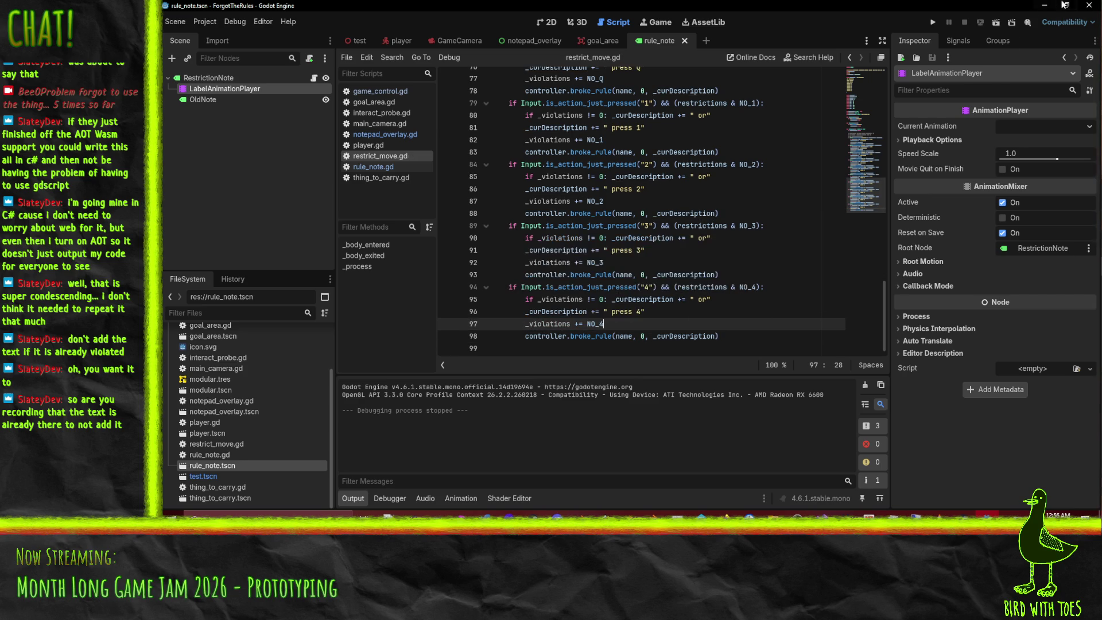
pyautogui.click(935, 23)
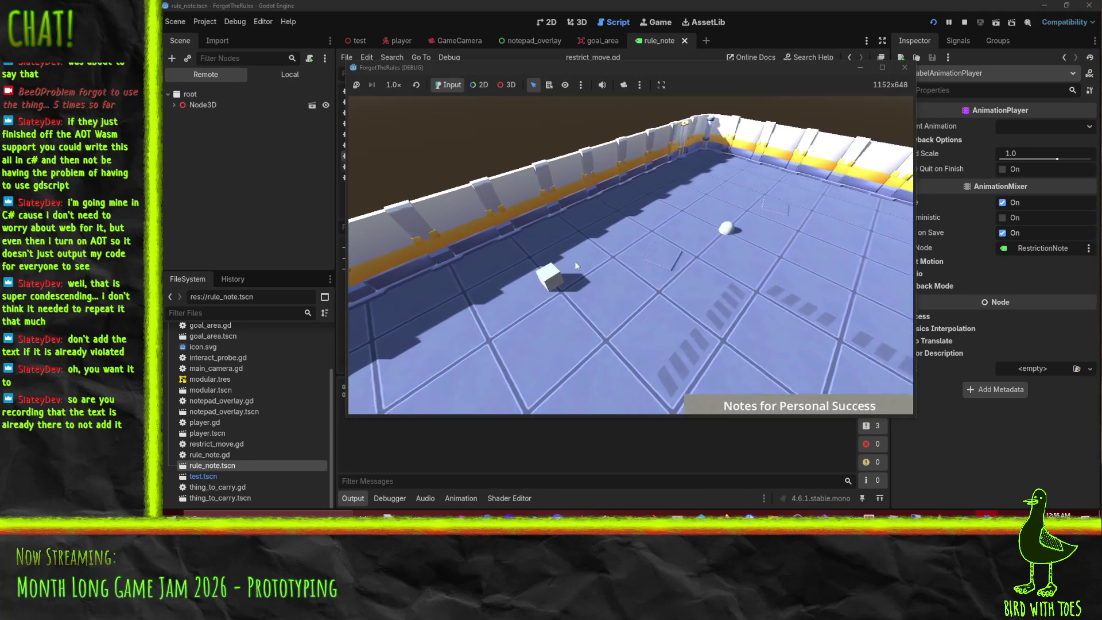
pyautogui.press('s')
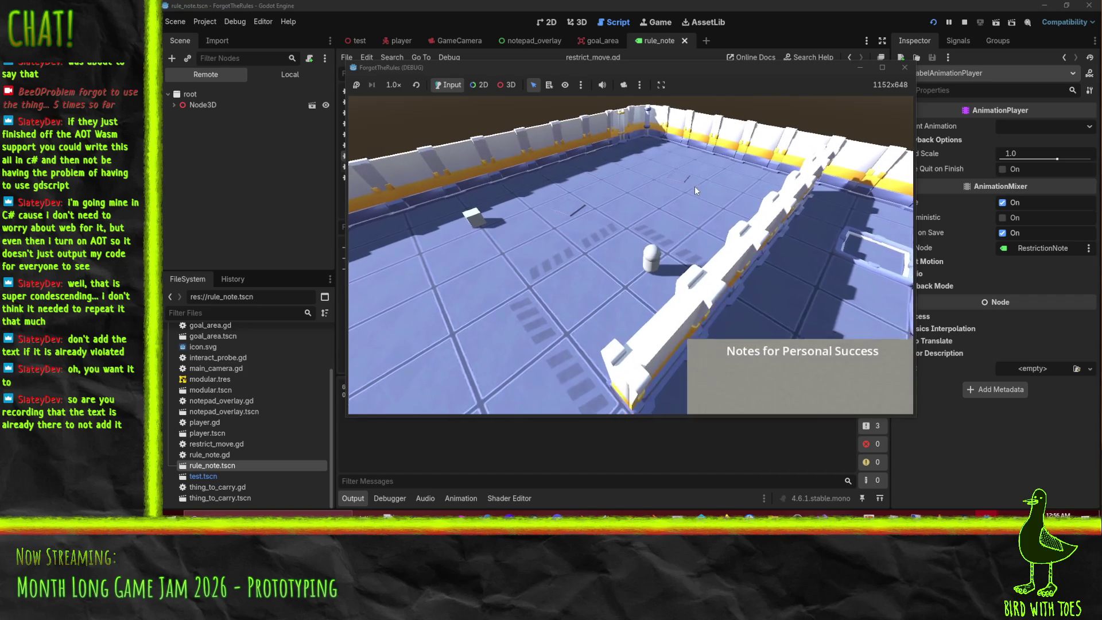
pyautogui.press('w')
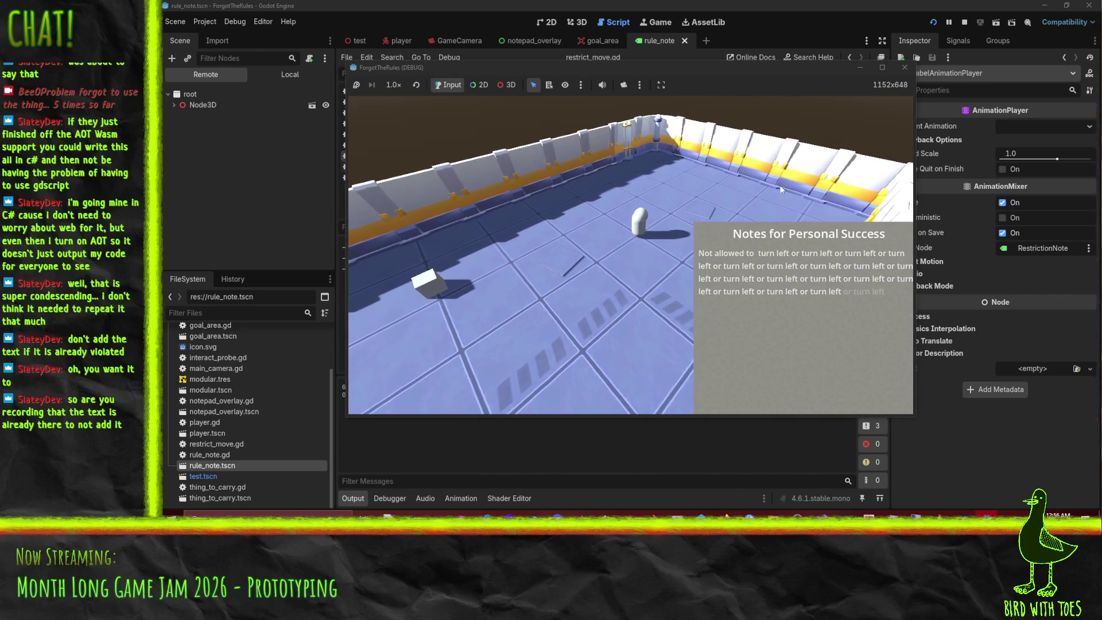
pyautogui.click(966, 20)
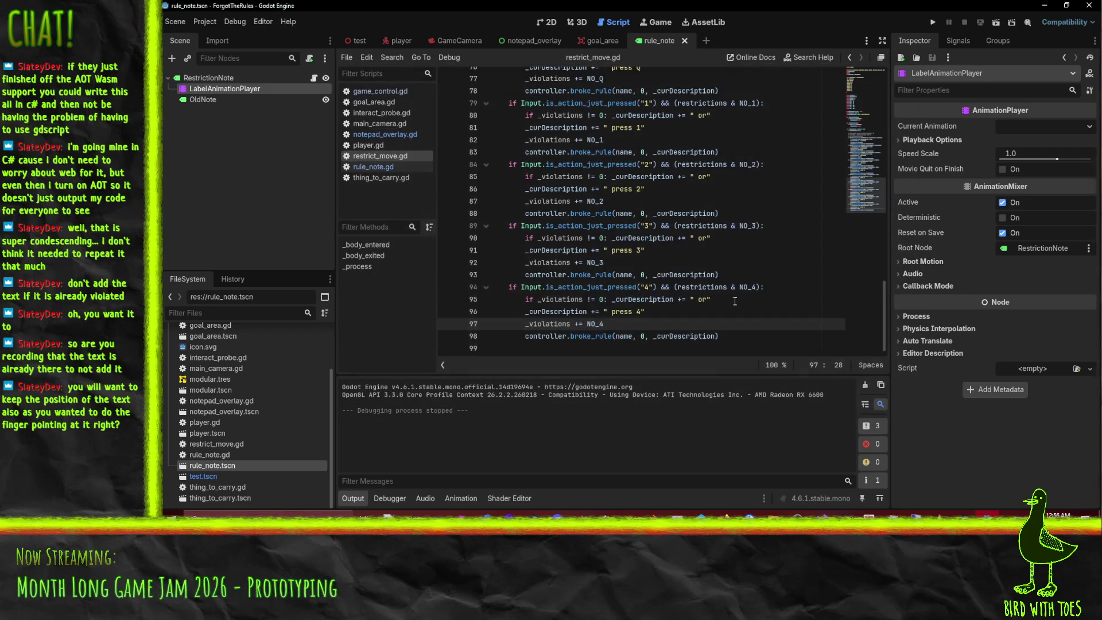
# Step: Insert a blank line above the Forward branch's note-text lines
pyautogui.scroll(1, 713, 225)
pyautogui.click(712, 225)
pyautogui.scroll(6, 734, 225)
pyautogui.click(597, 215)
pyautogui.doubleClick(560, 225)
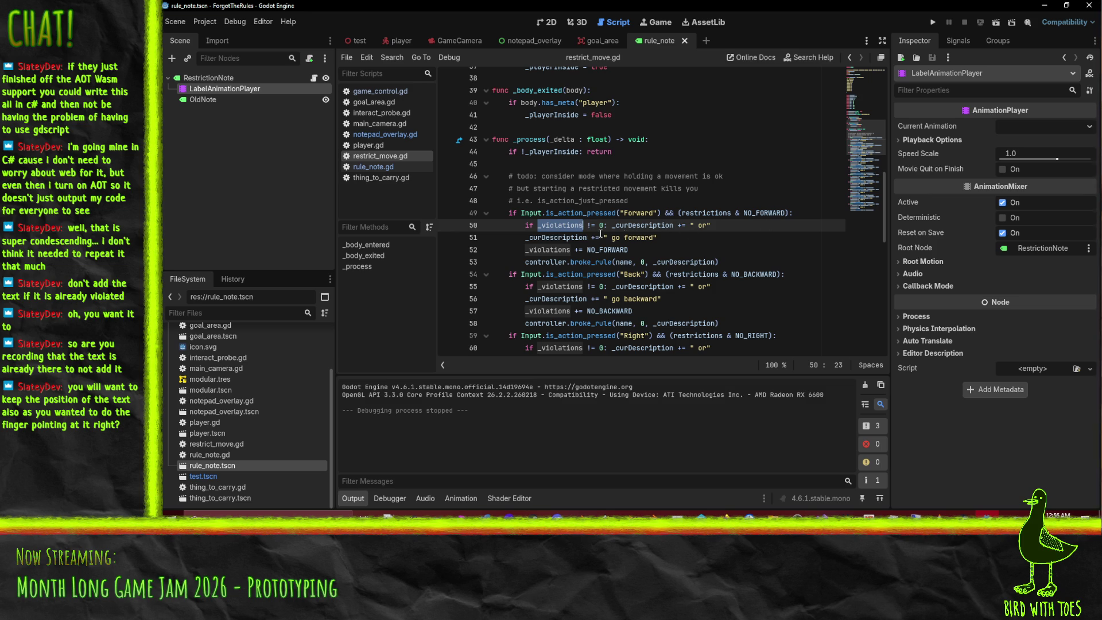
pyautogui.click(526, 237)
pyautogui.click(523, 225)
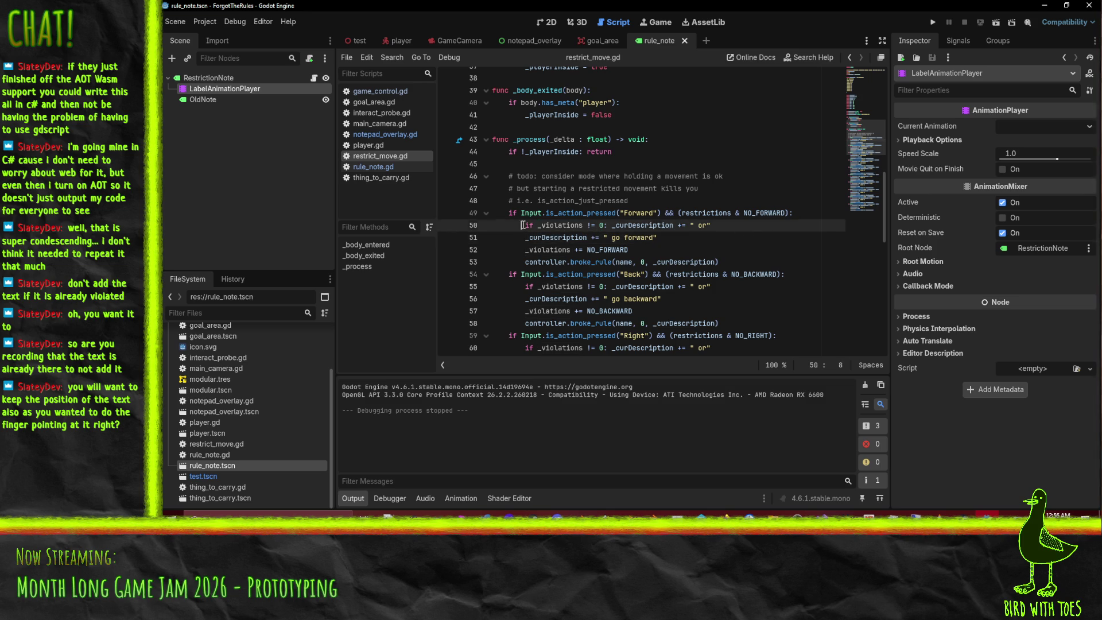
pyautogui.press('Up')
pyautogui.press('End')
pyautogui.press('Return')
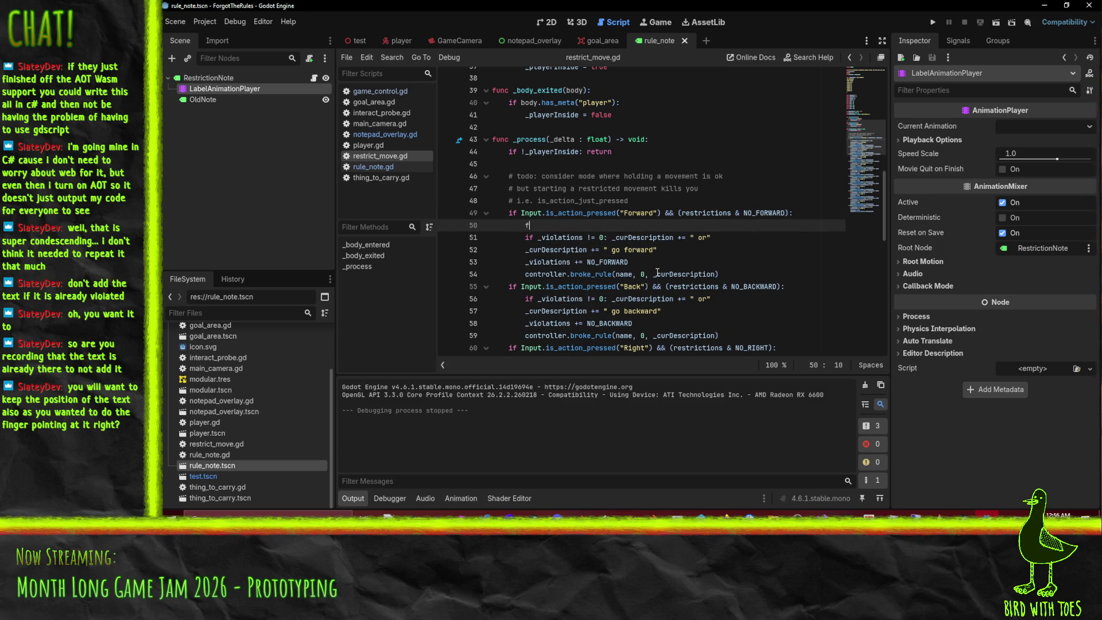
# Step: Write the 'if _violations & NO_FORWARD == 0' condition on the new line
pyautogui.write('_vi')
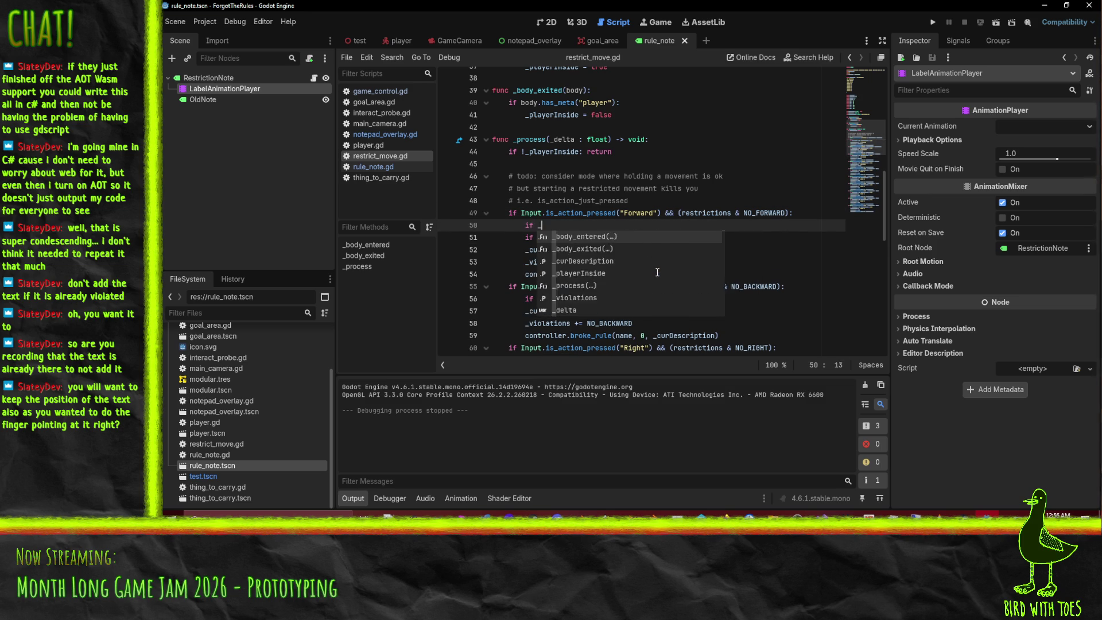
pyautogui.write('olations & No_')
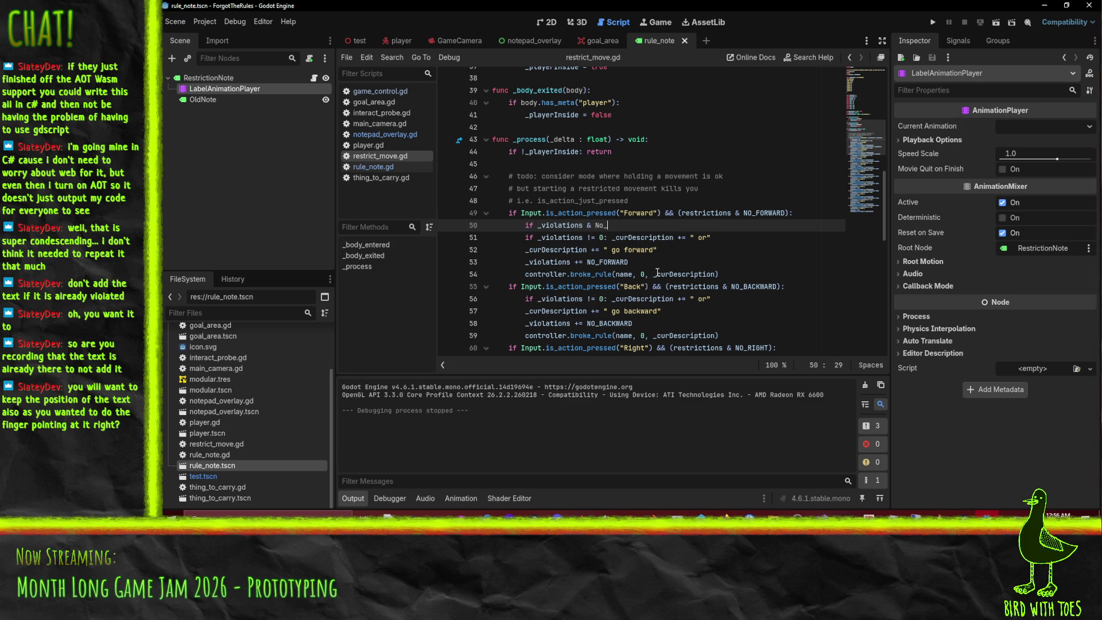
pyautogui.press('BackSpace')
pyautogui.write('OP')
pyautogui.write('_FORWA')
pyautogui.scroll(1, 657, 273)
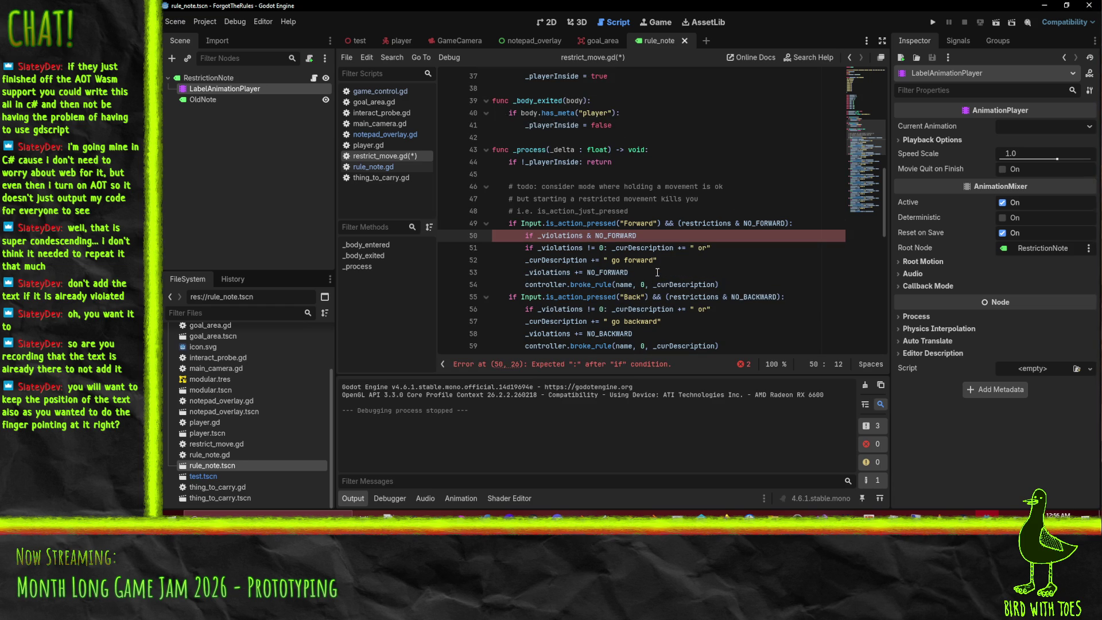
pyautogui.press('End')
pyautogui.press('BackSpace')
pyautogui.press('Home')
pyautogui.press('Right')
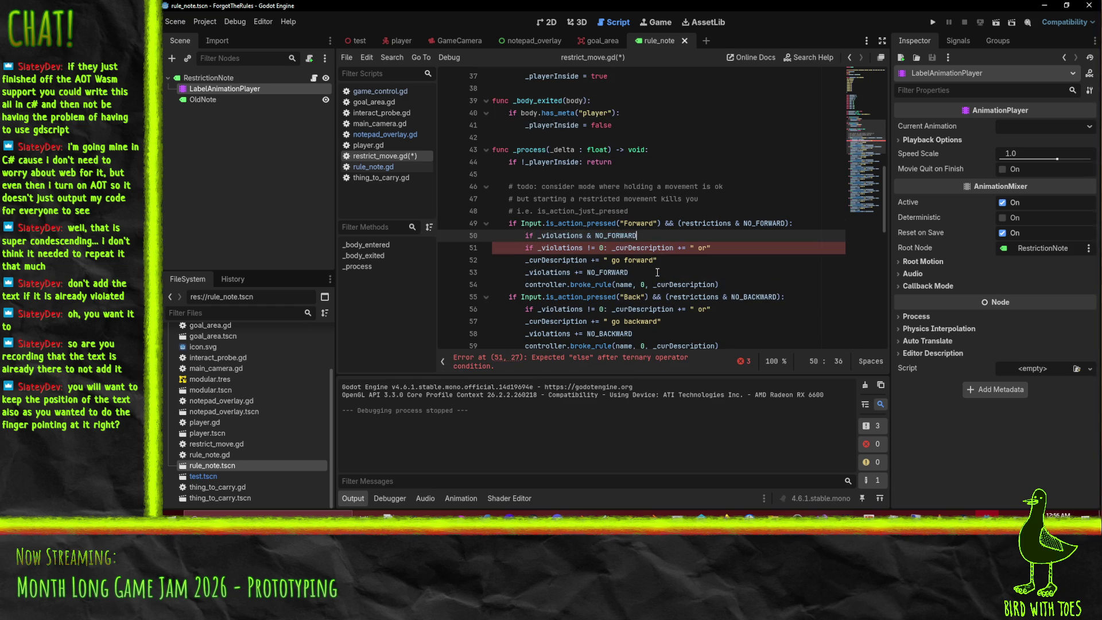
pyautogui.write('"')
# Step: Indent the ' or' and ' go forward' lines under the check and end it with a colon
pyautogui.press('Down')
pyautogui.press('Home')
pyautogui.press('Home')
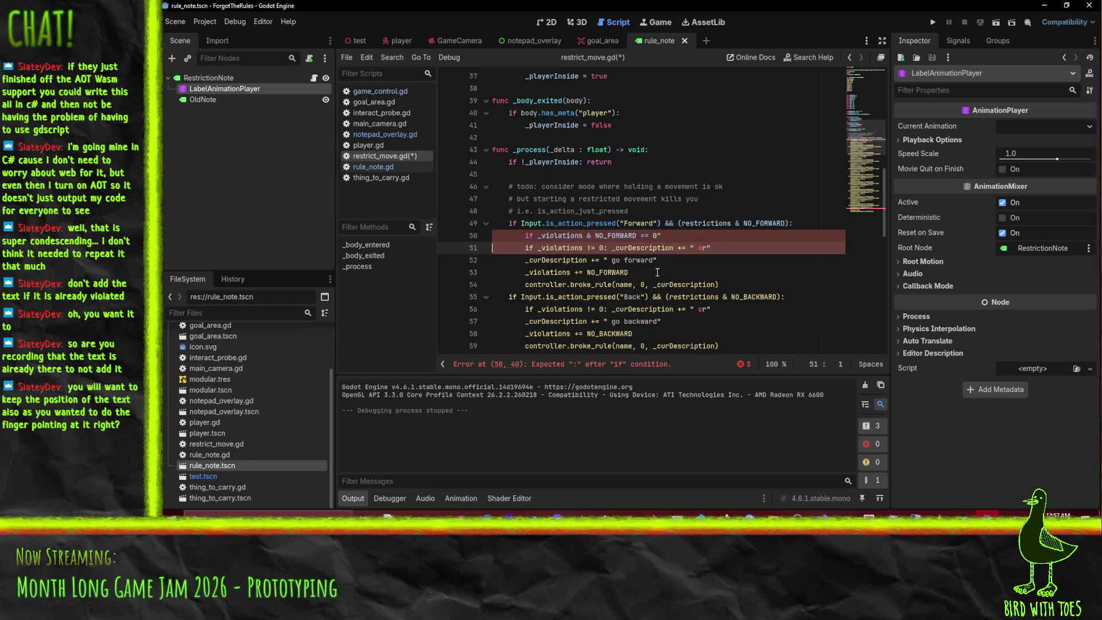
pyautogui.hotkey('shift', 'Down')
pyautogui.hotkey('shift', 'Down')
pyautogui.press('Tab')
pyautogui.press('Up')
pyautogui.press('Up')
pyautogui.press('Up')
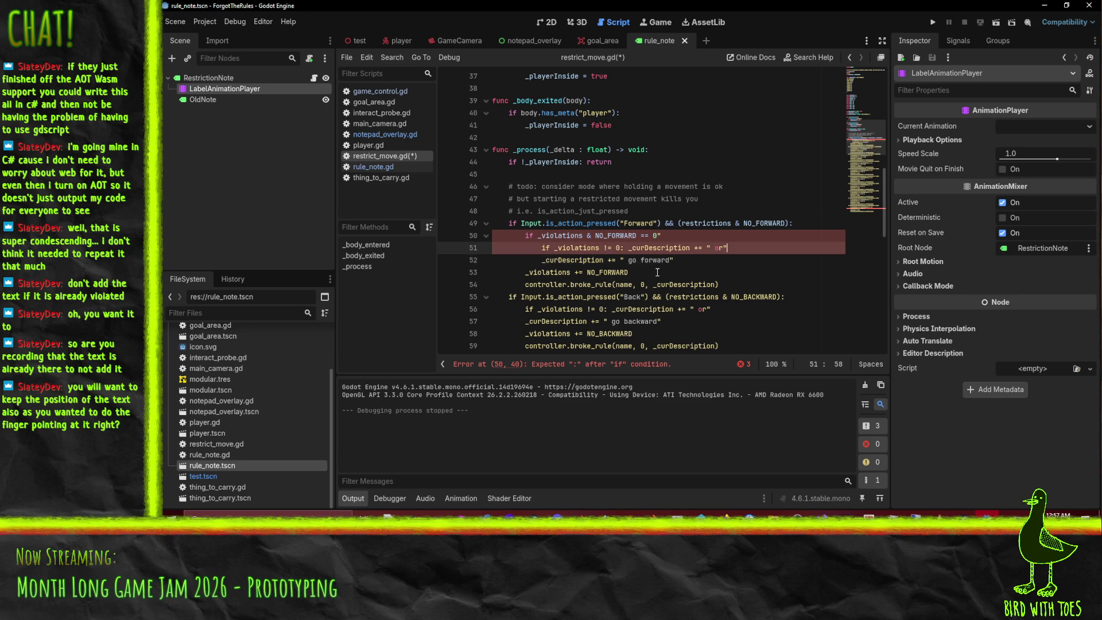
pyautogui.press('End')
pyautogui.press('BackSpace')
pyautogui.write(':')
pyautogui.press('Home')
pyautogui.press('Home')
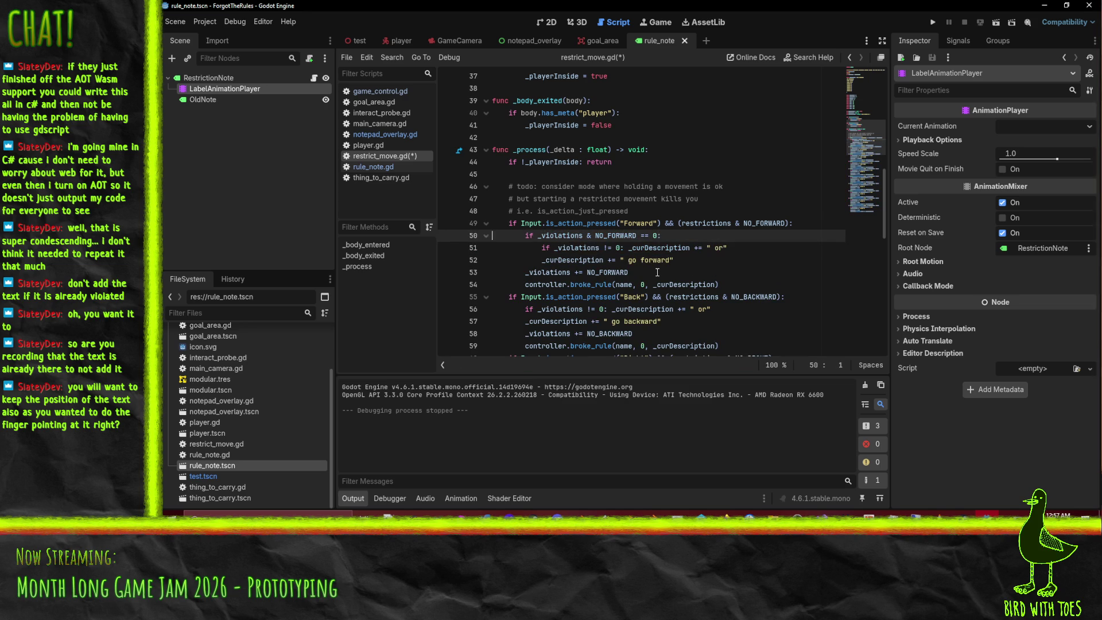
pyautogui.scroll(-2, 657, 272)
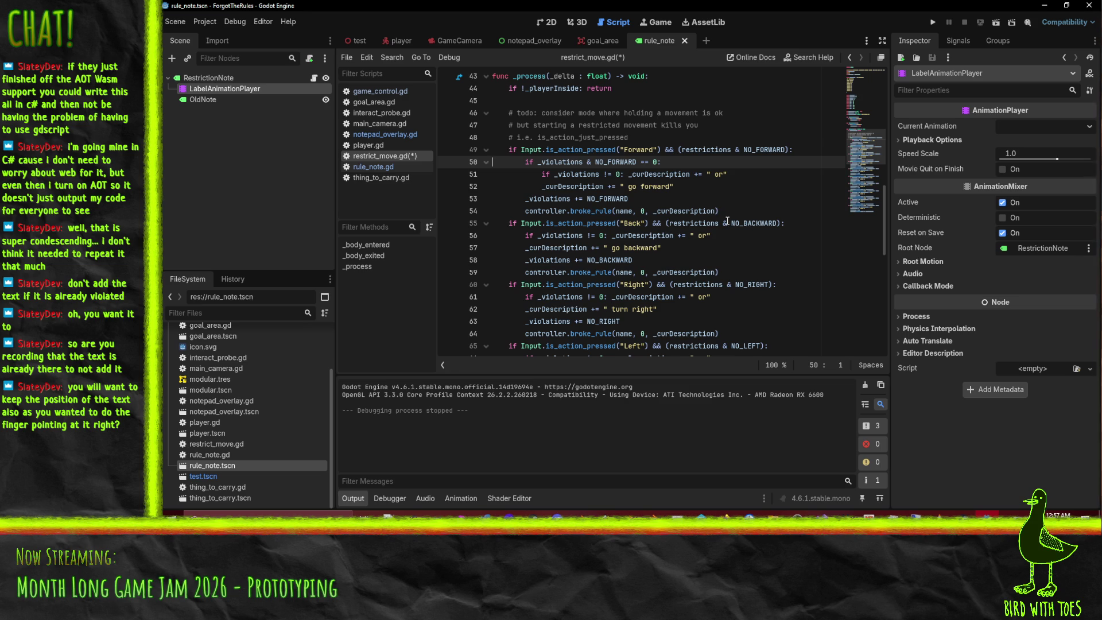
# Step: Copy the NO_FORWARD guard and wrap the Back, Right and Left branches' note lines in it
pyautogui.hotkey('ctrl', 'c')
pyautogui.press('Down')
pyautogui.press('Down')
pyautogui.press('Down')
pyautogui.hotkey('ctrl', 'v')
pyautogui.hotkey('shift', 'Down')
pyautogui.hotkey('shift', 'Down')
pyautogui.press('Tab')
pyautogui.press('Down')
pyautogui.press('Down')
pyautogui.press('Down')
pyautogui.hotkey('ctrl', 'v')
pyautogui.hotkey('shift', 'Down')
pyautogui.hotkey('shift', 'Down')
pyautogui.press('Tab')
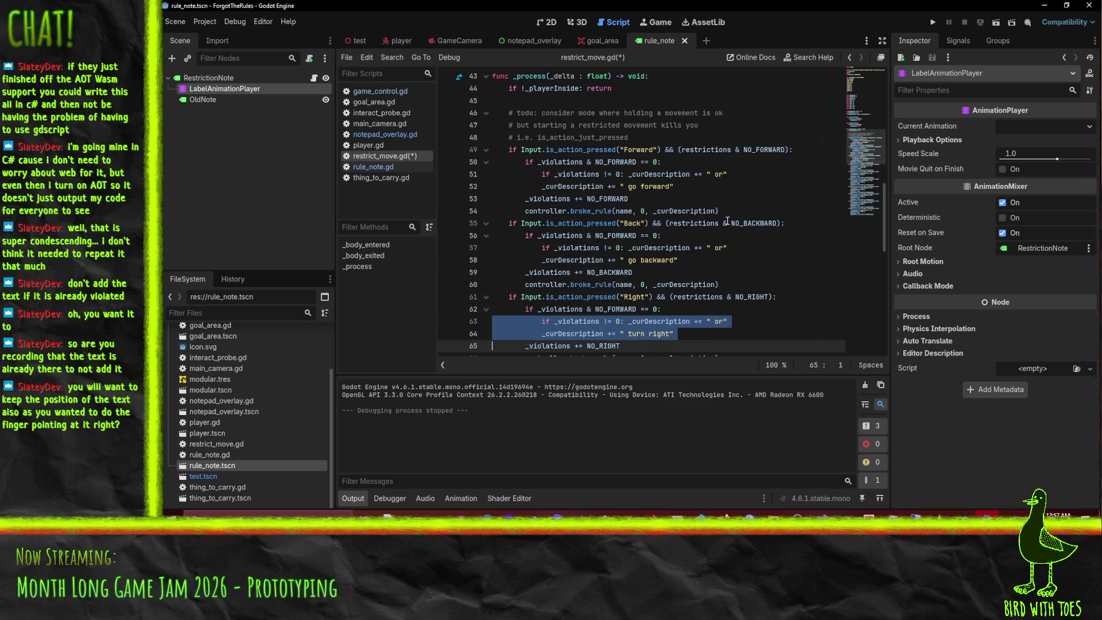
pyautogui.scroll(-5, 660, 189)
pyautogui.click(583, 199)
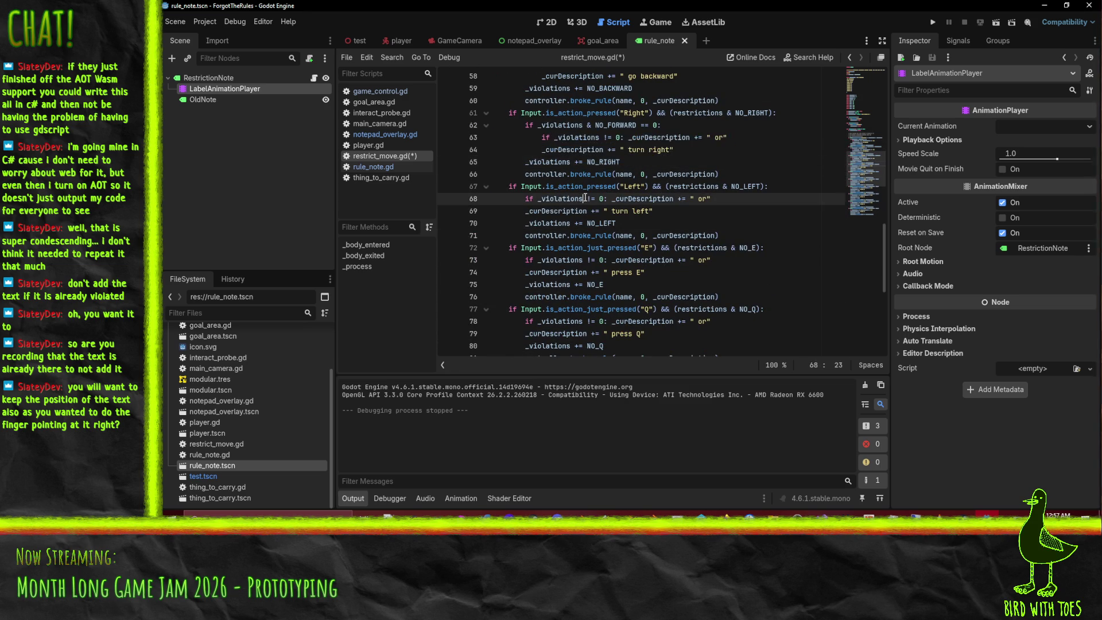
pyautogui.hotkey('ctrl', 'v')
pyautogui.hotkey('shift', 'Down')
pyautogui.hotkey('shift', 'Down')
pyautogui.press('Tab')
# Step: Add the _violations guard above the E, Q and 1 branches' note lines and indent them
pyautogui.press('Down')
pyautogui.press('Down')
pyautogui.press('Down')
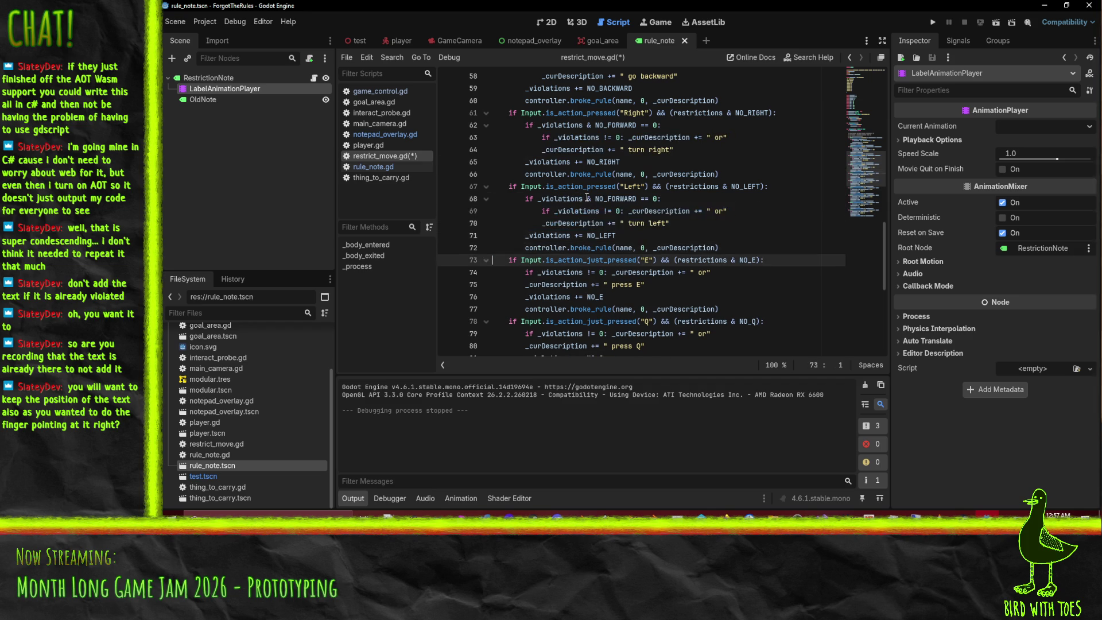
pyautogui.hotkey('ctrl', 'v')
pyautogui.hotkey('shift', 'Down')
pyautogui.hotkey('shift', 'Down')
pyautogui.press('Tab')
pyautogui.press('Down')
pyautogui.press('Down')
pyautogui.press('Down')
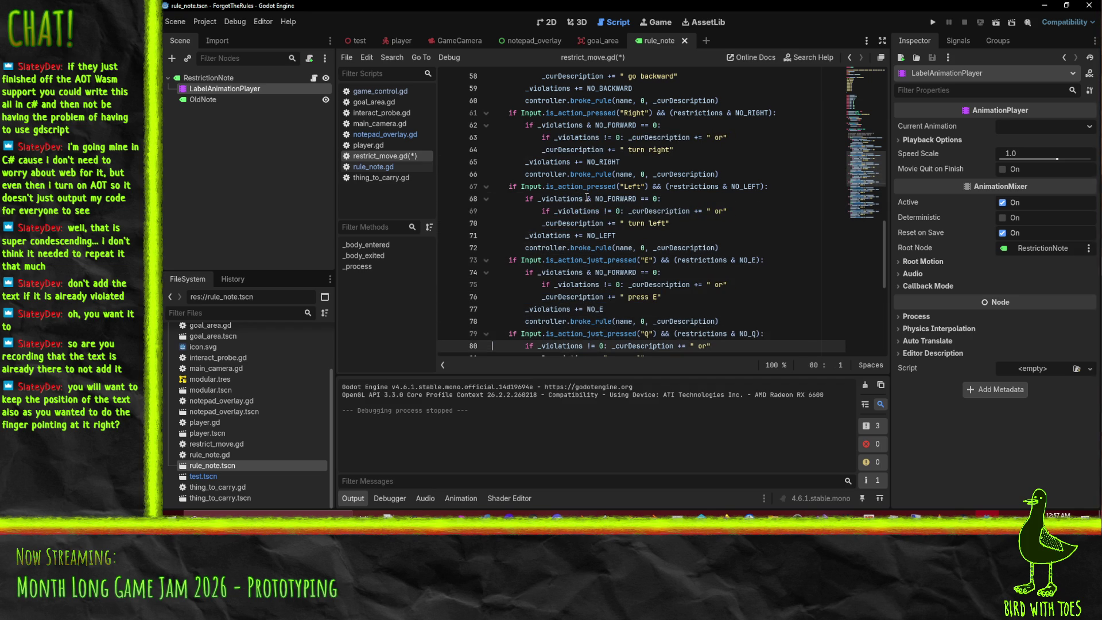
pyautogui.press('Up')
pyautogui.hotkey('ctrl', 'v')
pyautogui.hotkey('shift', 'Down')
pyautogui.hotkey('shift', 'Down')
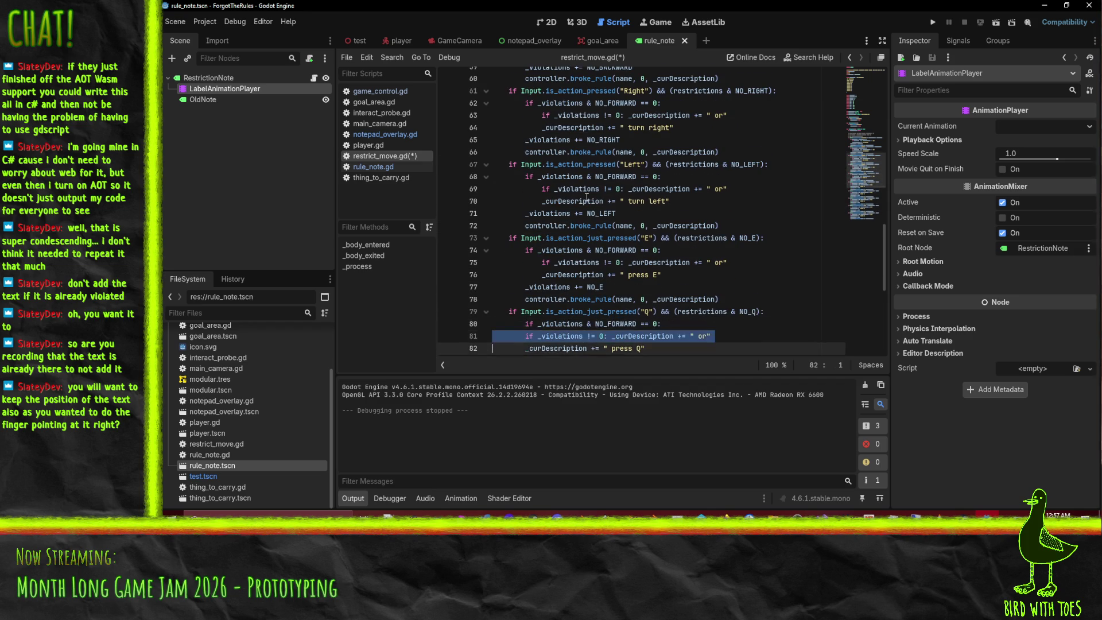
pyautogui.press('Tab')
pyautogui.scroll(-5, 630, 122)
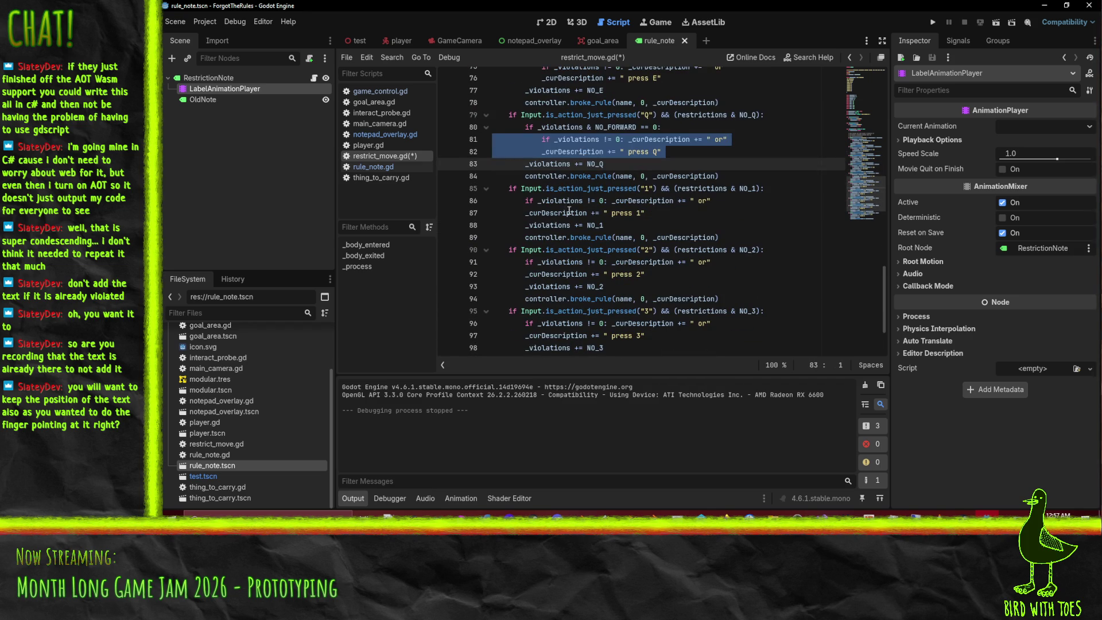
pyautogui.press('Down')
pyautogui.press('Down')
pyautogui.press('Down')
pyautogui.press('Up')
pyautogui.hotkey('ctrl', 'v')
pyautogui.hotkey('shift', 'Down')
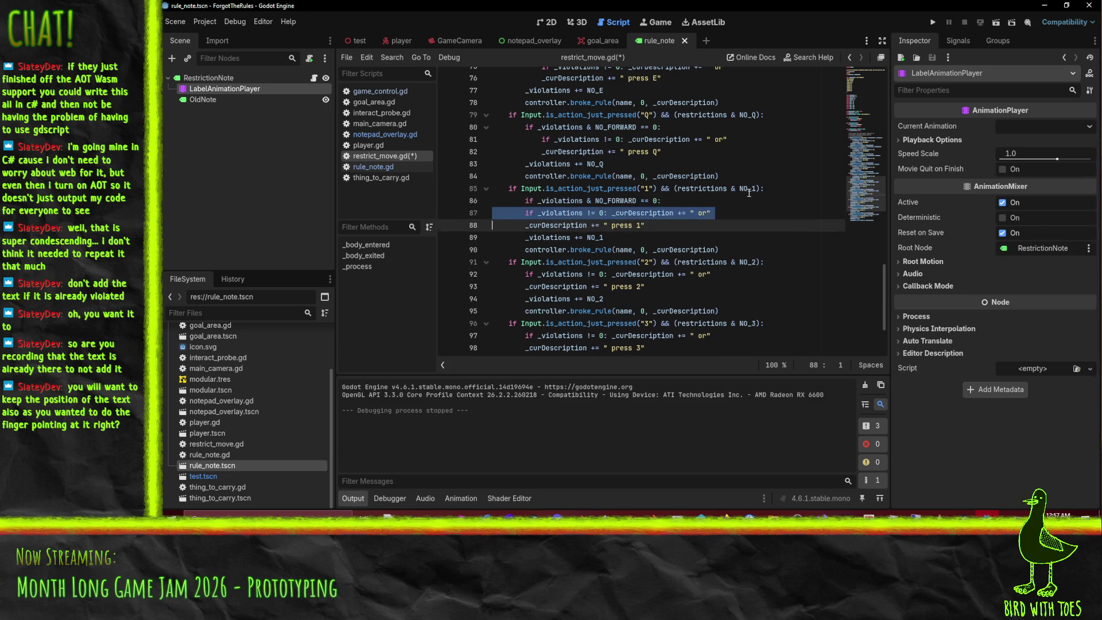
pyautogui.hotkey('shift', 'Down')
pyautogui.press('Tab')
# Step: Add the guard above the 2, 3 and 4 branches' note lines and indent them
pyautogui.scroll(-3, 742, 194)
pyautogui.click(576, 177)
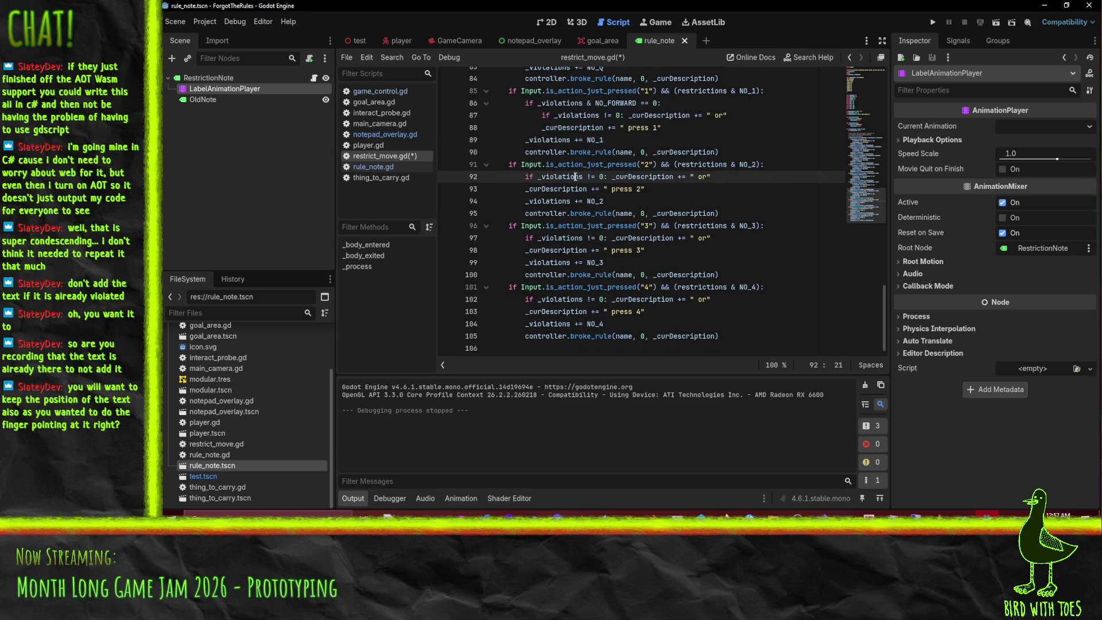
pyautogui.press('Home')
pyautogui.hotkey('ctrl', 'v')
pyautogui.hotkey('shift', 'Down')
pyautogui.hotkey('shift', 'Down')
pyautogui.press('Tab')
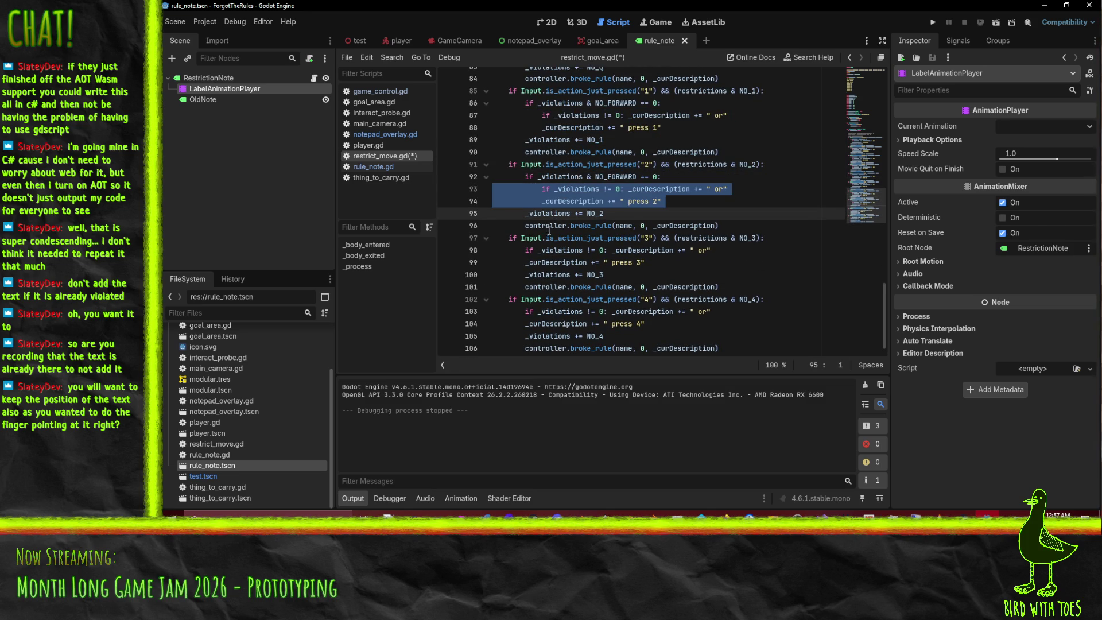
pyautogui.click(575, 253)
pyautogui.press('Home')
pyautogui.hotkey('ctrl', 'v')
pyautogui.hotkey('shift', 'Down')
pyautogui.hotkey('shift', 'Down')
pyautogui.press('Tab')
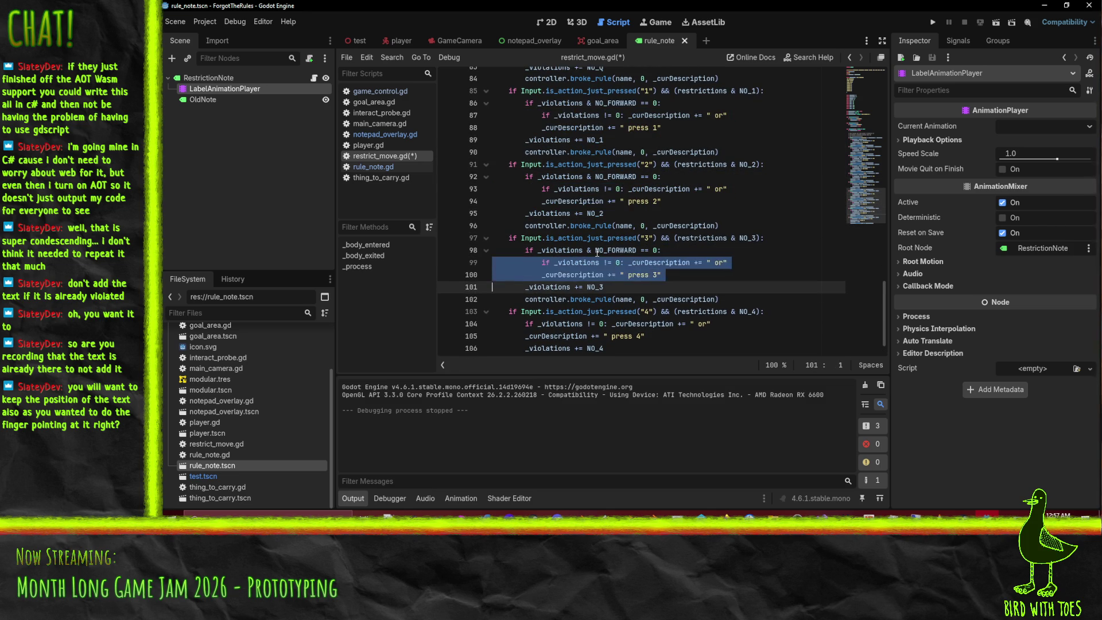
pyautogui.scroll(-1, 592, 253)
pyautogui.click(557, 299)
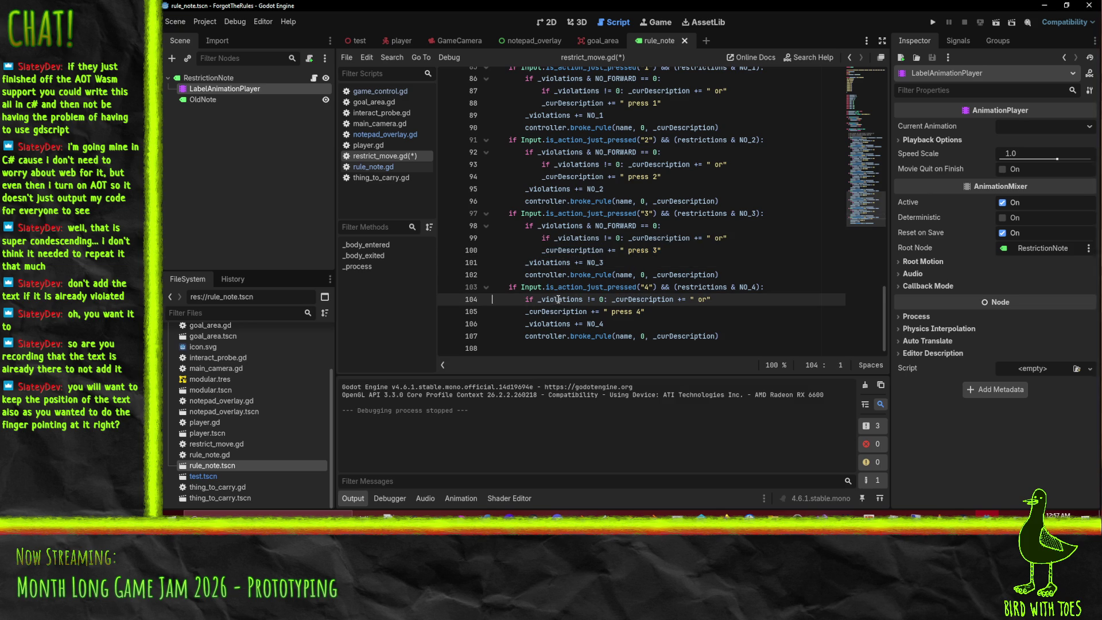
pyautogui.hotkey('ctrl', 'v')
pyautogui.hotkey('shift', 'Down')
pyautogui.hotkey('shift', 'Down')
pyautogui.press('Tab')
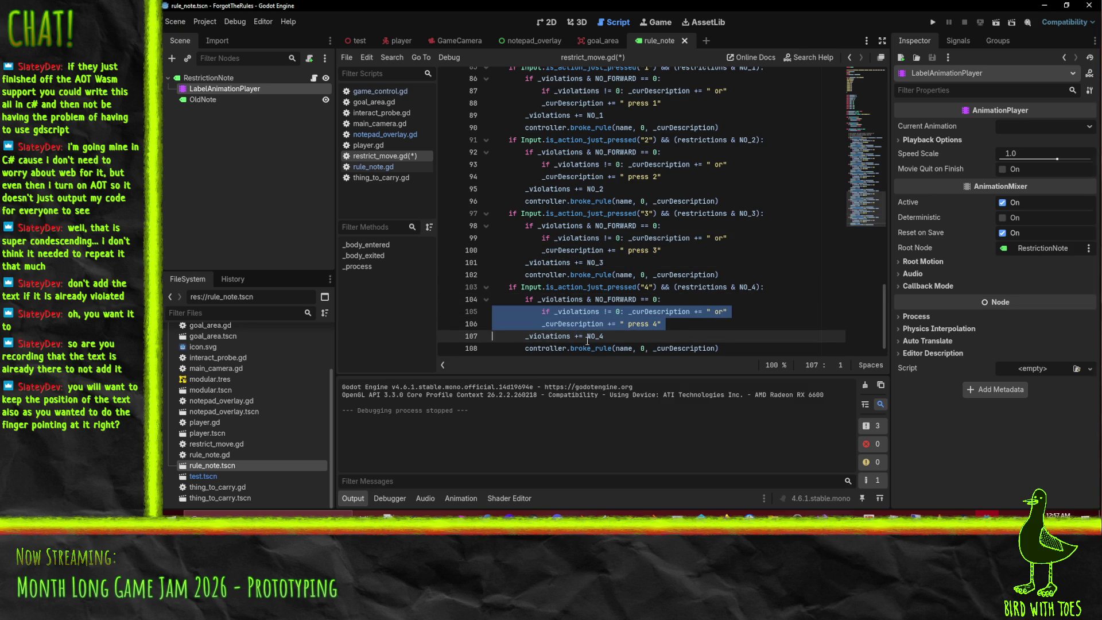
# Step: Change the 4, 3 and 2 branch guards to check NO_4, NO_3 and NO_2, and copy NO_1
pyautogui.click(587, 337)
pyautogui.hotkey('ctrl', 'c')
pyautogui.doubleClick(615, 299)
pyautogui.hotkey('ctrl', 'v')
pyautogui.click(595, 261)
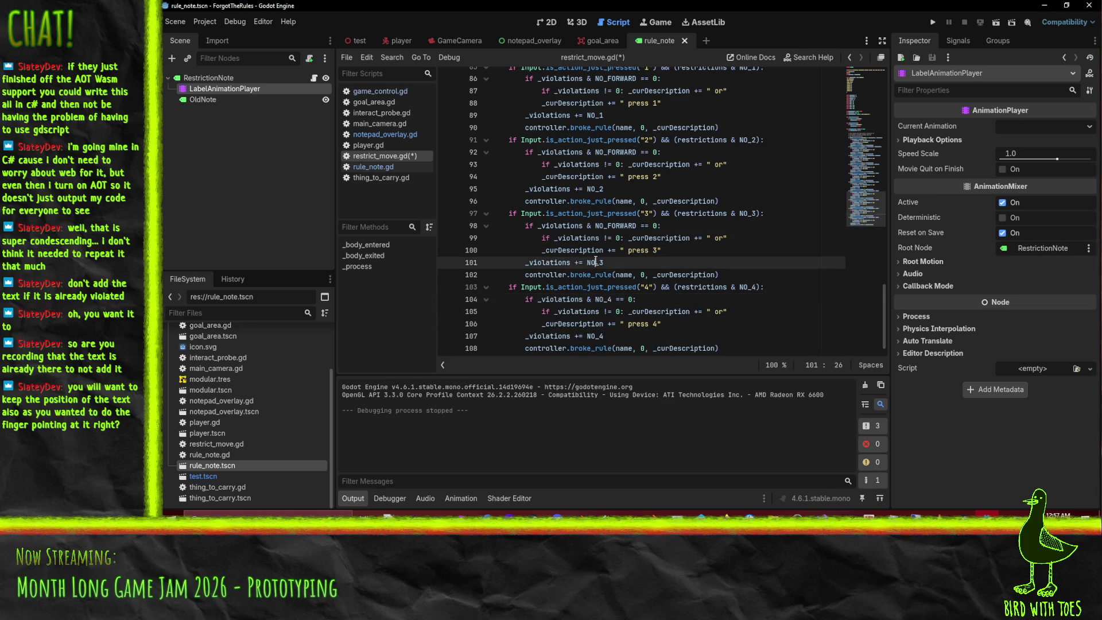
pyautogui.hotkey('ctrl', 'c')
pyautogui.doubleClick(609, 225)
pyautogui.hotkey('ctrl', 'v')
pyautogui.click(597, 189)
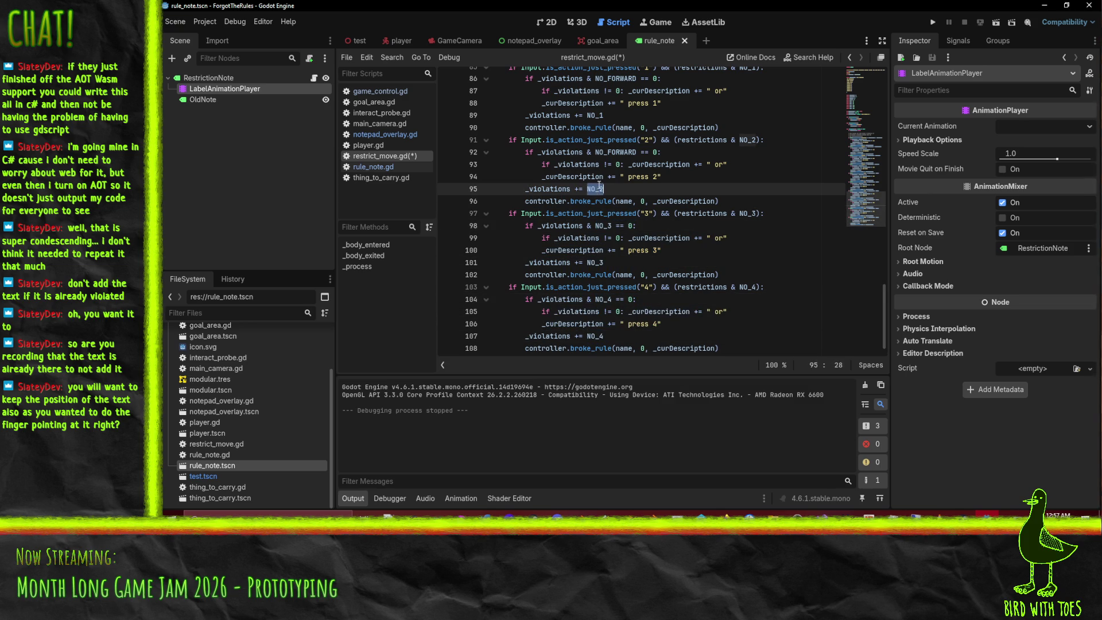
pyautogui.hotkey('ctrl', 'c')
pyautogui.doubleClick(610, 153)
pyautogui.hotkey('ctrl', 'v')
pyautogui.click(598, 115)
pyautogui.hotkey('ctrl', 'c')
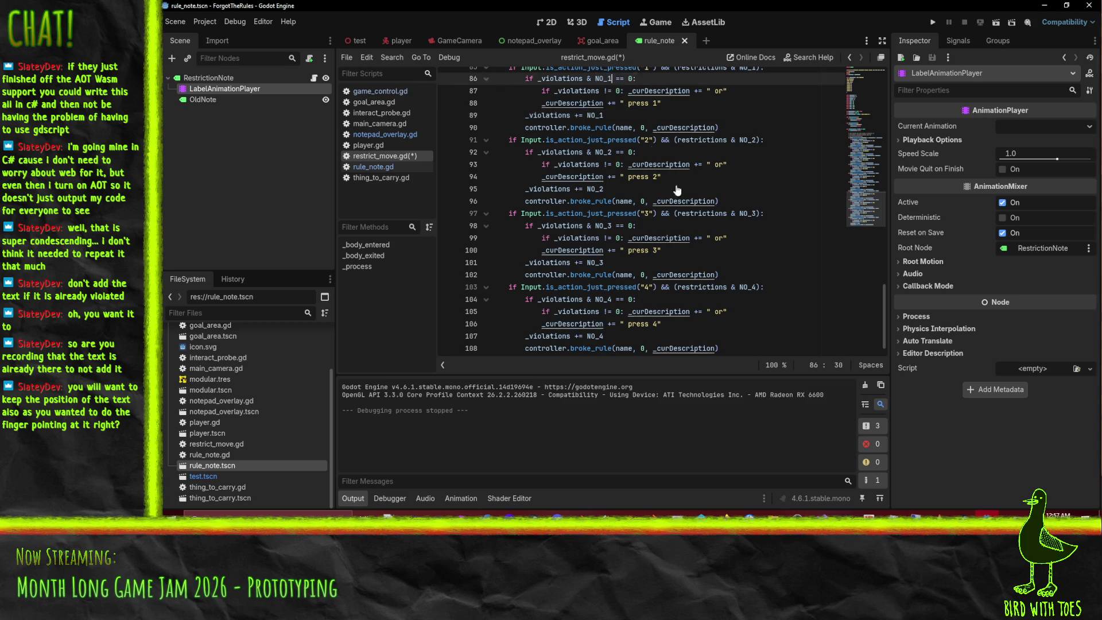
# Step: Point the Q and E branch guards at NO_Q and NO_E
pyautogui.scroll(7, 618, 172)
pyautogui.doubleClick(608, 335)
pyautogui.hotkey('ctrl', 'v')
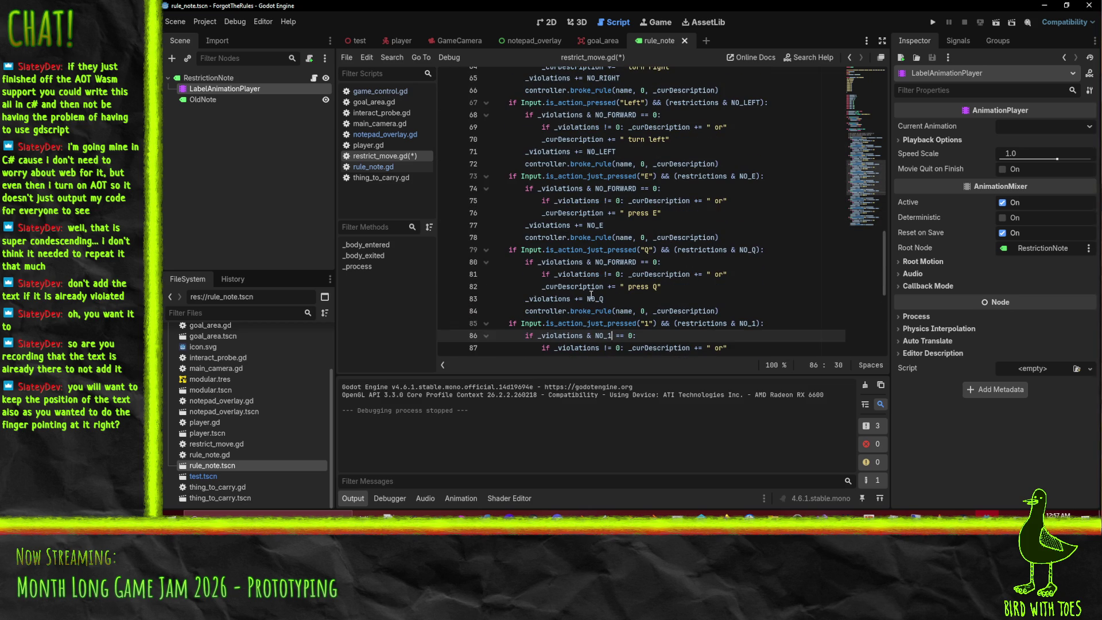
pyautogui.doubleClick(592, 298)
pyautogui.hotkey('ctrl', 'c')
pyautogui.click(617, 262)
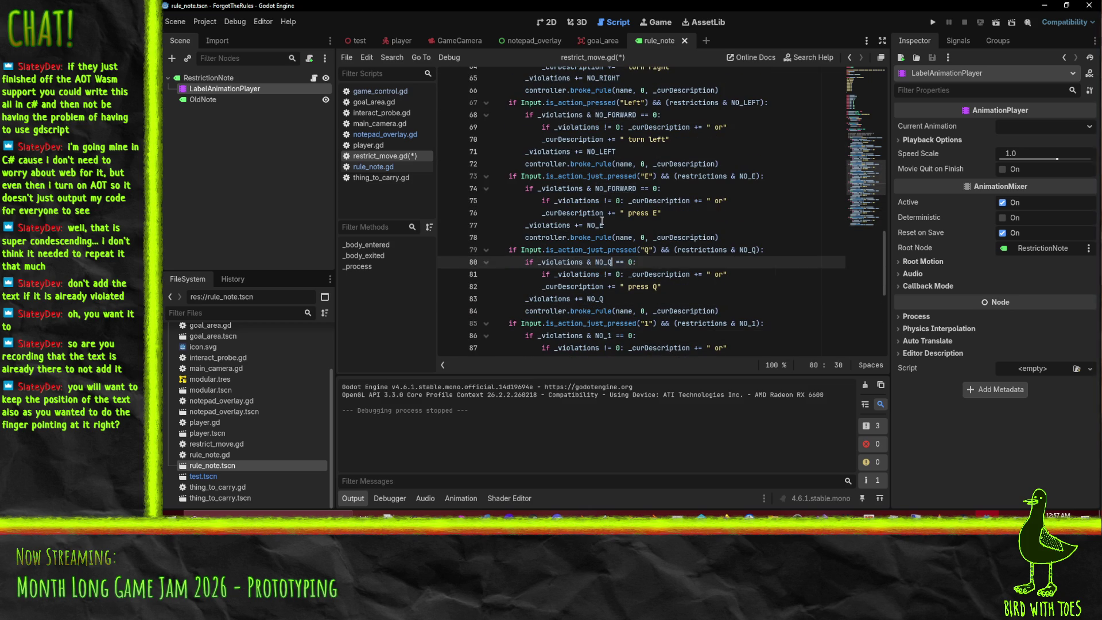
pyautogui.doubleClick(600, 225)
pyautogui.hotkey('ctrl', 'c')
pyautogui.doubleClick(614, 188)
pyautogui.hotkey('ctrl', 'v')
# Step: Point the Left, Right and Back guards at NO_LEFT, NO_RIGHT and NO_BACKWARD, then save the script
pyautogui.scroll(2, 718, 238)
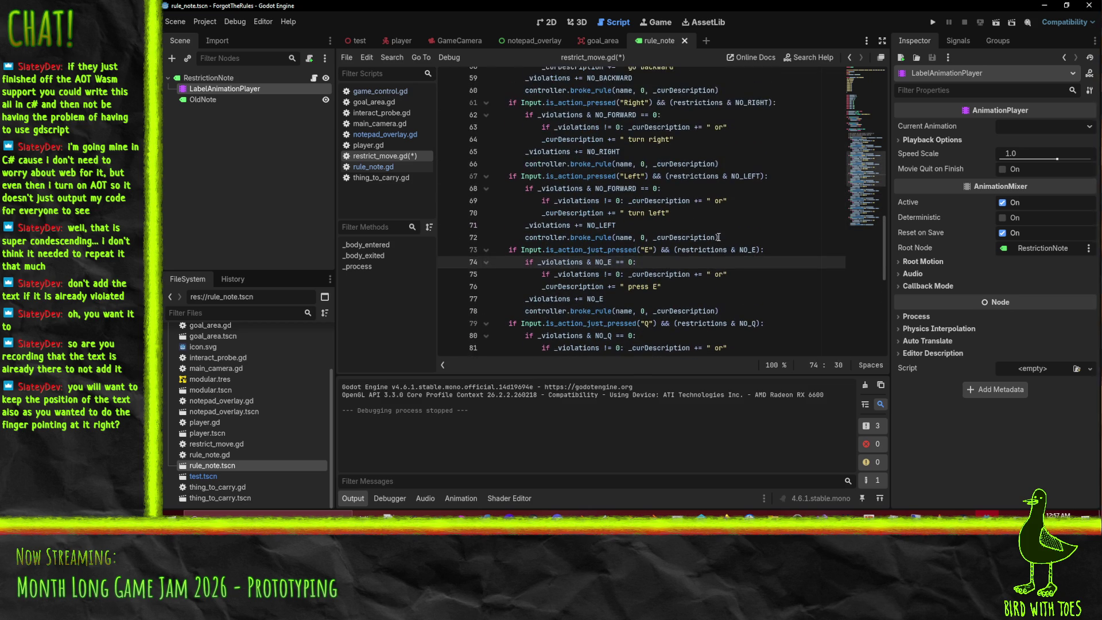
pyautogui.doubleClick(603, 225)
pyautogui.hotkey('ctrl', 'c')
pyautogui.doubleClick(616, 189)
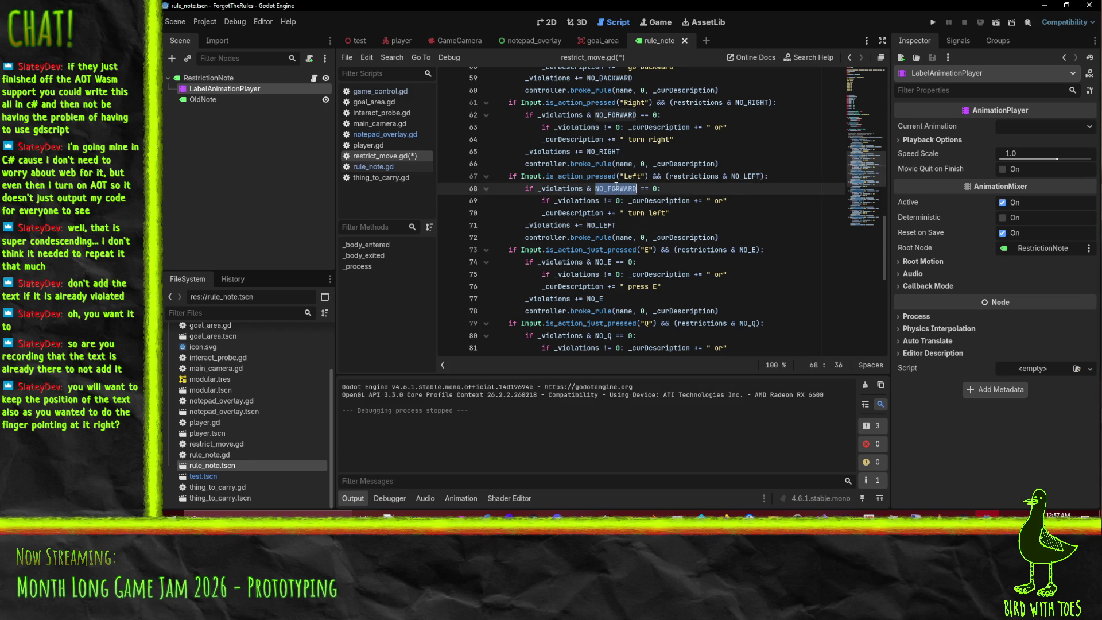
pyautogui.hotkey('ctrl', 'v')
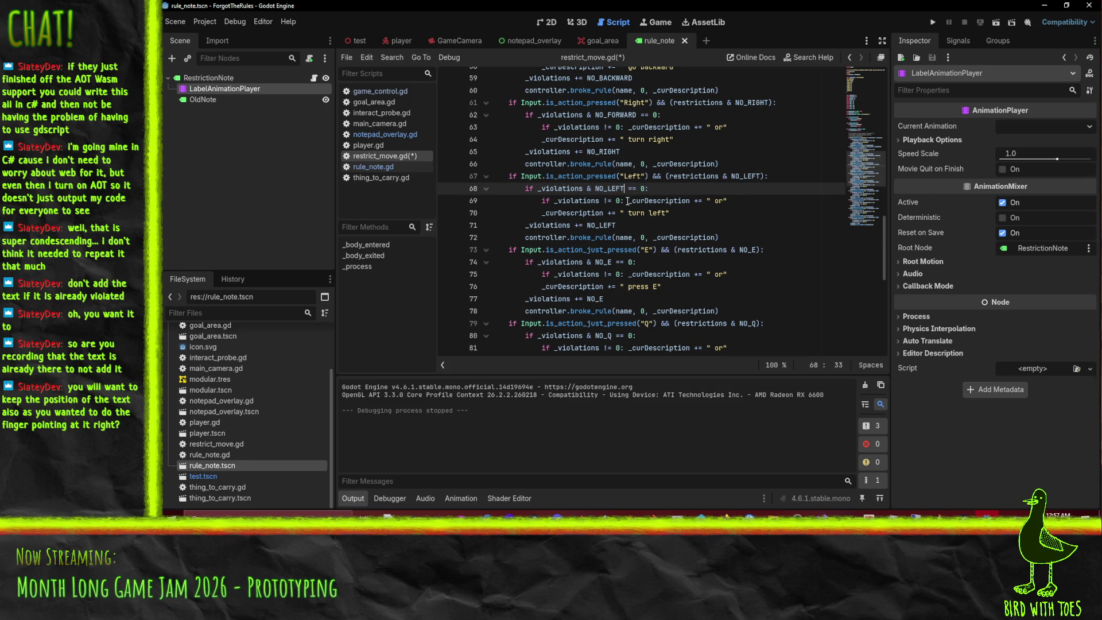
pyautogui.scroll(2, 620, 210)
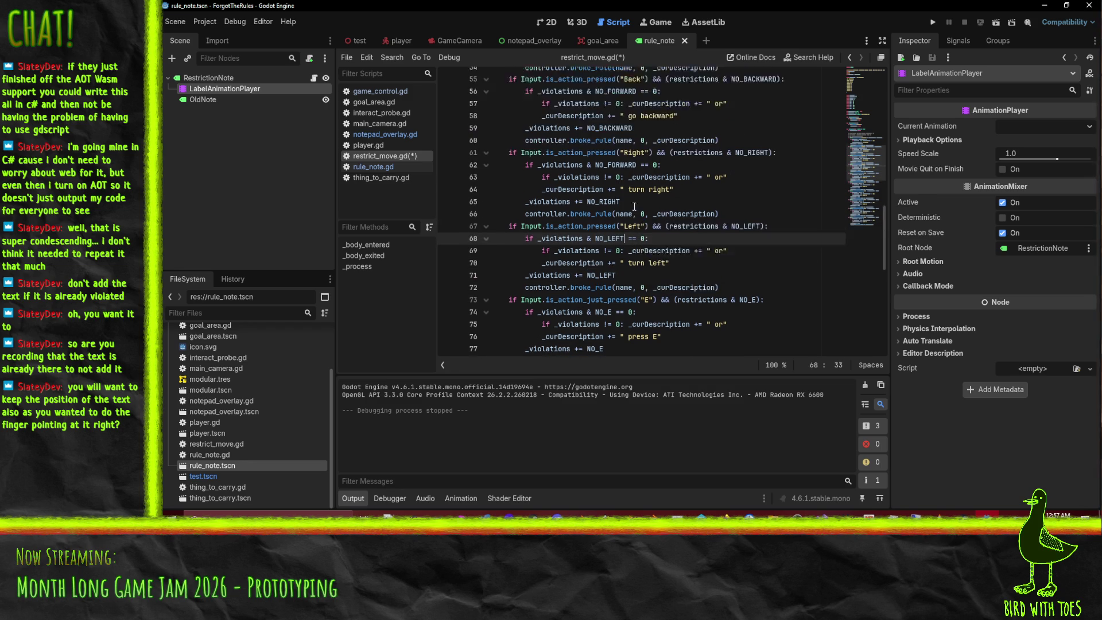
pyautogui.doubleClick(603, 224)
pyautogui.hotkey('ctrl', 'c')
pyautogui.doubleClick(611, 189)
pyautogui.hotkey('ctrl', 'v')
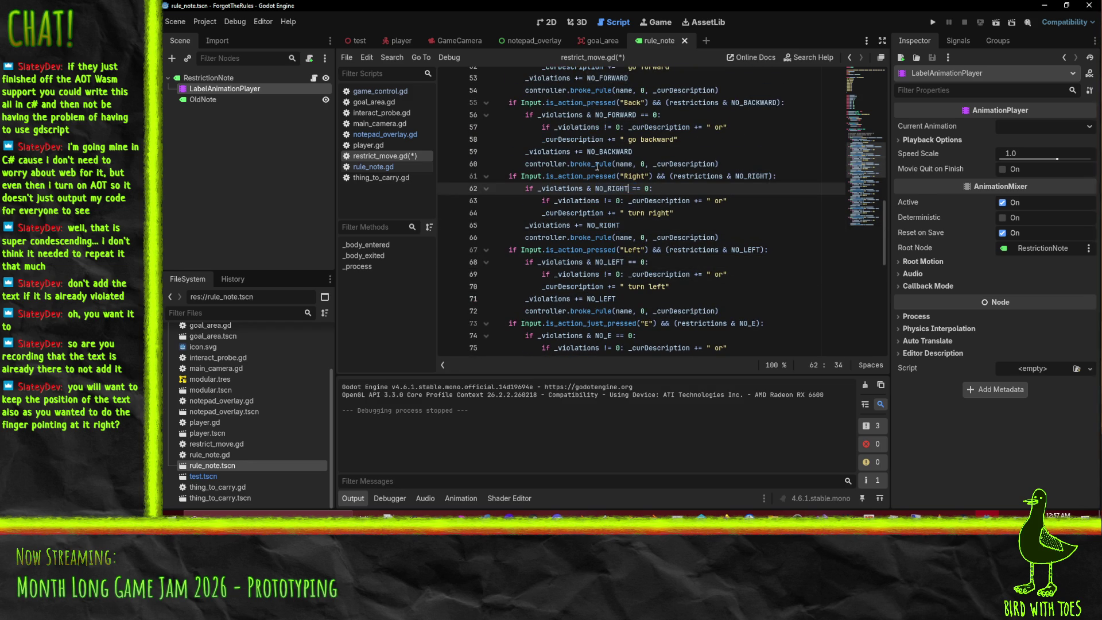
pyautogui.doubleClick(608, 151)
pyautogui.doubleClick(609, 115)
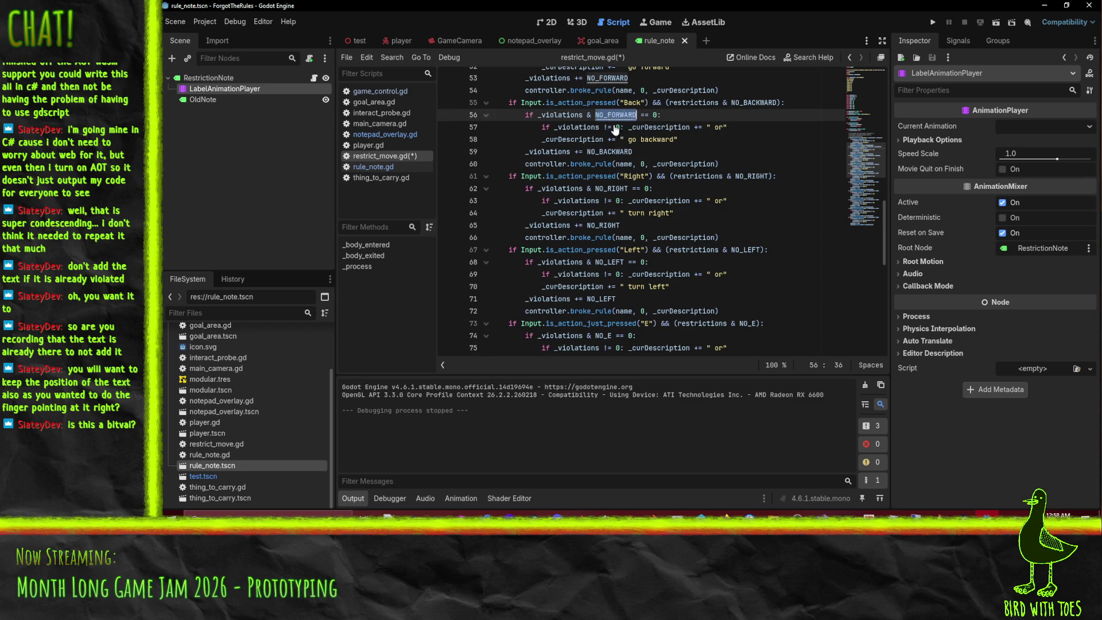
pyautogui.hotkey('ctrl', 'v')
pyautogui.scroll(6, 653, 203)
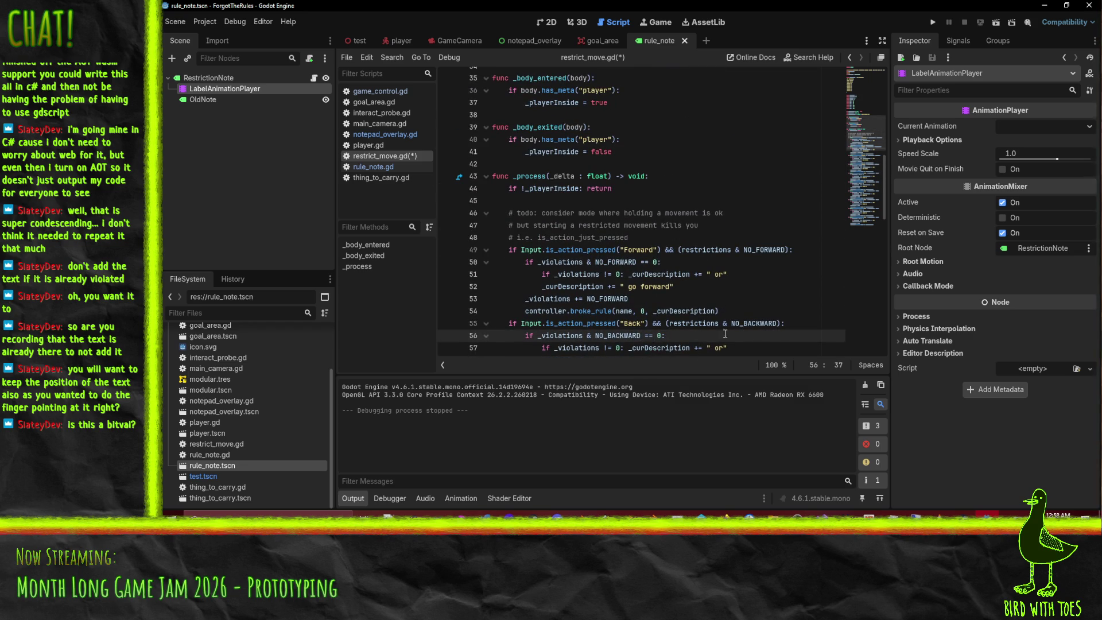
pyautogui.hotkey('ctrl', 's')
# Step: Run the project and move the player forward with W to break a rule
pyautogui.click(927, 22)
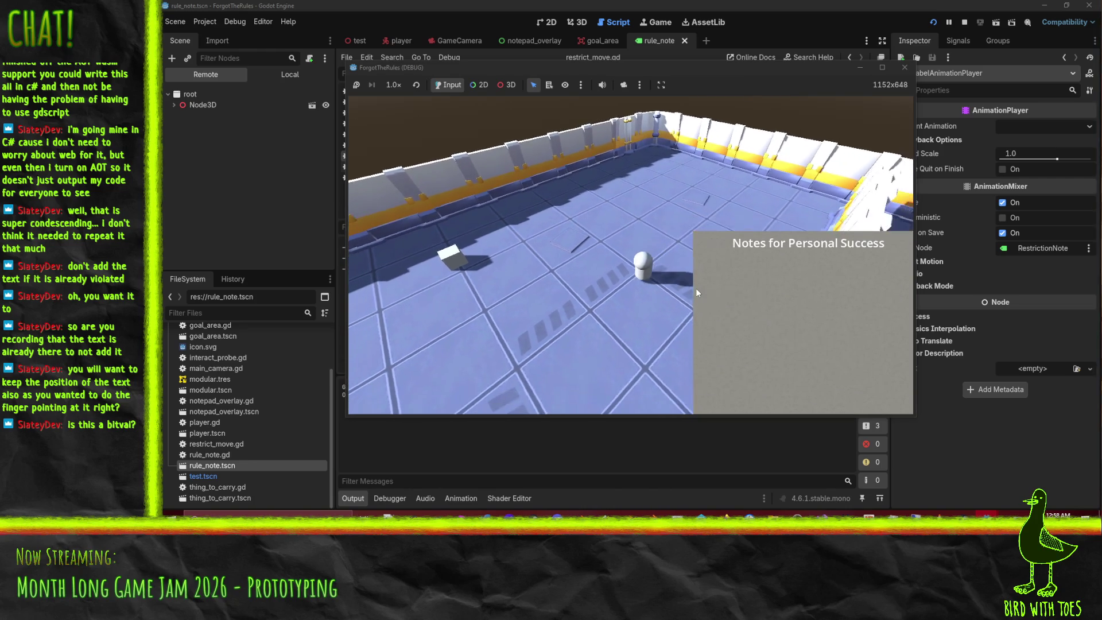
pyautogui.press('w')
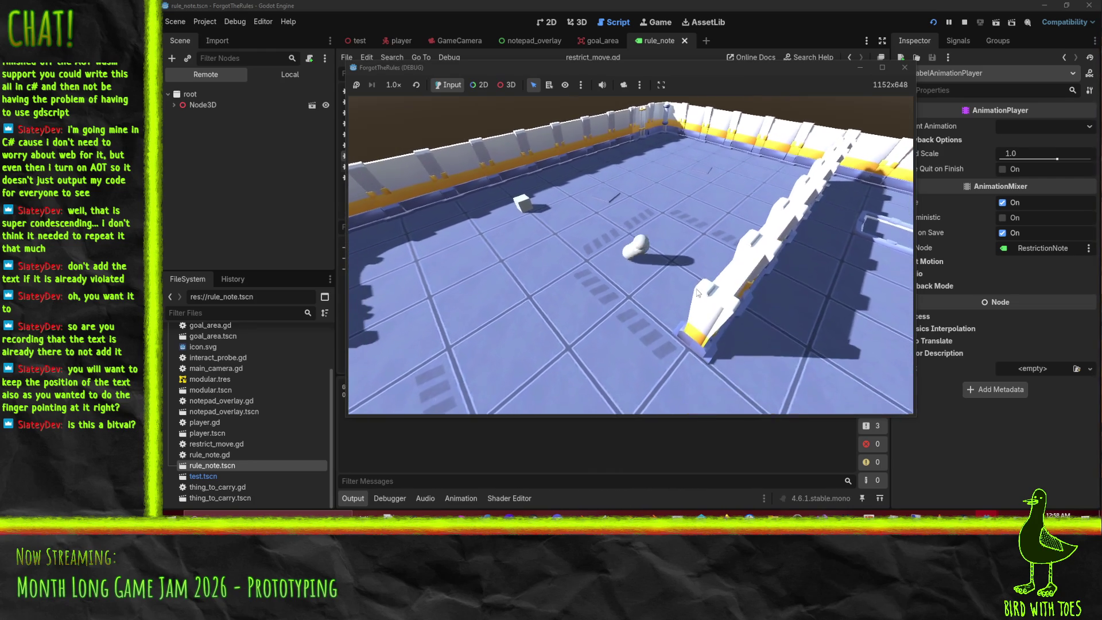
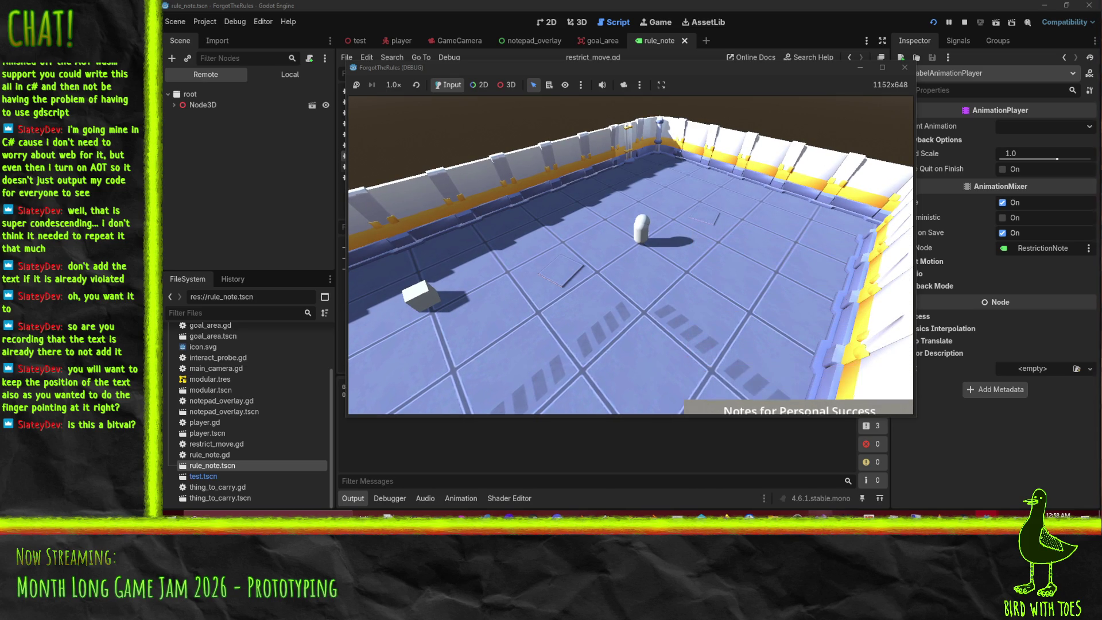
# Step: Break the movement rules by walking backward and turning, then stop the test run
pyautogui.press('s')
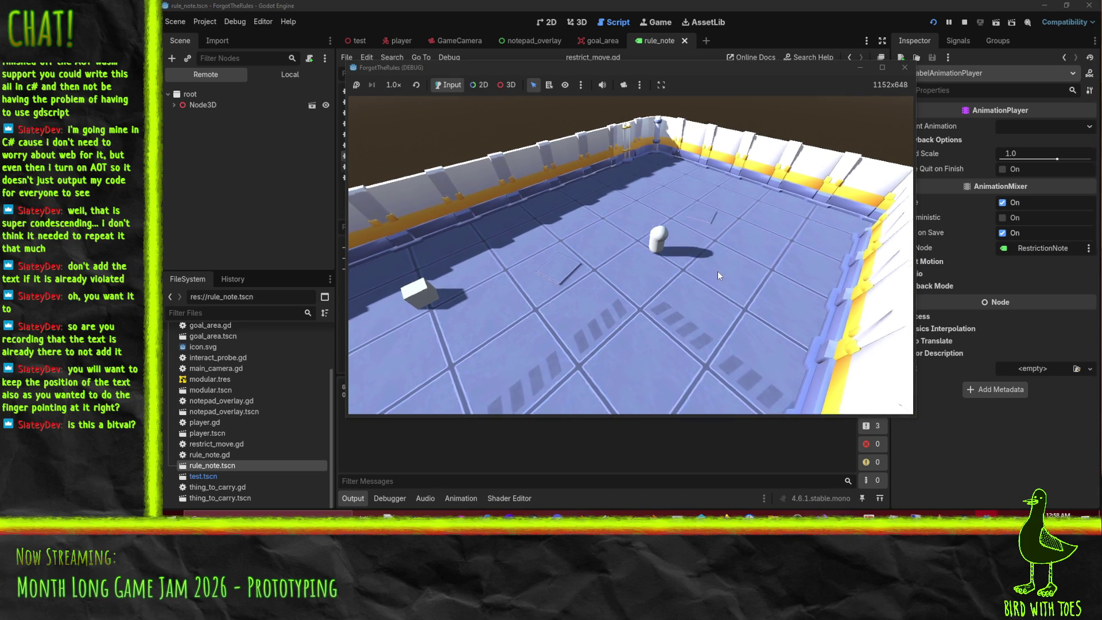
pyautogui.press('a')
pyautogui.press('w')
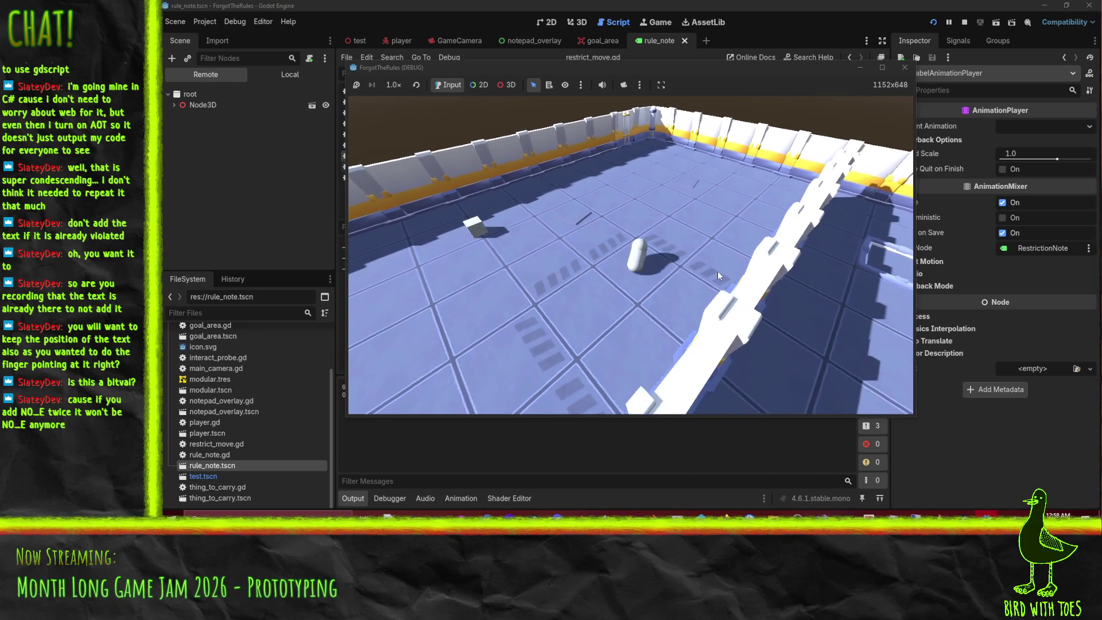
pyautogui.press('s')
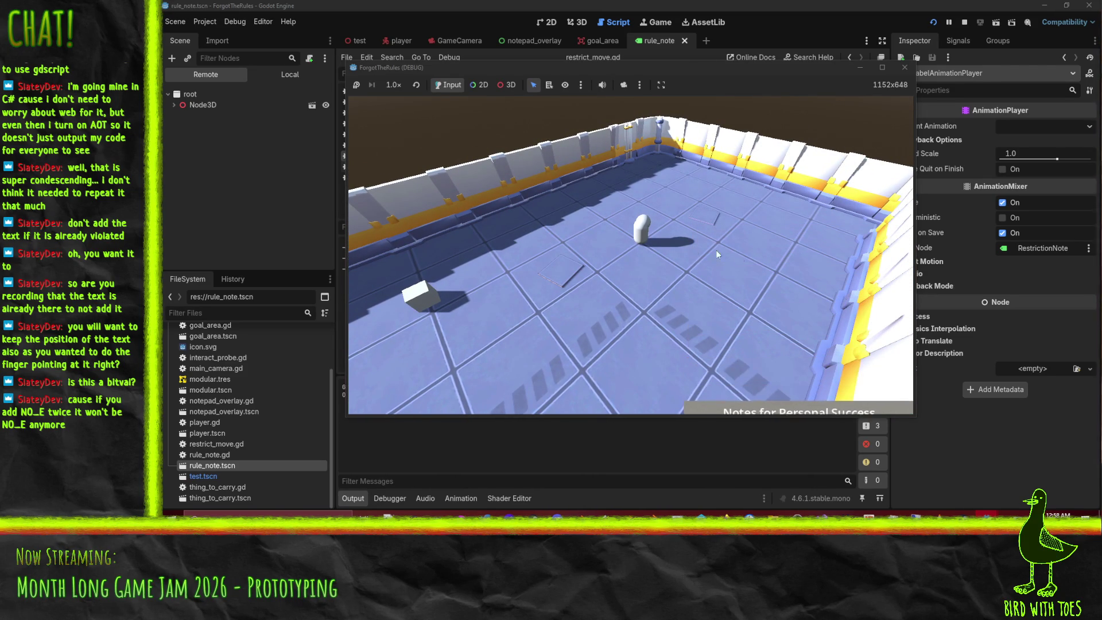
pyautogui.click(964, 23)
# Step: Undo the recent operator edits on the forward and backward violation updates
pyautogui.scroll(-1, 573, 244)
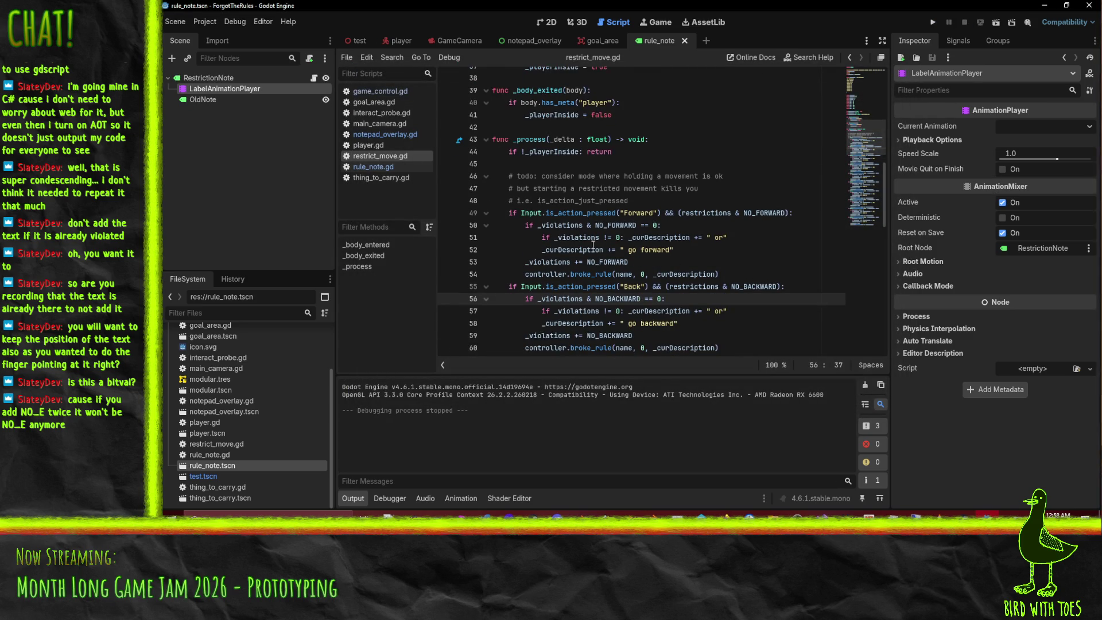
pyautogui.scroll(-1, 626, 271)
pyautogui.click(579, 225)
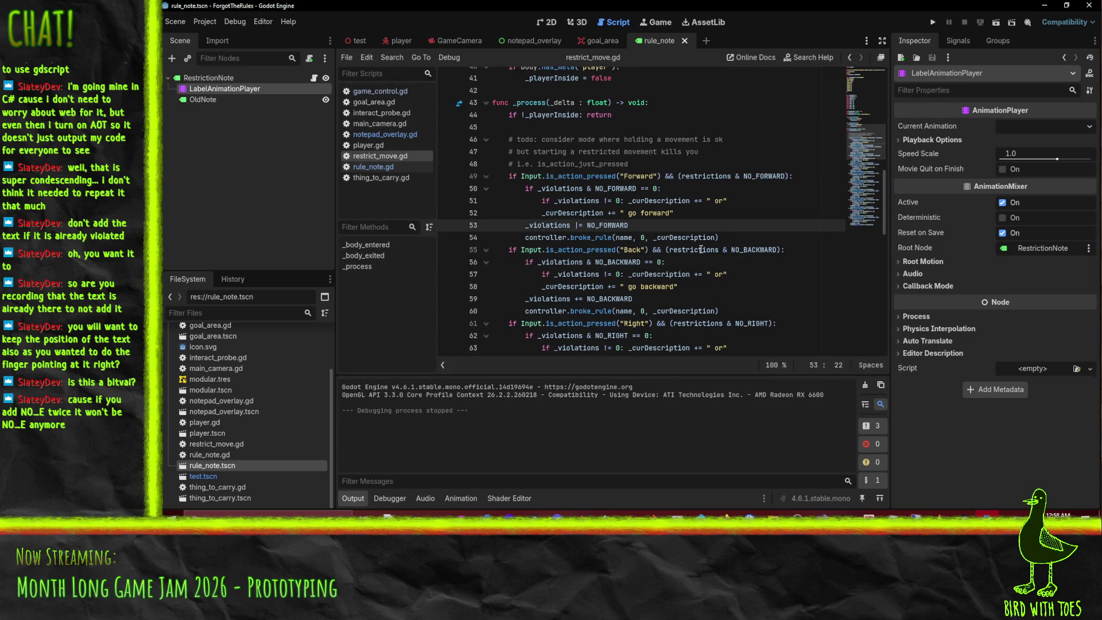
pyautogui.click(585, 300)
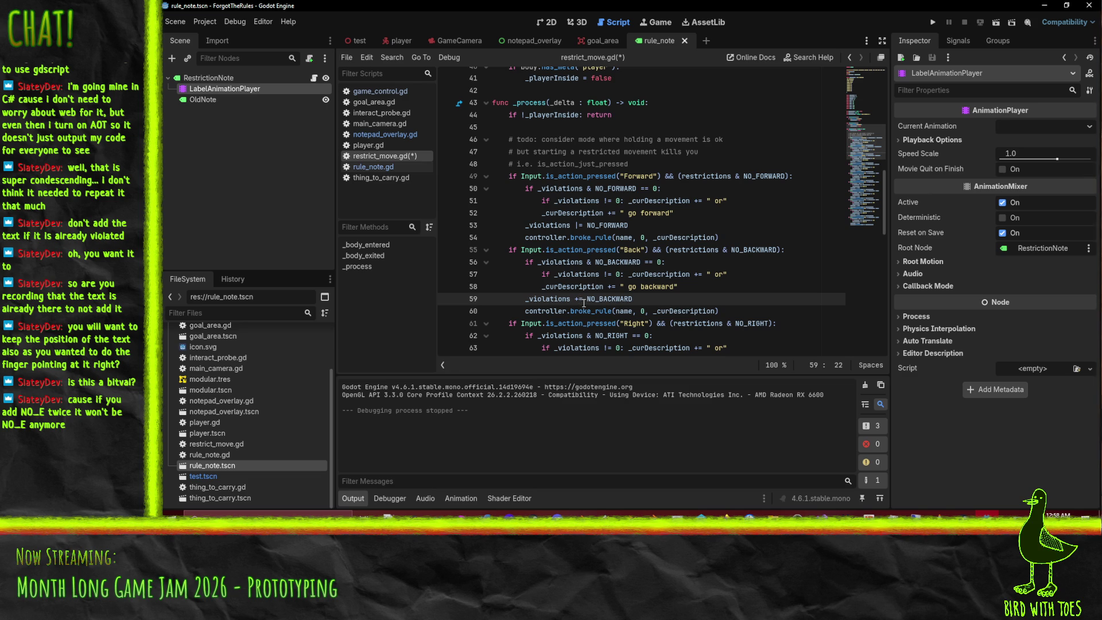
pyautogui.hotkey('ctrl', 'z')
pyautogui.hotkey('ctrl', 'z')
pyautogui.hotkey('ctrl', 'z')
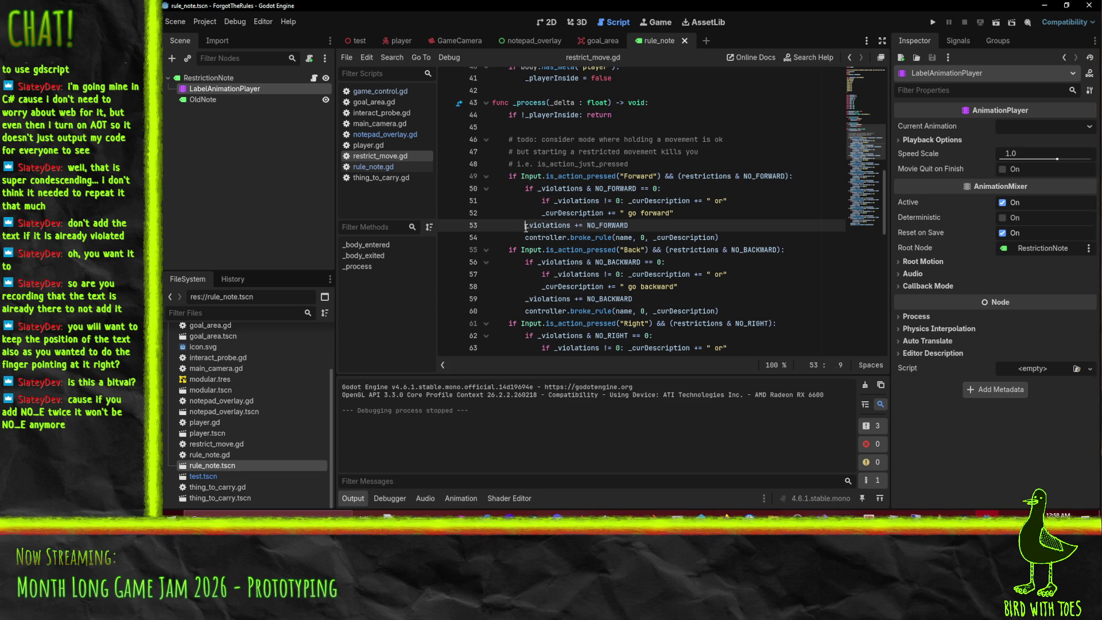
# Step: Indent the NO_BACKWARD, NO_RIGHT and NO_LEFT flag updates into their unviolated checks
pyautogui.click(531, 298)
pyautogui.press('Tab')
pyautogui.click(537, 311)
pyautogui.scroll(-5, 537, 205)
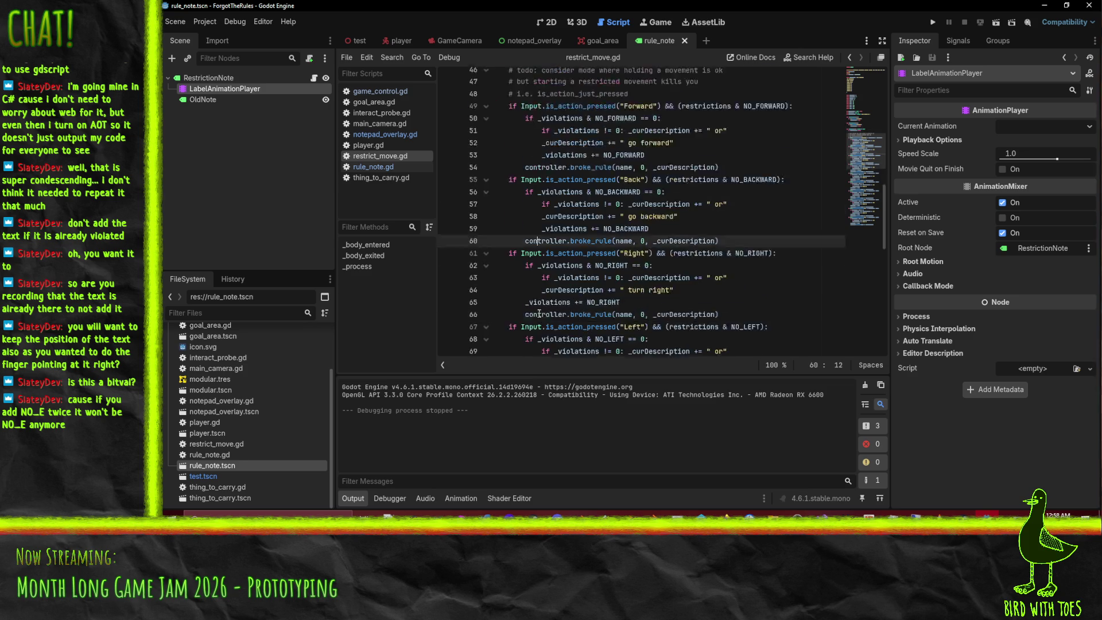
pyautogui.click(526, 188)
pyautogui.scroll(1, 532, 287)
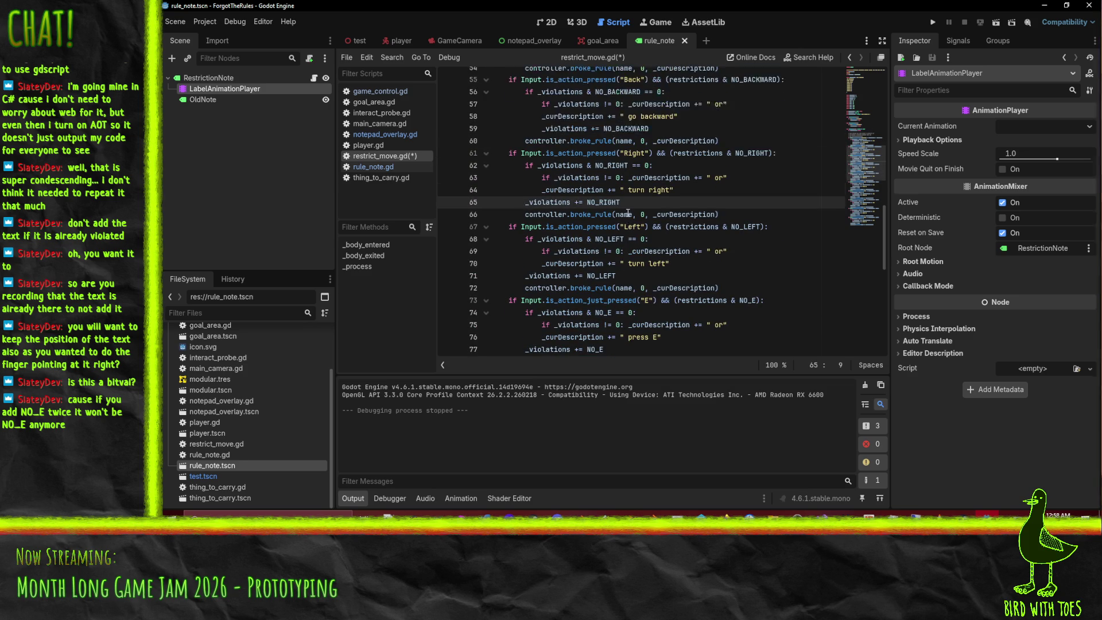
pyautogui.press('Tab')
pyautogui.click(529, 298)
pyautogui.press('Tab')
pyautogui.press('BackSpace')
pyautogui.press('Left')
pyautogui.press('Tab')
# Step: Indent the NO_E, NO_Q and NO_1 flag updates into their checks
pyautogui.scroll(-4, 529, 231)
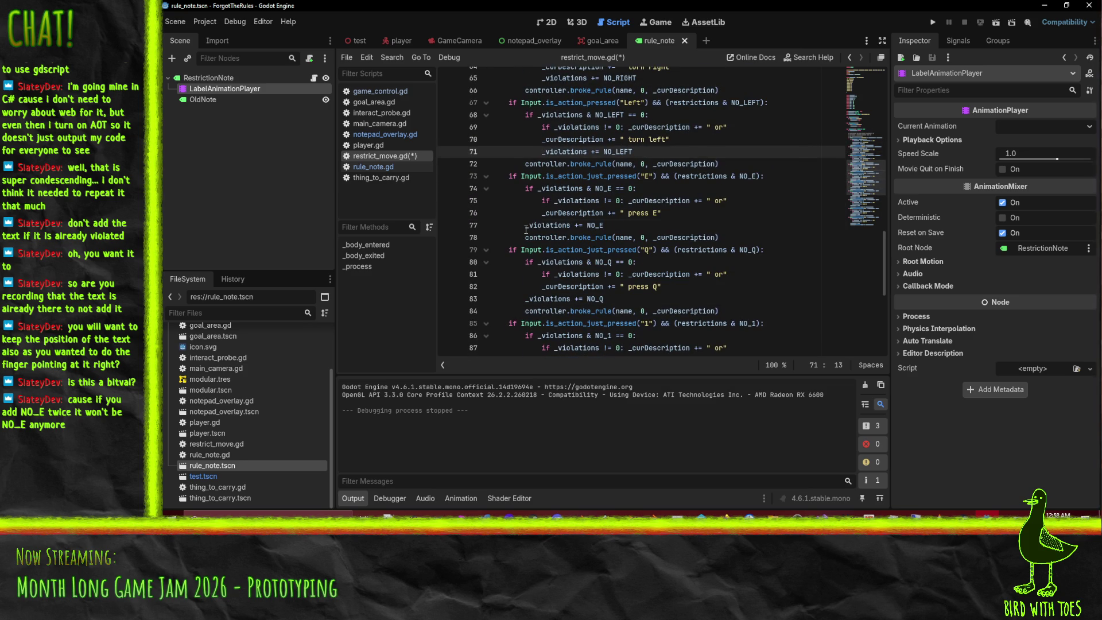
pyautogui.click(526, 226)
pyautogui.press('Tab')
pyautogui.click(527, 299)
pyautogui.press('Tab')
pyautogui.scroll(-4, 523, 258)
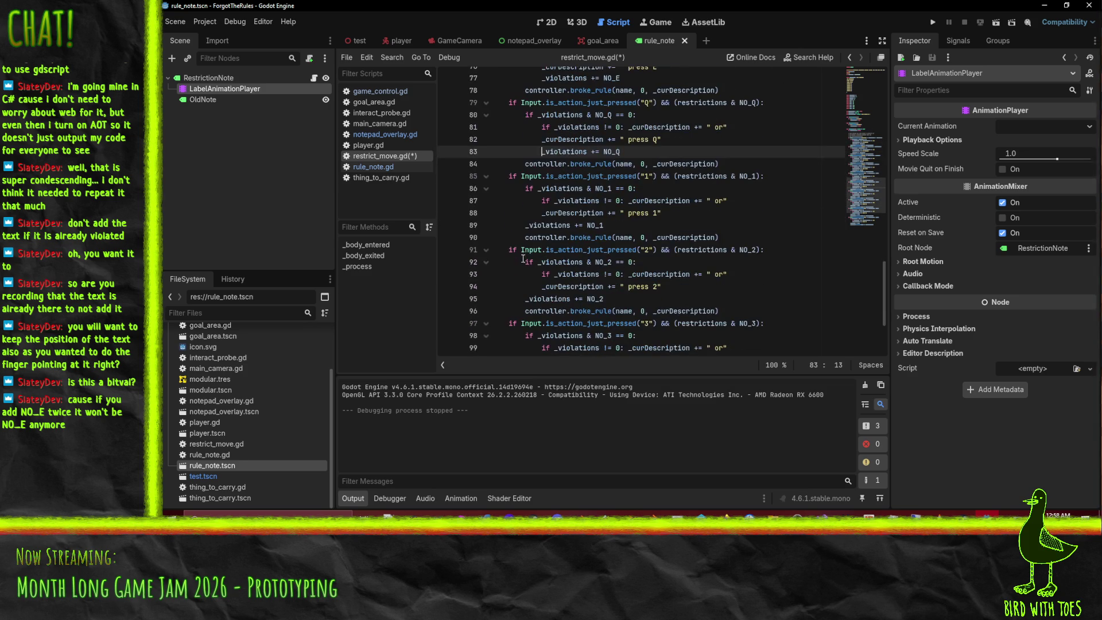
pyautogui.click(523, 225)
pyautogui.press('Tab')
# Step: Indent the NO_2, NO_3 and NO_4 flag updates into their checks
pyautogui.click(527, 299)
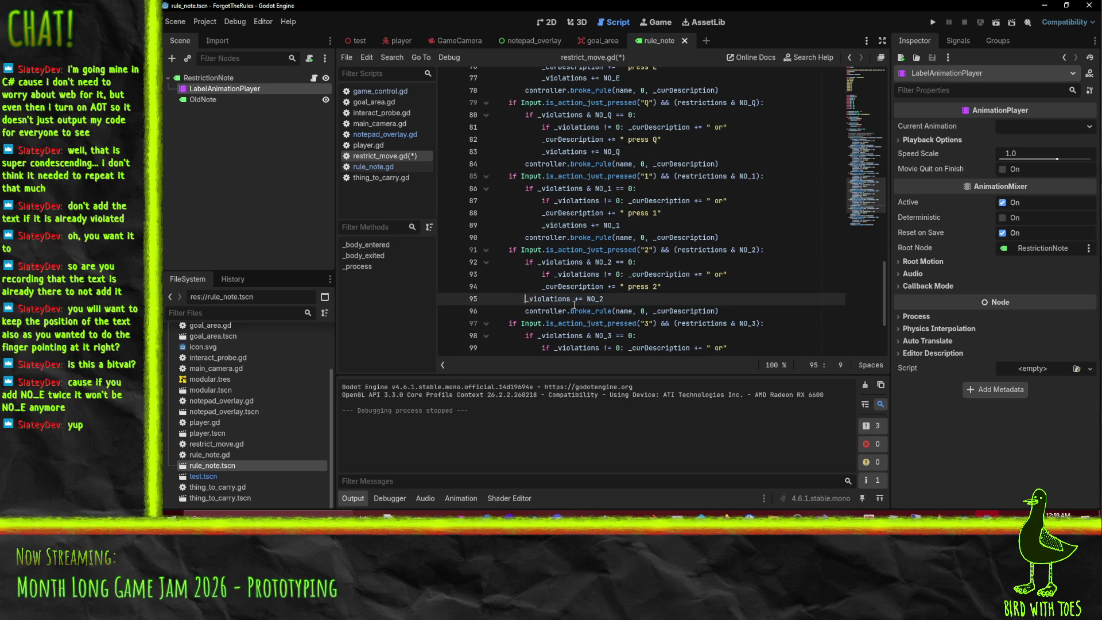
pyautogui.press('Tab')
pyautogui.scroll(-4, 529, 258)
pyautogui.click(525, 250)
pyautogui.press('Tab')
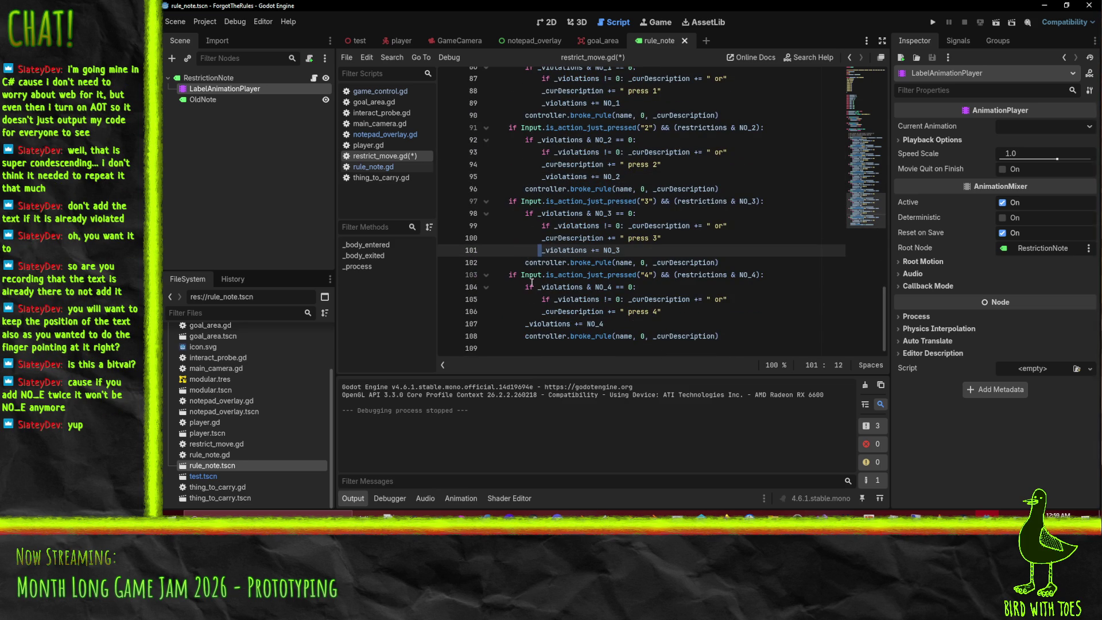
pyautogui.click(523, 309)
pyautogui.press('Down')
pyautogui.press('Tab')
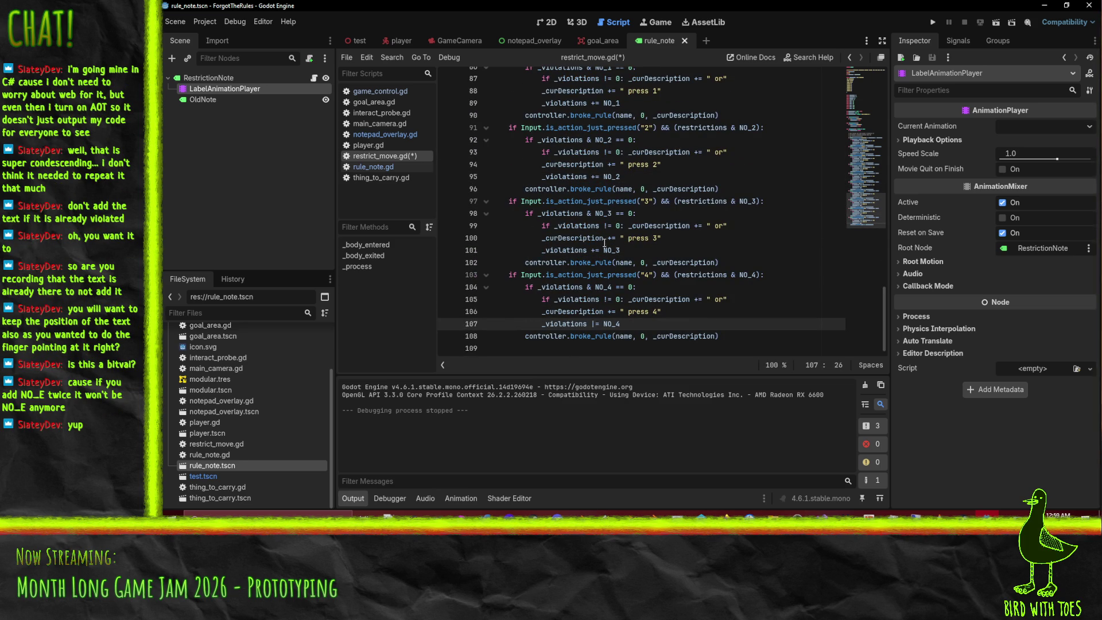
# Step: Change the NO_3, NO_2 and NO_1 updates from += to |=
pyautogui.press('Up')
pyautogui.press('Up')
pyautogui.press('Up')
pyautogui.press('BackSpace')
pyautogui.write('|')
pyautogui.press('Up')
pyautogui.press('Up')
pyautogui.press('Up')
pyautogui.press('BackSpace')
pyautogui.write('|')
pyautogui.scroll(4, 606, 258)
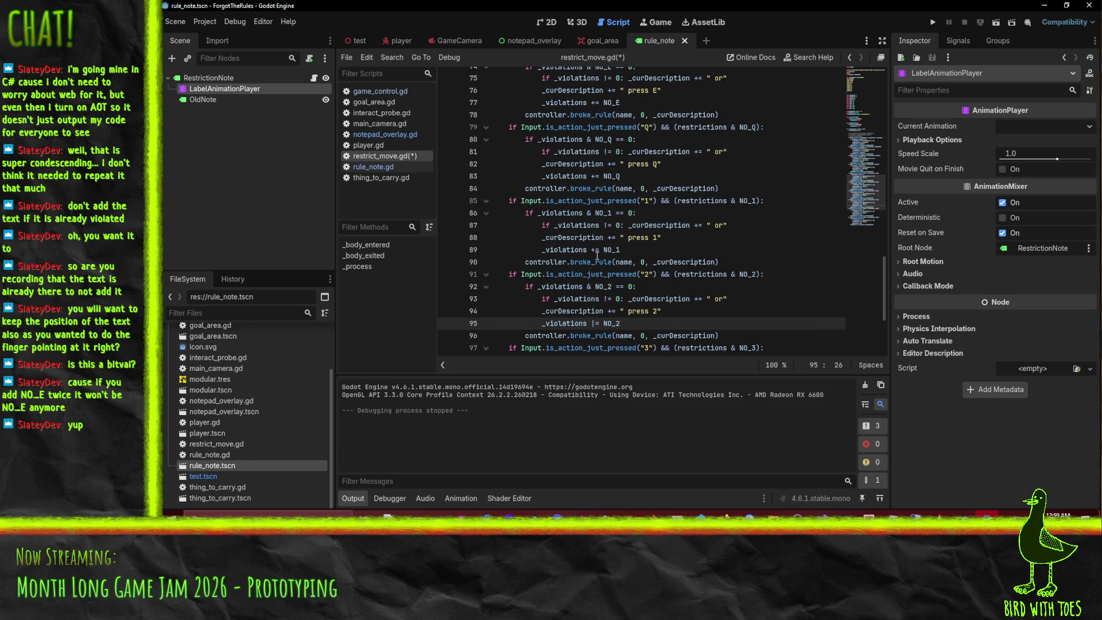
pyautogui.click(595, 250)
pyautogui.press('BackSpace')
pyautogui.write('|')
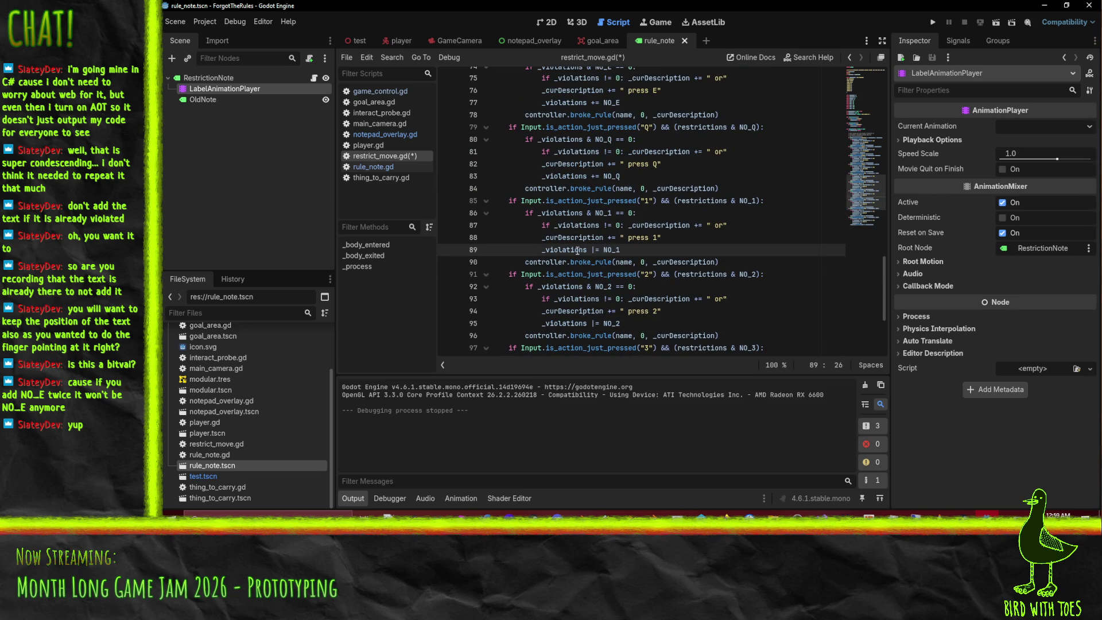
# Step: Change the NO_Q, NO_E and NO_LEFT updates from += to |=
pyautogui.click(595, 177)
pyautogui.press('BackSpace')
pyautogui.write('|')
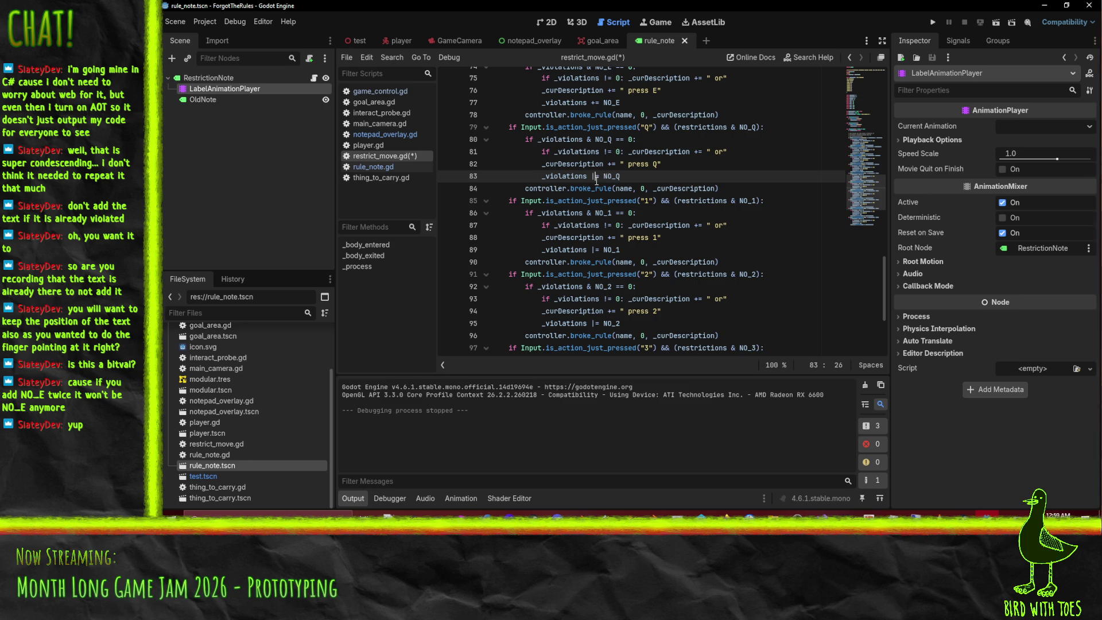
pyautogui.scroll(4, 578, 196)
pyautogui.click(595, 251)
pyautogui.press('BackSpace')
pyautogui.write('|')
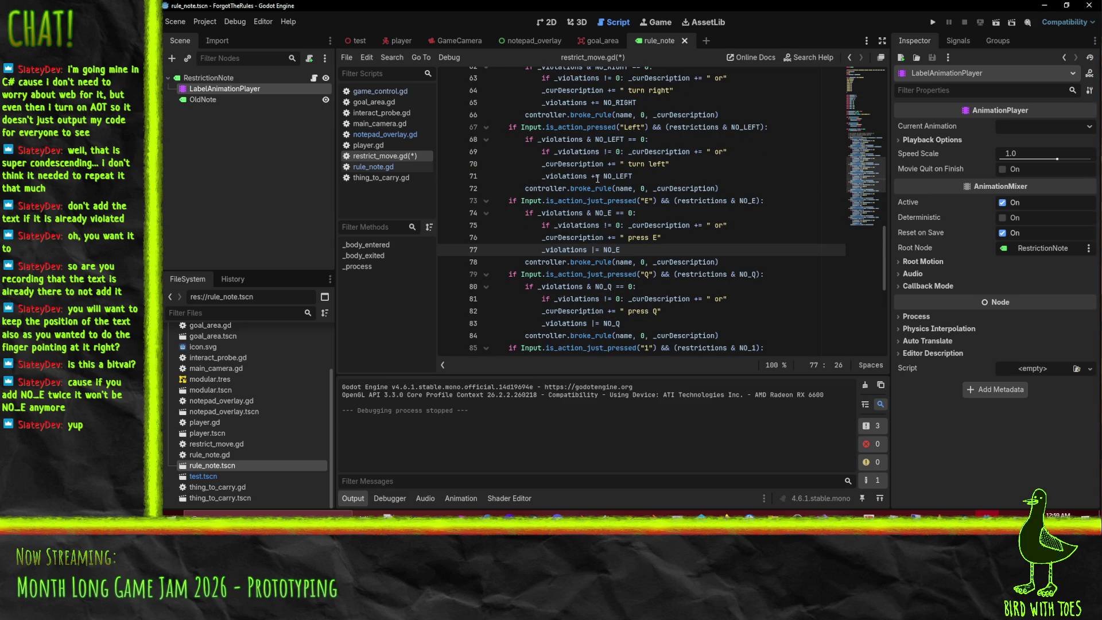
pyautogui.click(595, 176)
pyautogui.press('BackSpace')
pyautogui.write('|')
# Step: Wrap '_violations & NO_LEFT' on line 68 in parentheses
pyautogui.scroll(2, 602, 167)
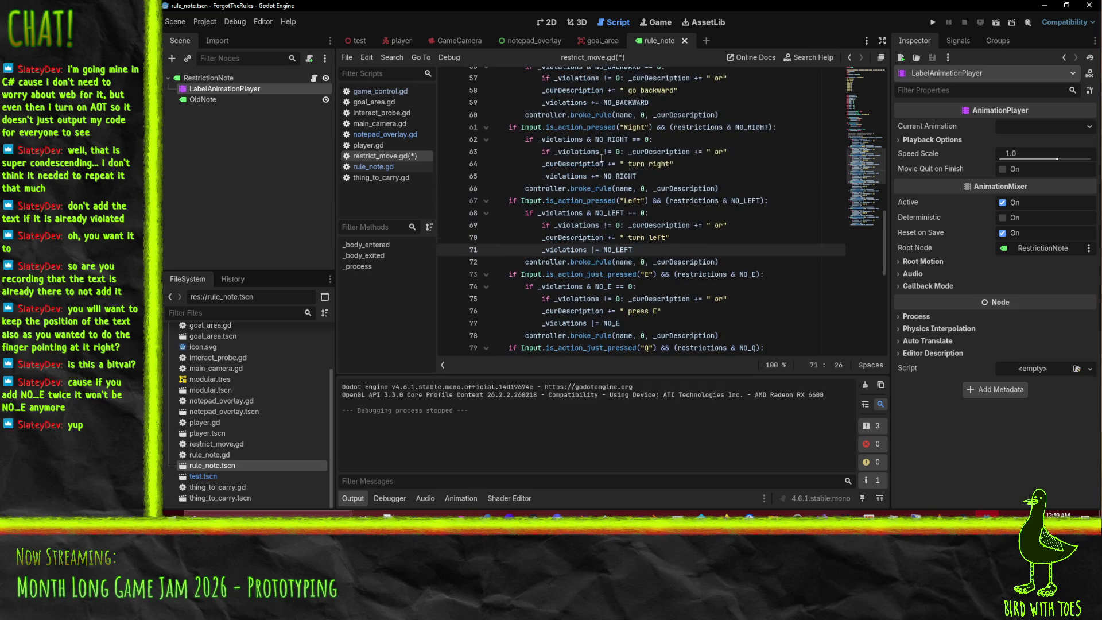
pyautogui.scroll(1, 633, 202)
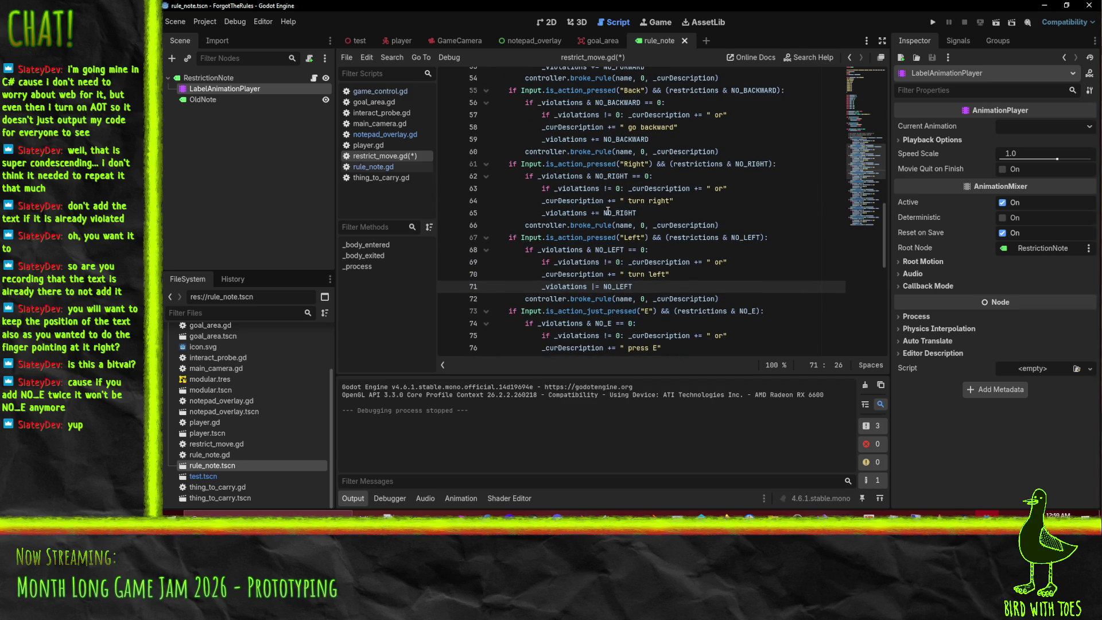
pyautogui.click(542, 250)
pyautogui.write('(')
pyautogui.scroll(1, 643, 263)
pyautogui.press('Left')
pyautogui.press('Left')
pyautogui.write(')')
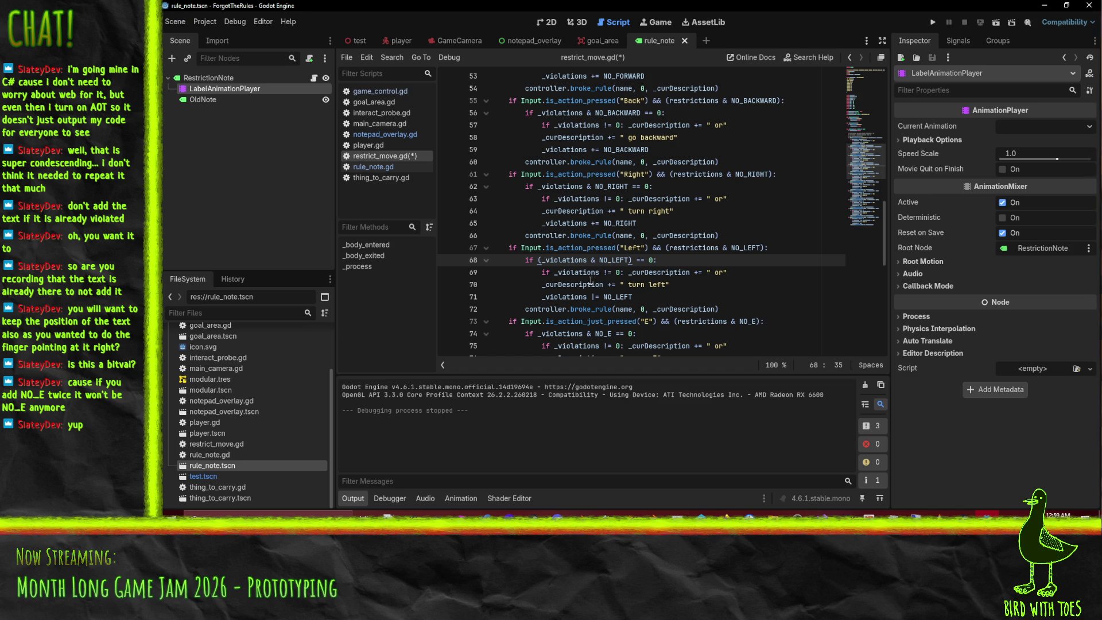
# Step: Change the NO_RIGHT and NO_BACKWARD updates from += to |=
pyautogui.scroll(3, 657, 279)
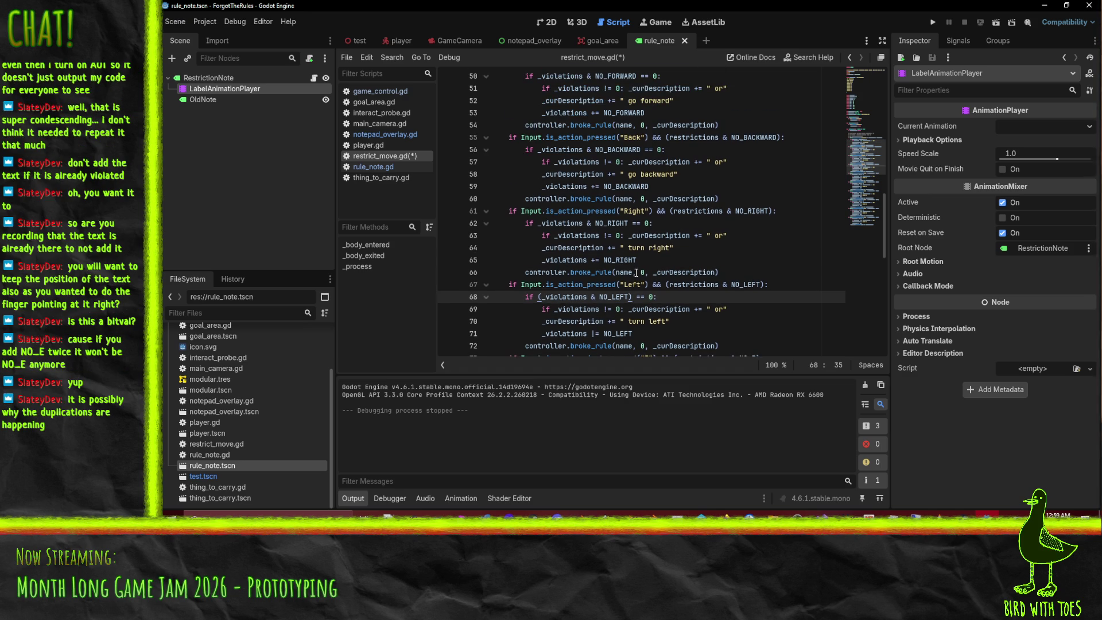
pyautogui.click(597, 259)
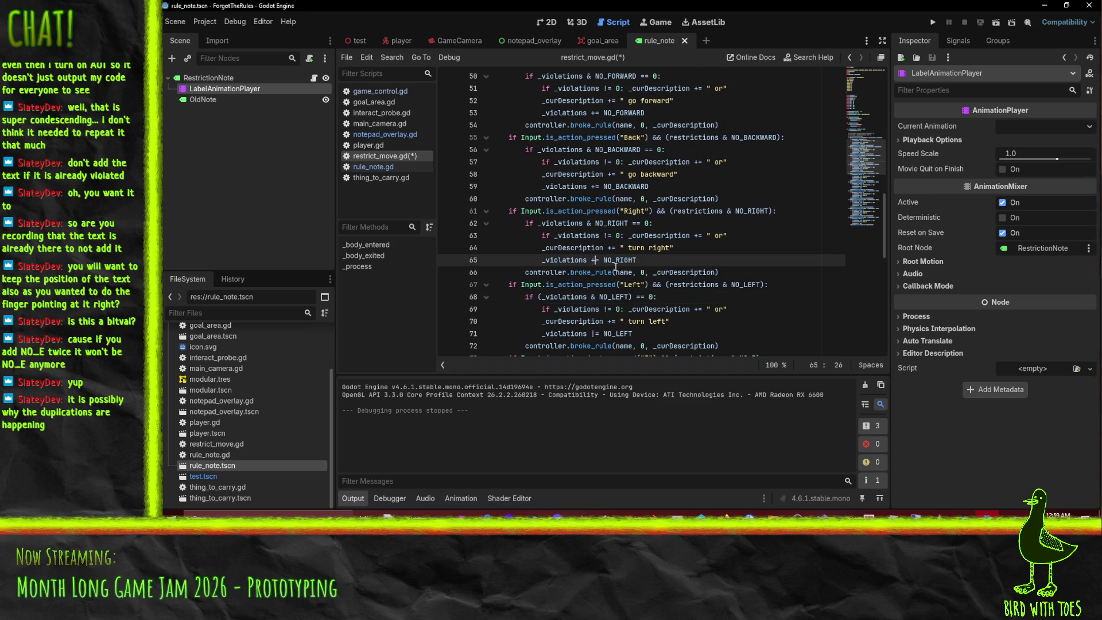
pyautogui.press('BackSpace')
pyautogui.write('|')
pyautogui.click(596, 186)
pyautogui.press('BackSpace')
pyautogui.write('|')
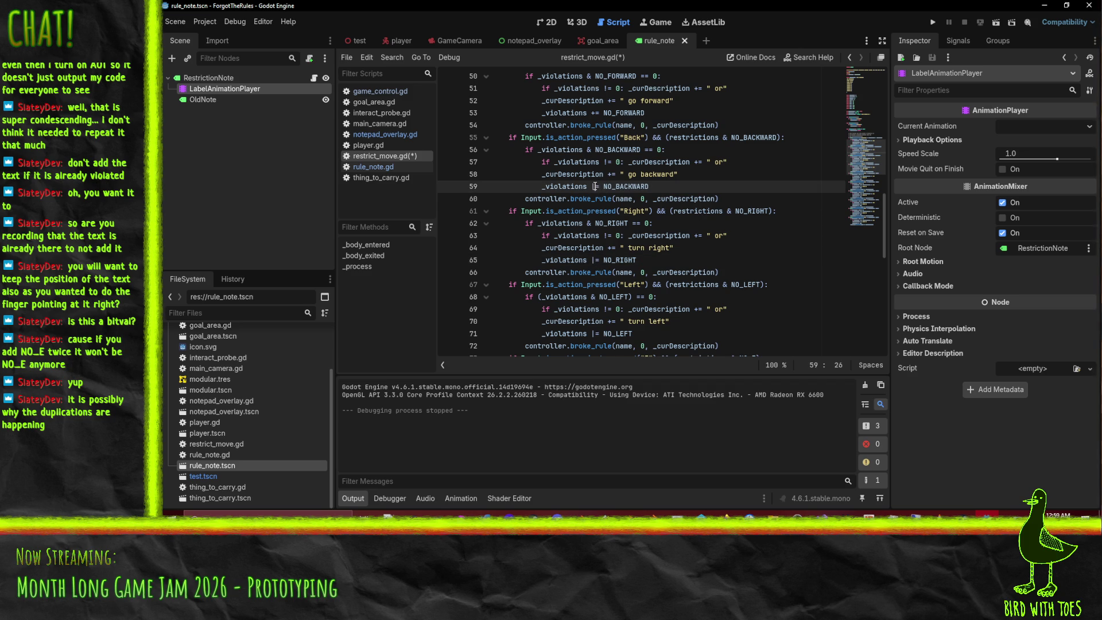
pyautogui.scroll(3, 612, 190)
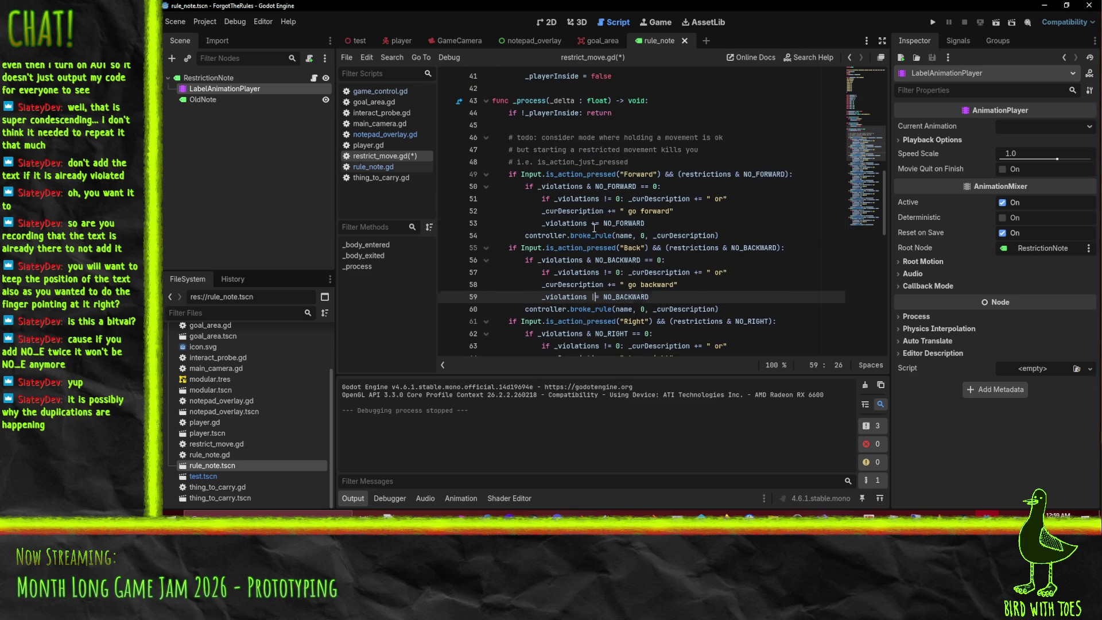
# Step: Switch the NO_FORWARD update to |= and parenthesise the forward check on line 50
pyautogui.click(595, 228)
pyautogui.press('BackSpace')
pyautogui.write('|')
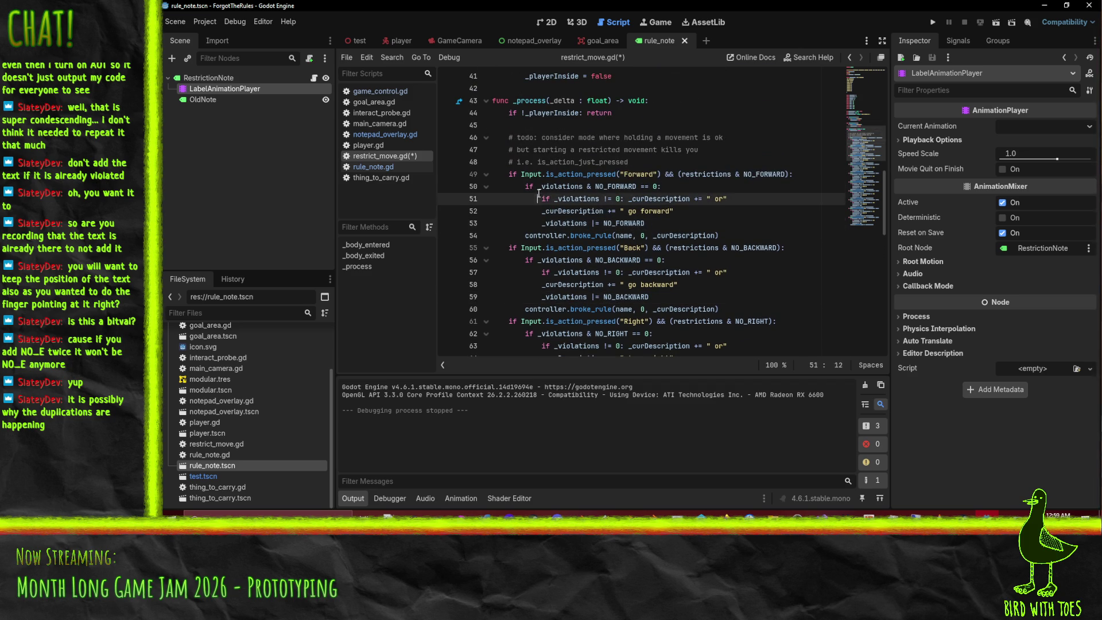
pyautogui.click(540, 187)
pyautogui.write('(')
pyautogui.click(641, 186)
pyautogui.write(')')
# Step: Parenthesise the NO_BACKWARD and NO_RIGHT checks on lines 56 and 62
pyautogui.click(537, 260)
pyautogui.write('(')
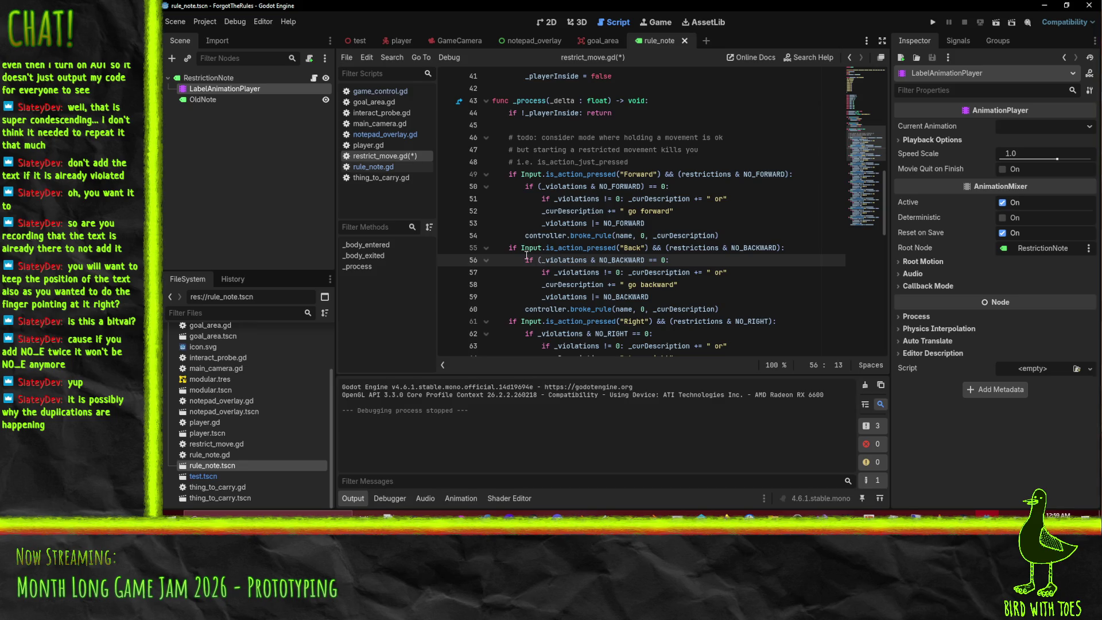
pyautogui.click(643, 260)
pyautogui.write(')')
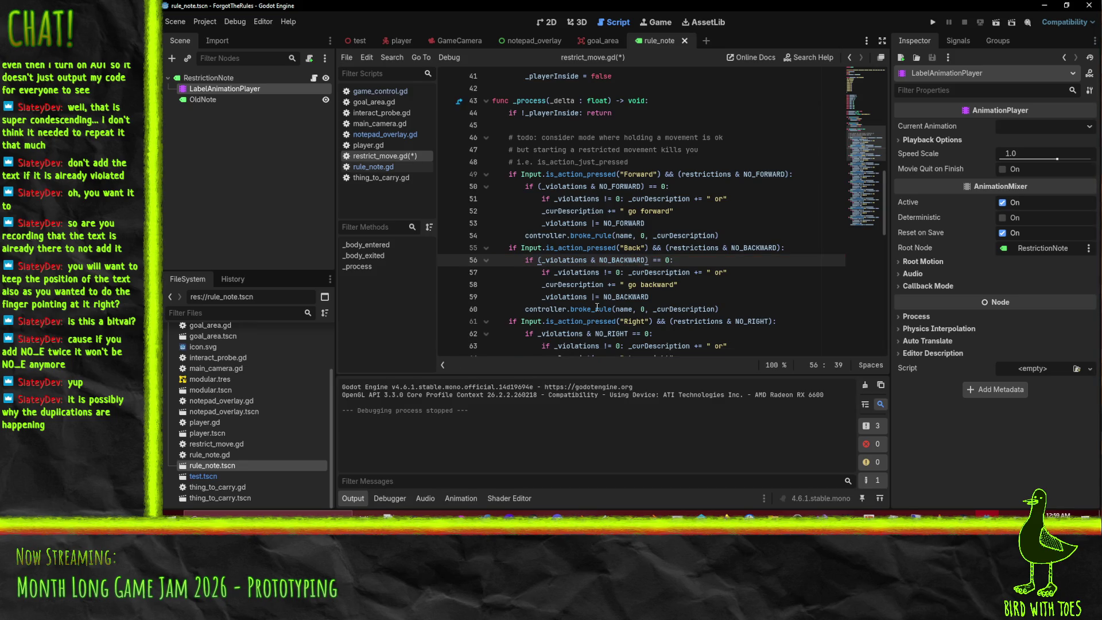
pyautogui.click(539, 333)
pyautogui.write('(')
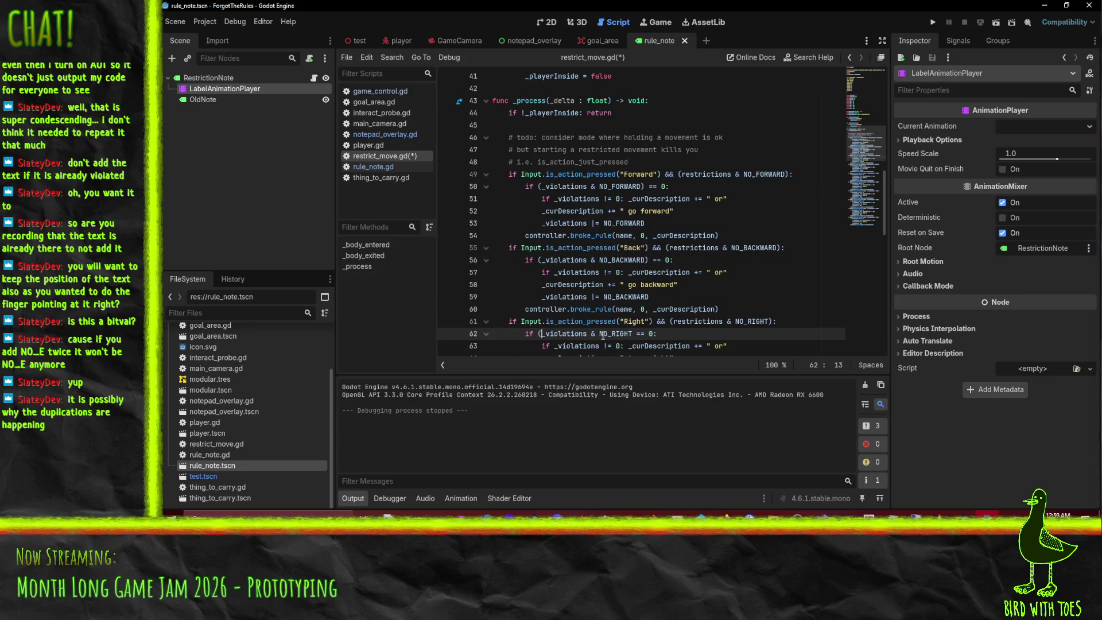
pyautogui.click(634, 333)
pyautogui.write(')')
# Step: Parenthesise the NO_E and NO_Q checks on lines 74 and 80
pyautogui.scroll(-5, 616, 294)
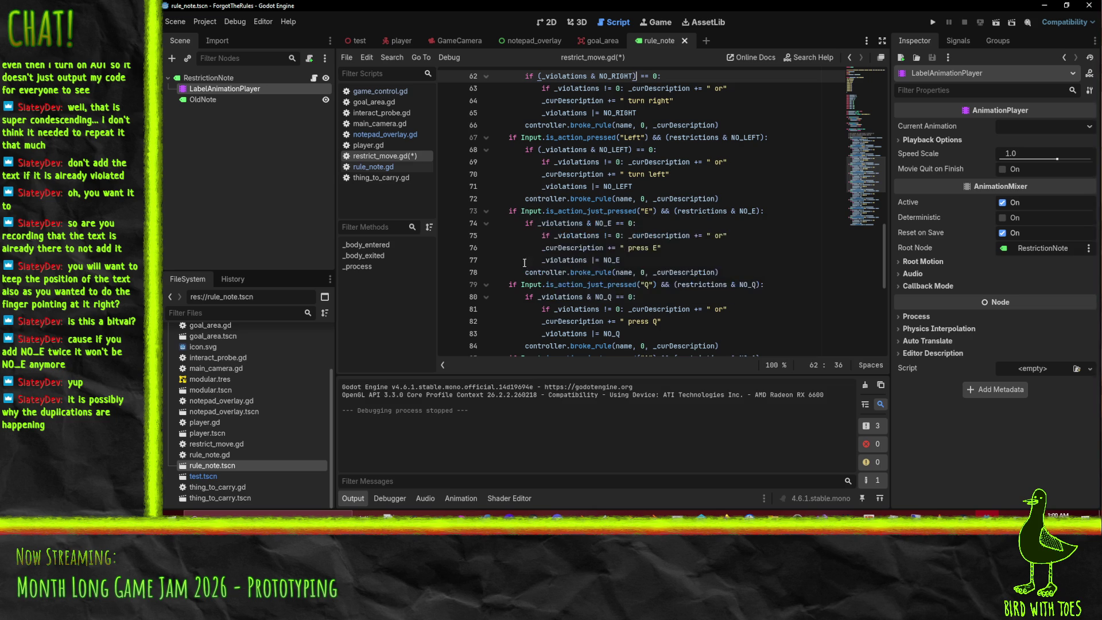
pyautogui.click(537, 224)
pyautogui.write('(')
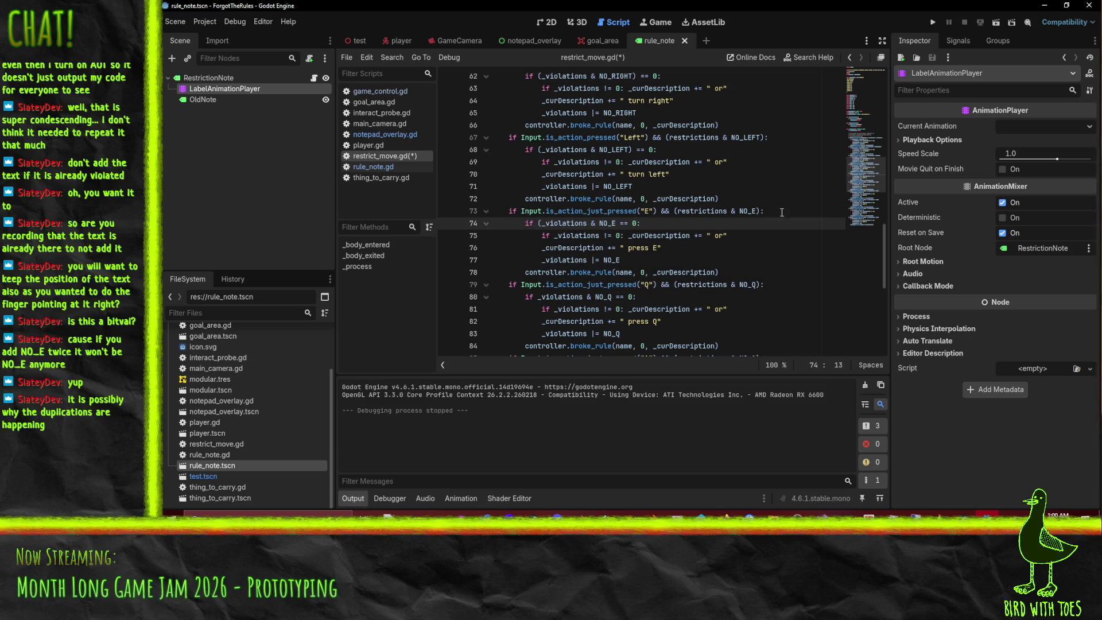
pyautogui.click(615, 224)
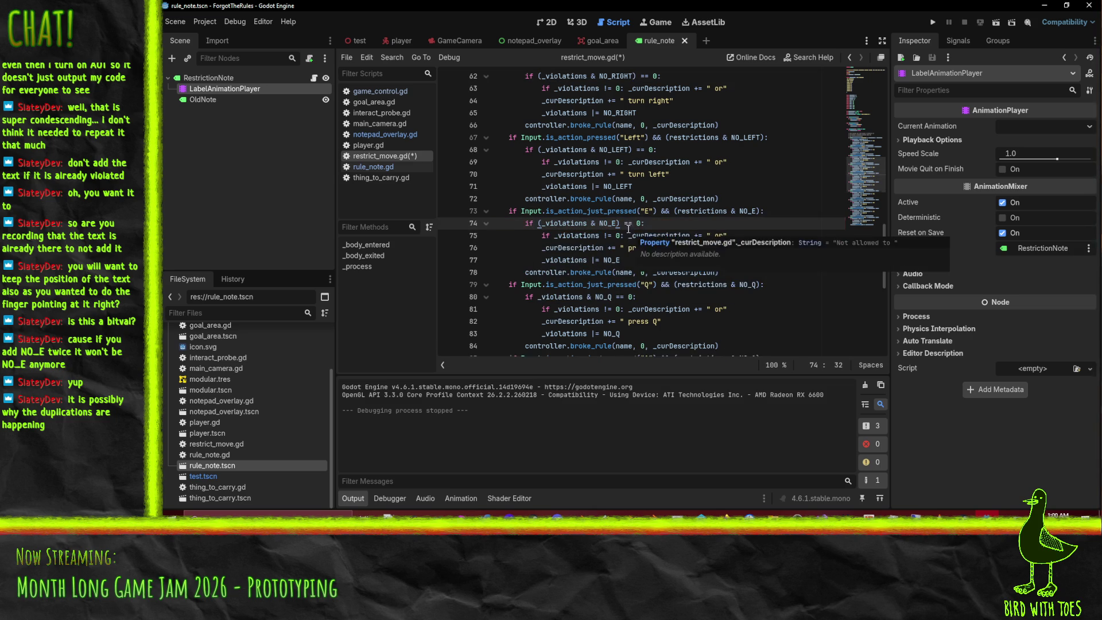
pyautogui.click(535, 302)
pyautogui.write('(')
pyautogui.click(619, 297)
pyautogui.write(')')
# Step: Parenthesise the NO_1 and NO_2 checks on lines 86 and 92
pyautogui.scroll(-4, 540, 244)
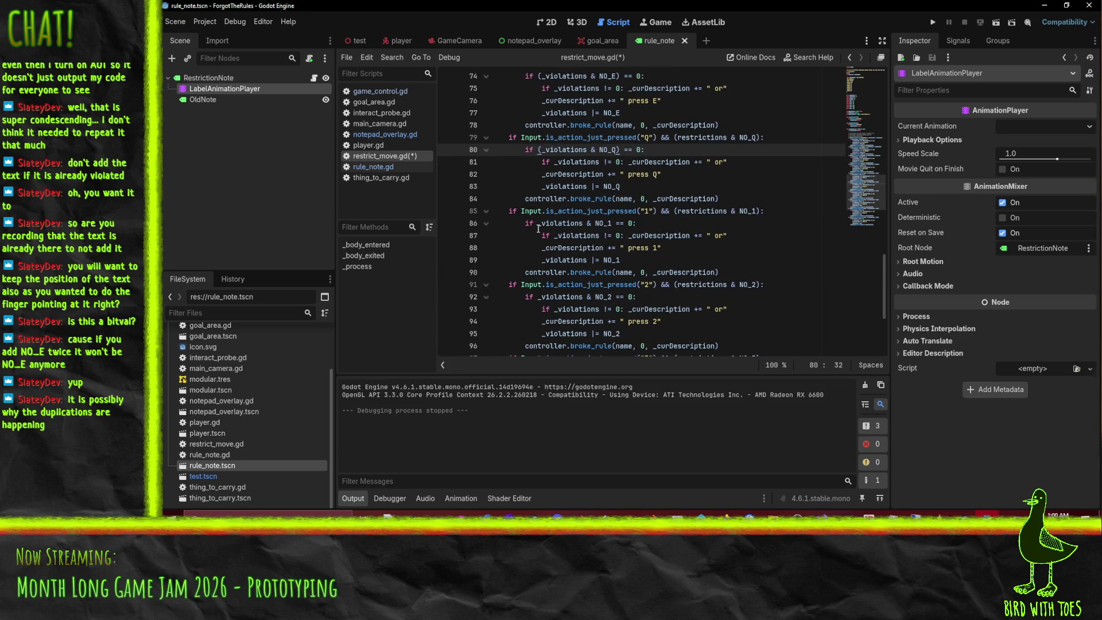
pyautogui.click(539, 227)
pyautogui.write('(')
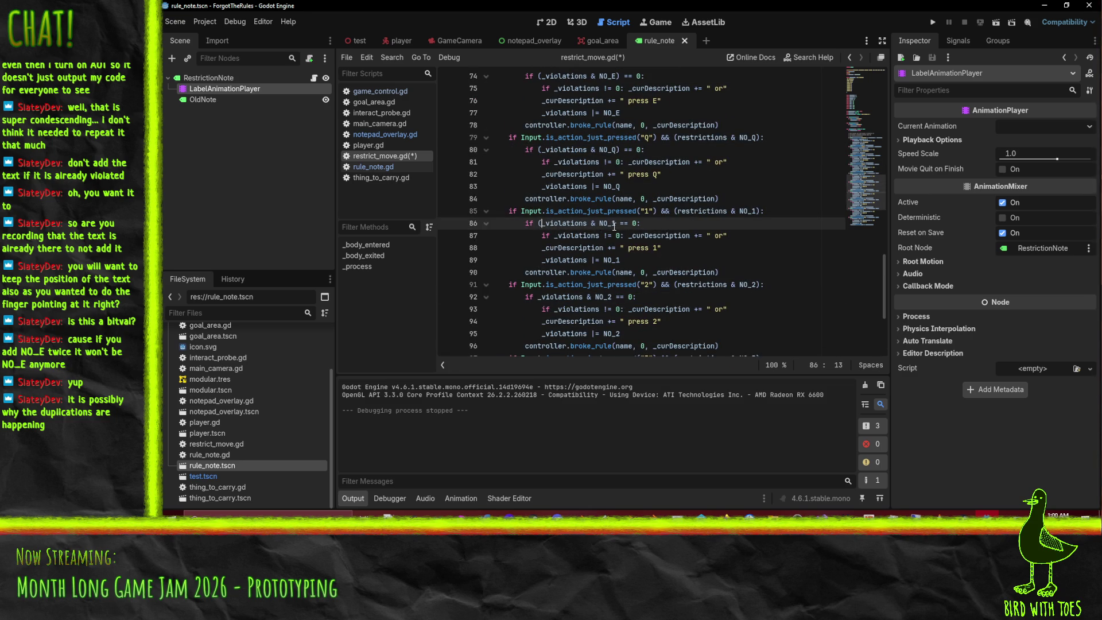
pyautogui.click(615, 224)
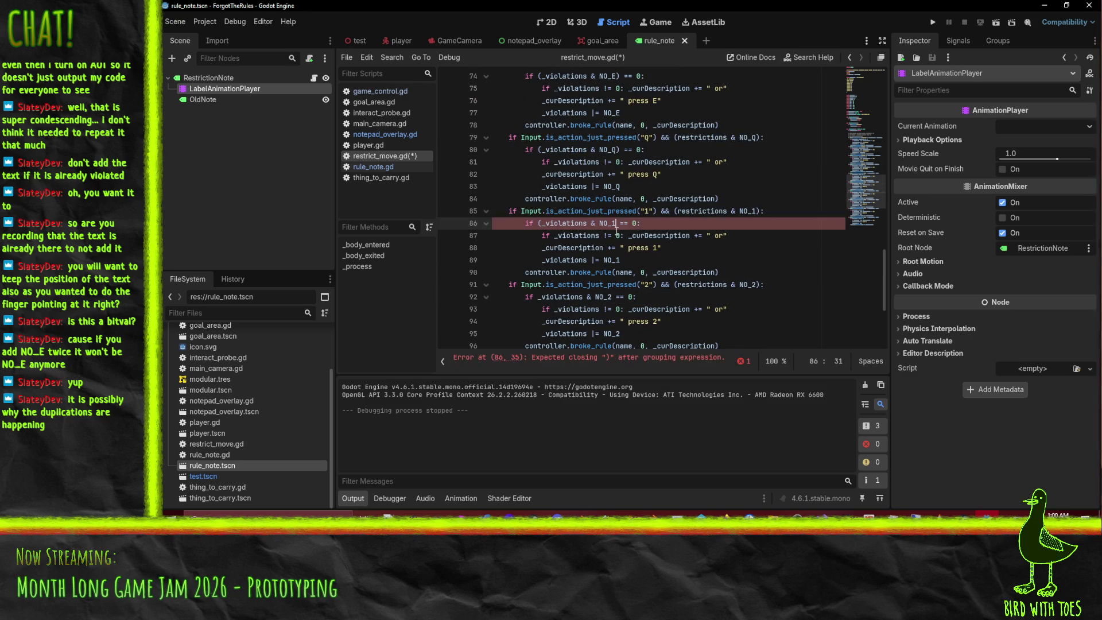
pyautogui.click(541, 296)
pyautogui.write('(')
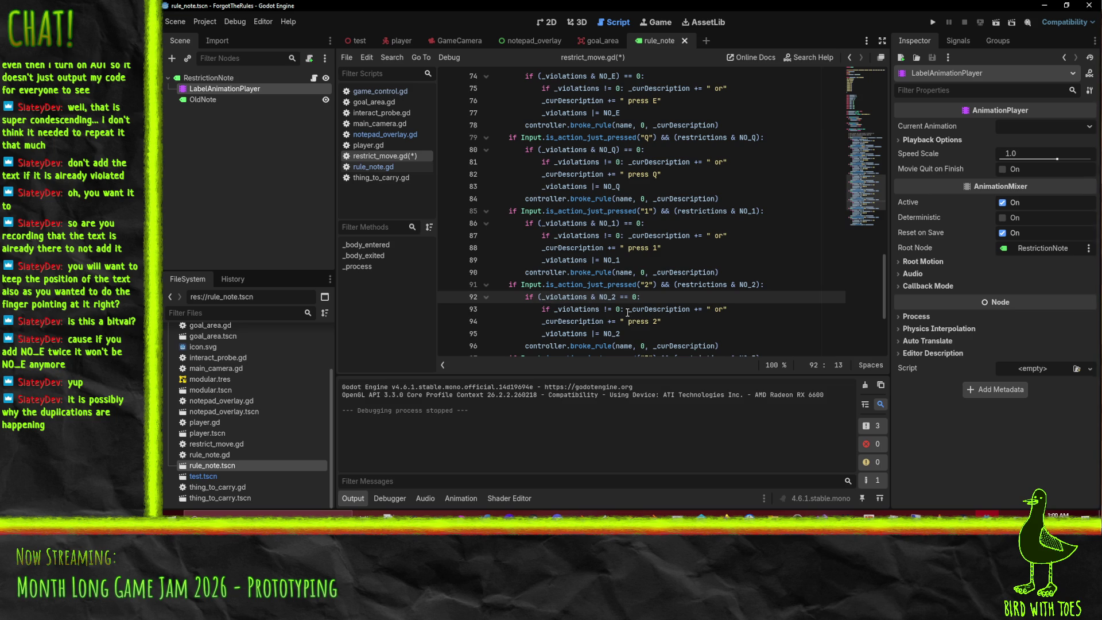
pyautogui.click(617, 298)
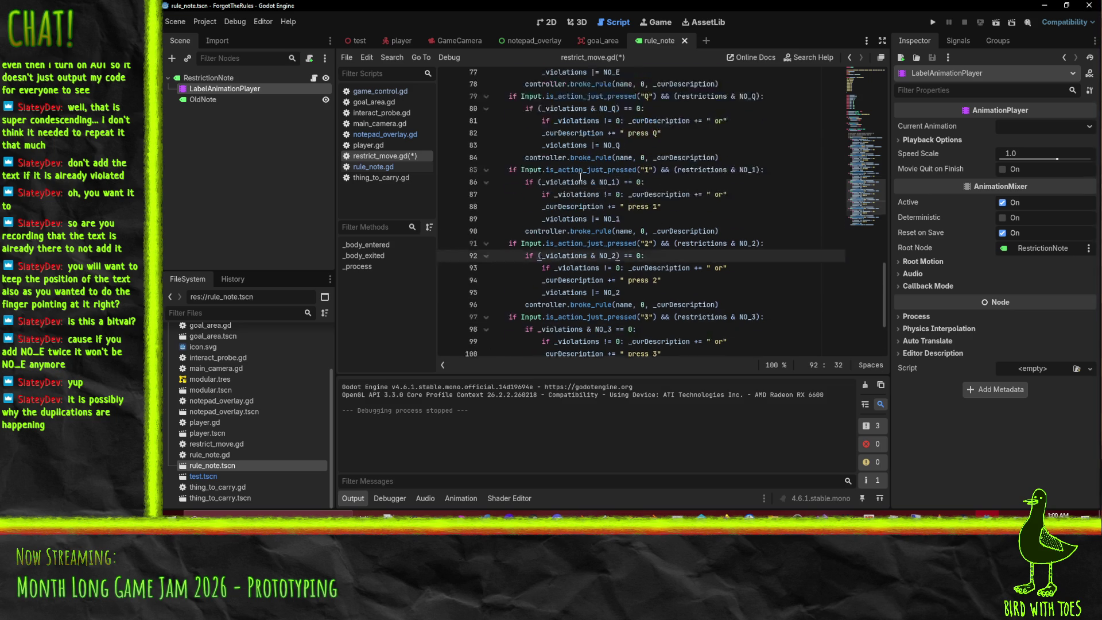
# Step: Parenthesise the NO_3 and NO_4 checks on lines 98 and 104, then save the script
pyautogui.scroll(-4, 512, 205)
pyautogui.click(537, 213)
pyautogui.write('(')
pyautogui.click(622, 214)
pyautogui.write(')')
pyautogui.press('BackSpace')
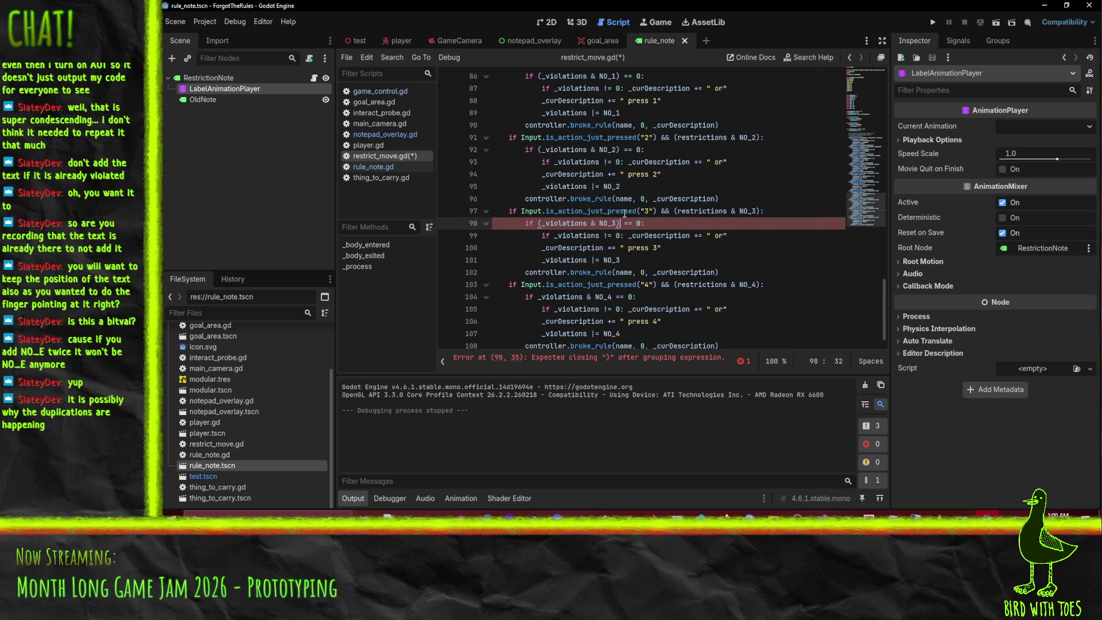
pyautogui.click(538, 297)
pyautogui.write('(')
pyautogui.write(')')
pyautogui.click(595, 235)
pyautogui.hotkey('ctrl', 's')
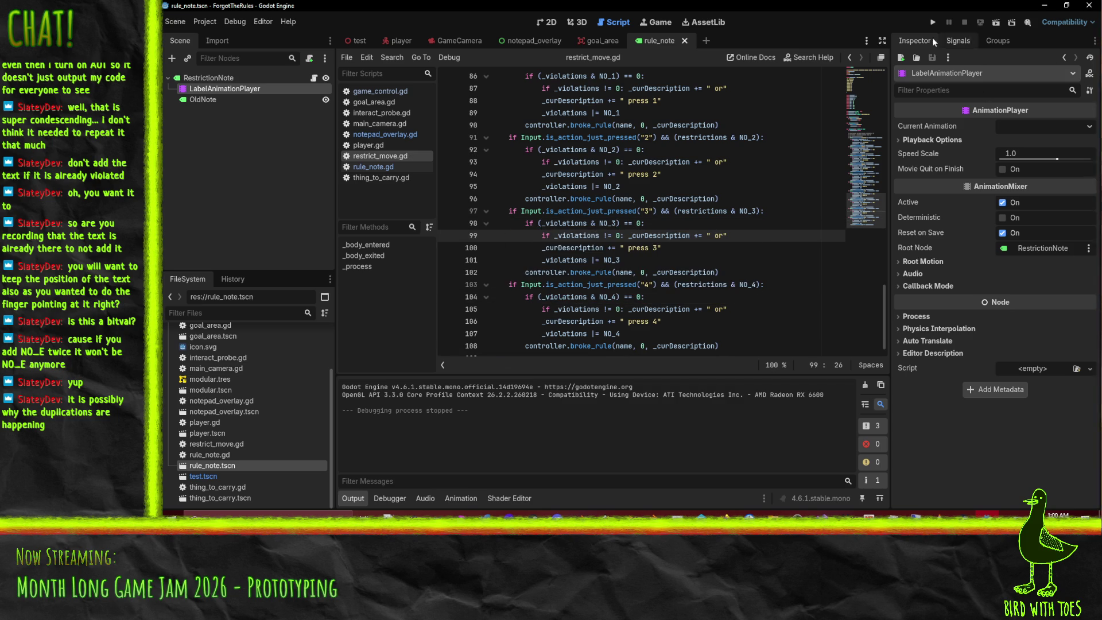
# Step: Run the project and walk the player left and backward in the restricted area to trigger rules
pyautogui.click(931, 21)
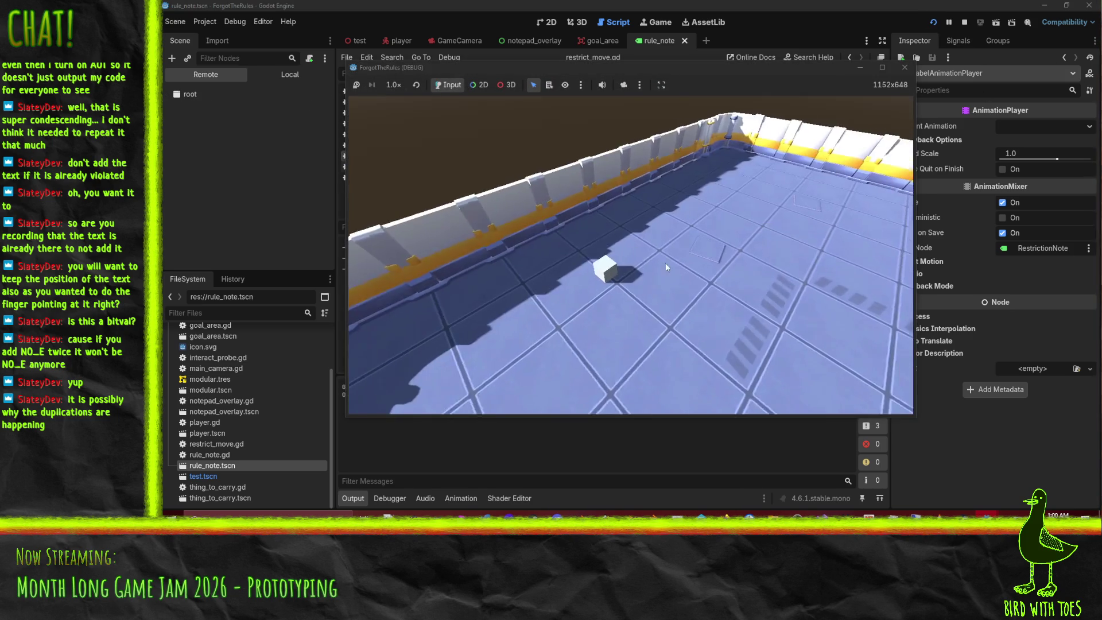
pyautogui.press('s')
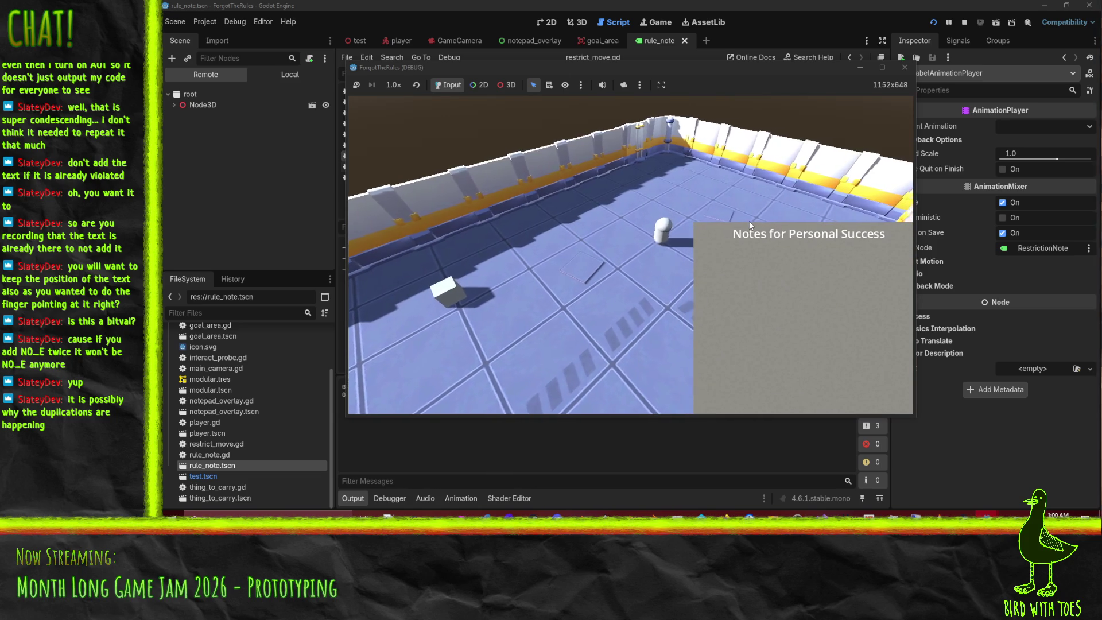
pyautogui.press('w')
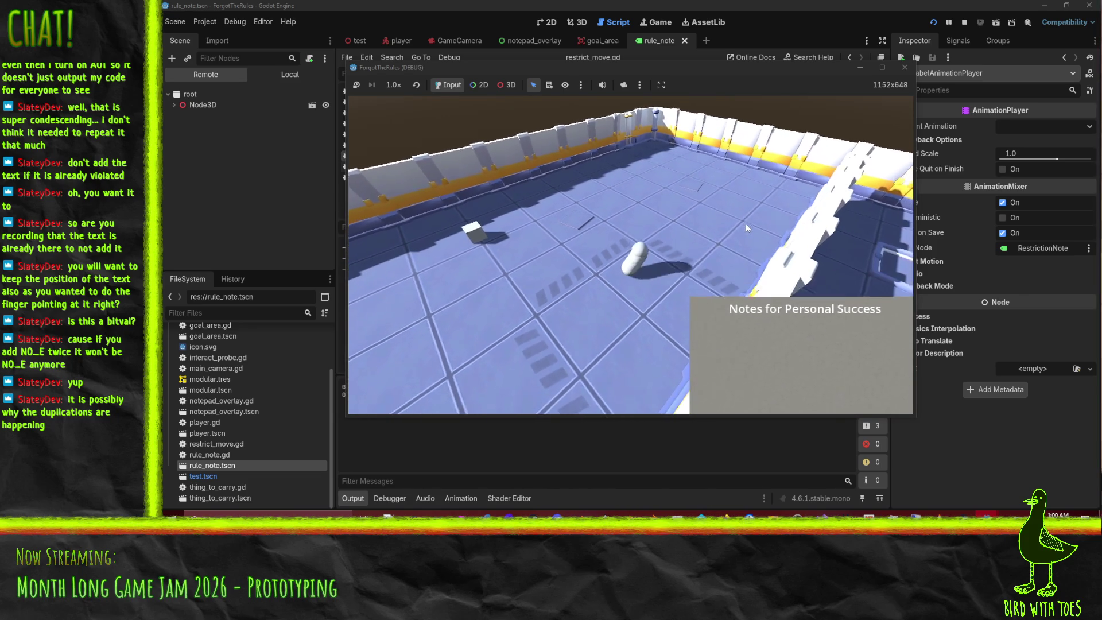
pyautogui.press('a')
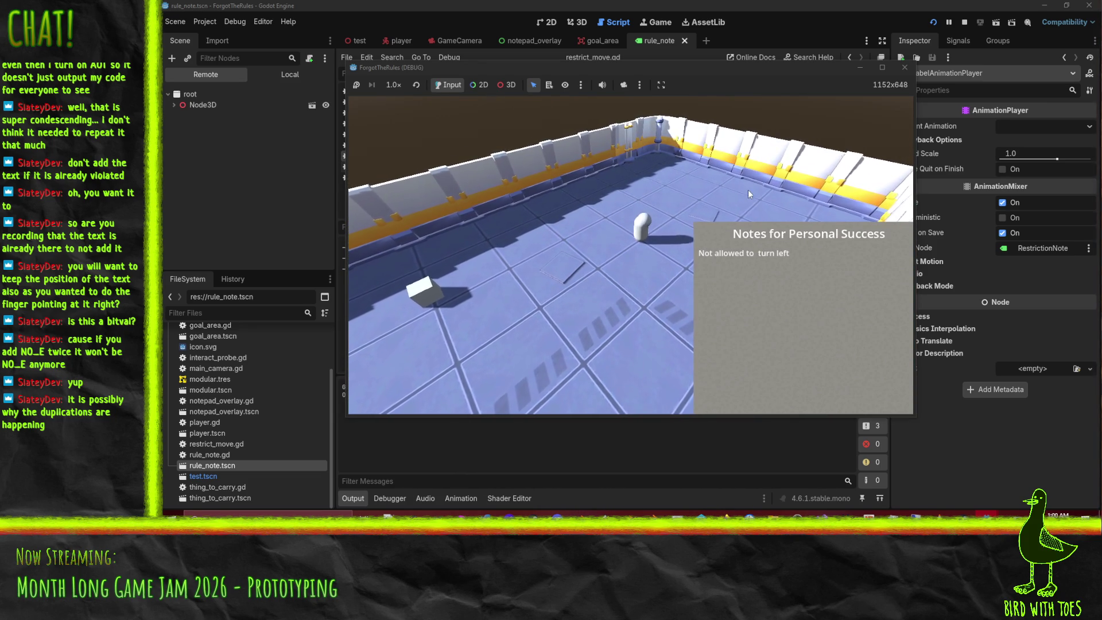
pyautogui.press('s')
pyautogui.press('s')
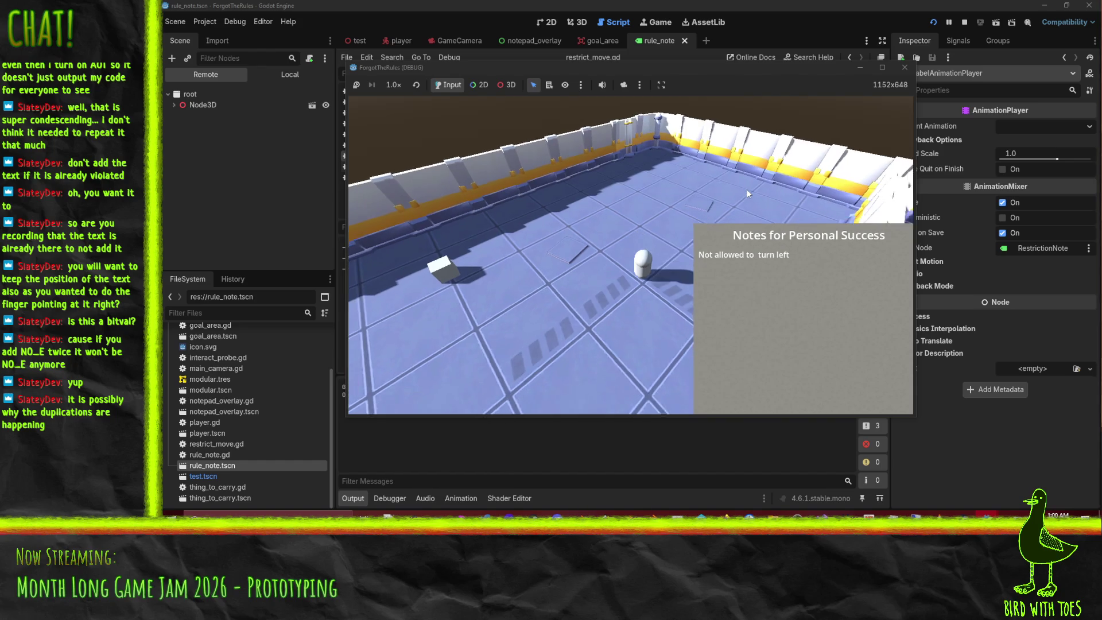
pyautogui.press('s')
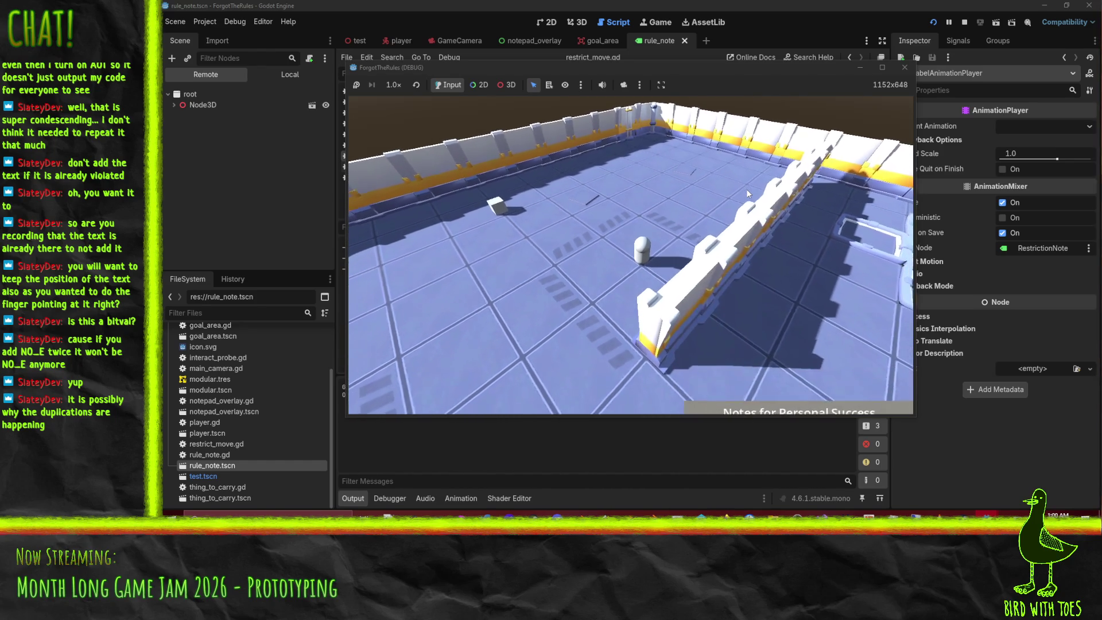
pyautogui.press('s')
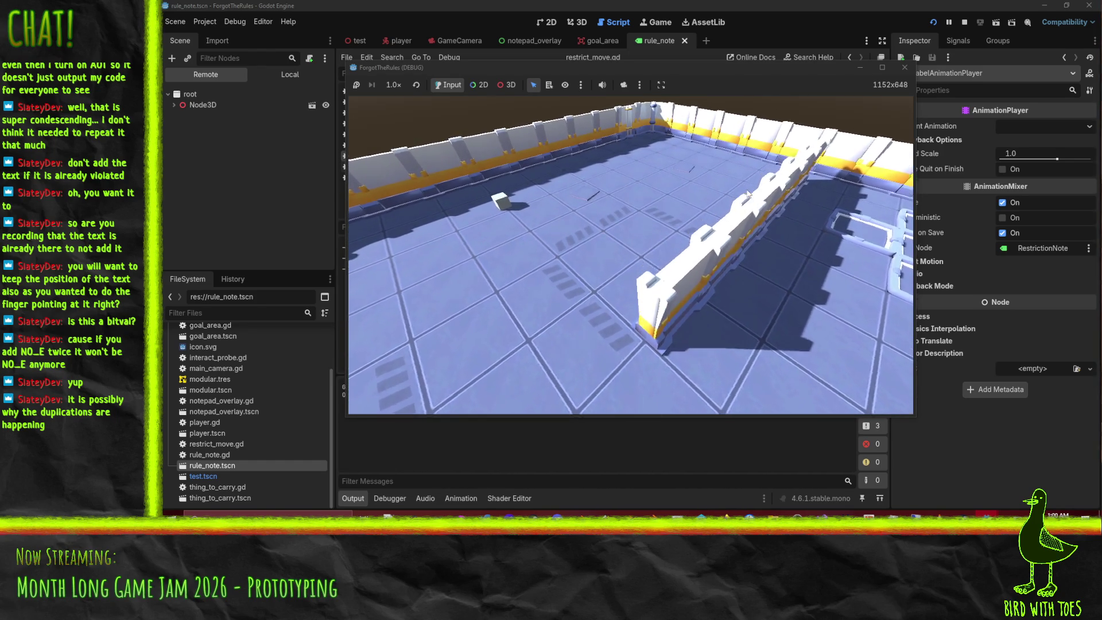
pyautogui.press('s')
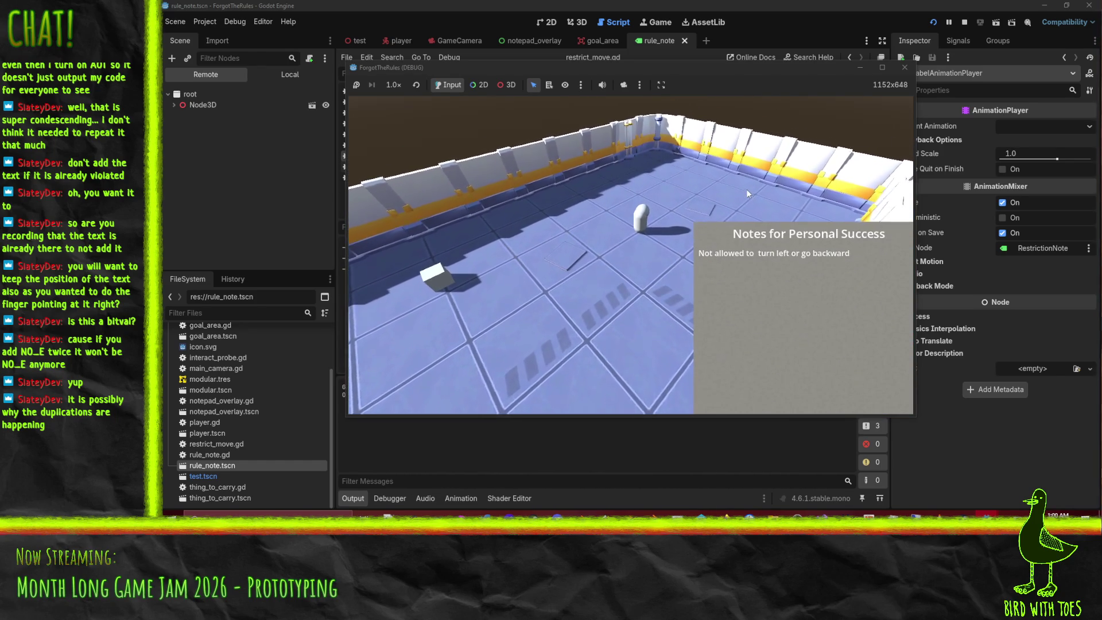
pyautogui.press('s')
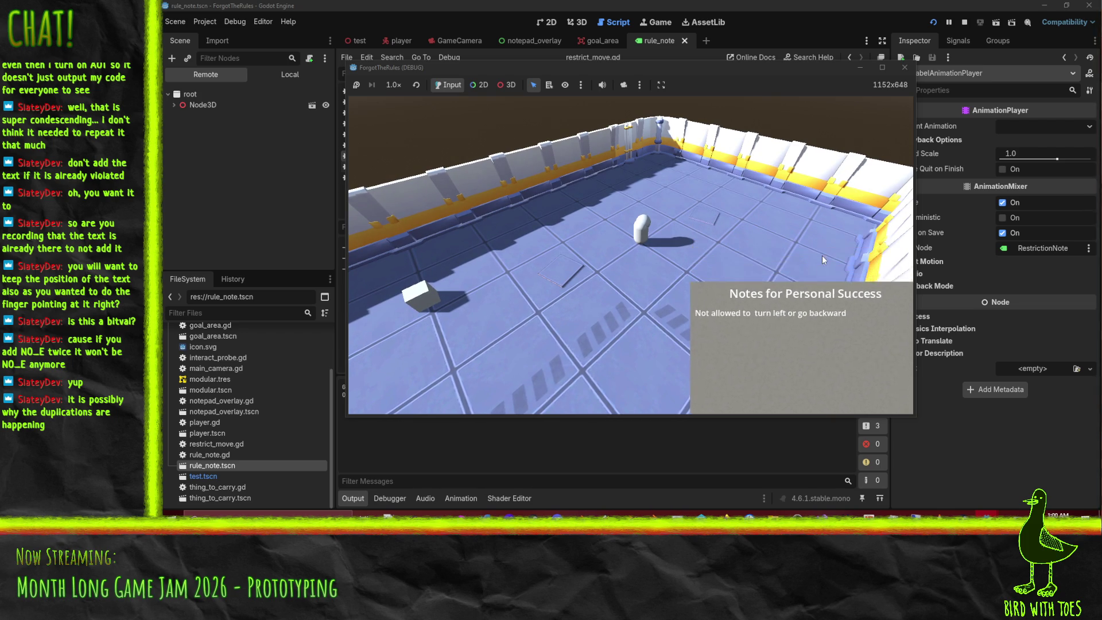
# Step: Stop the game, review the broke_rule calls in restrict_move.gd, and switch to game_control.gd
pyautogui.click(964, 23)
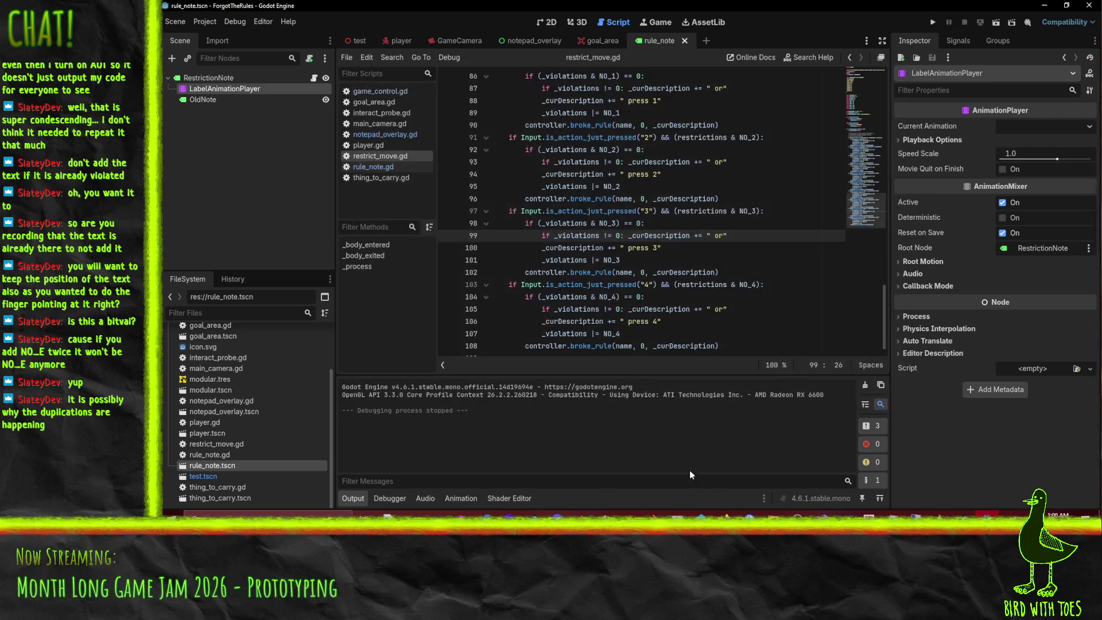
pyautogui.click(535, 273)
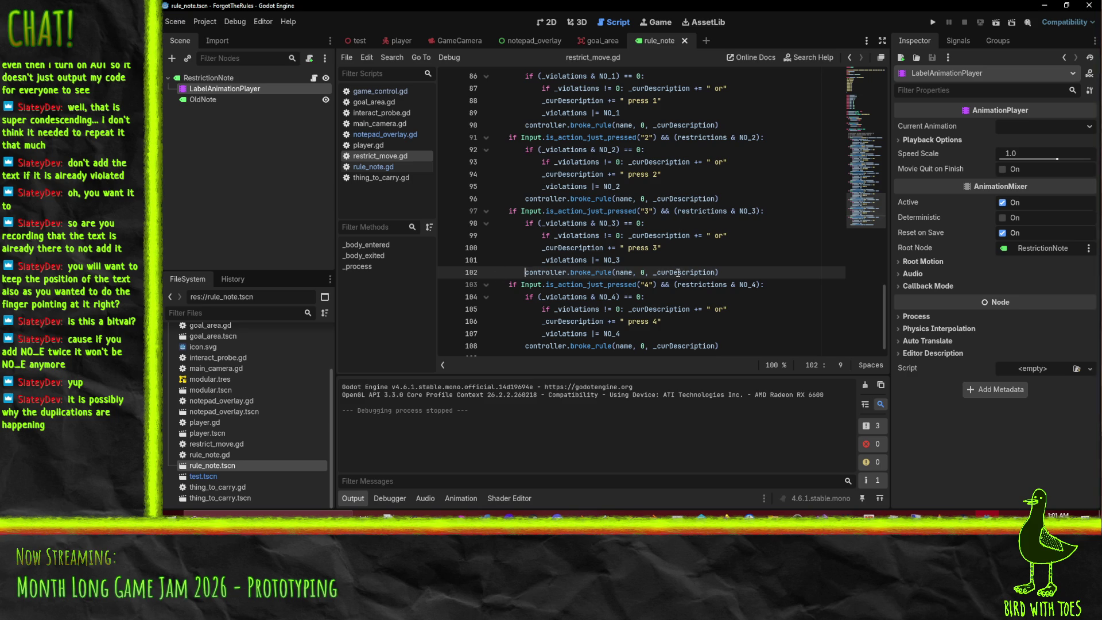
pyautogui.click(776, 276)
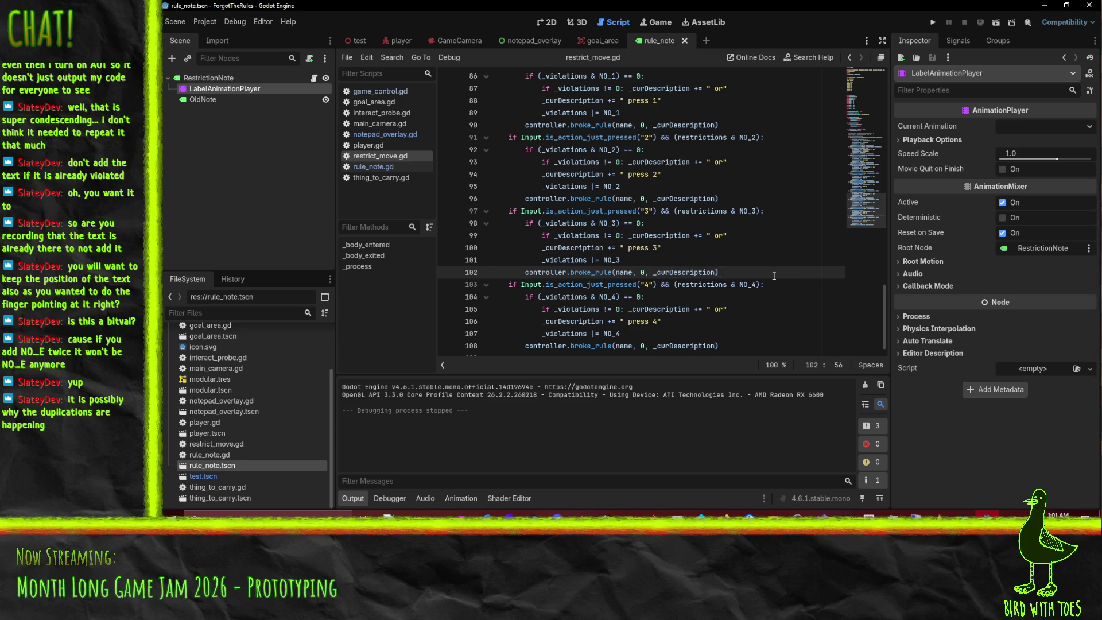
pyautogui.click(747, 187)
pyautogui.scroll(5, 779, 245)
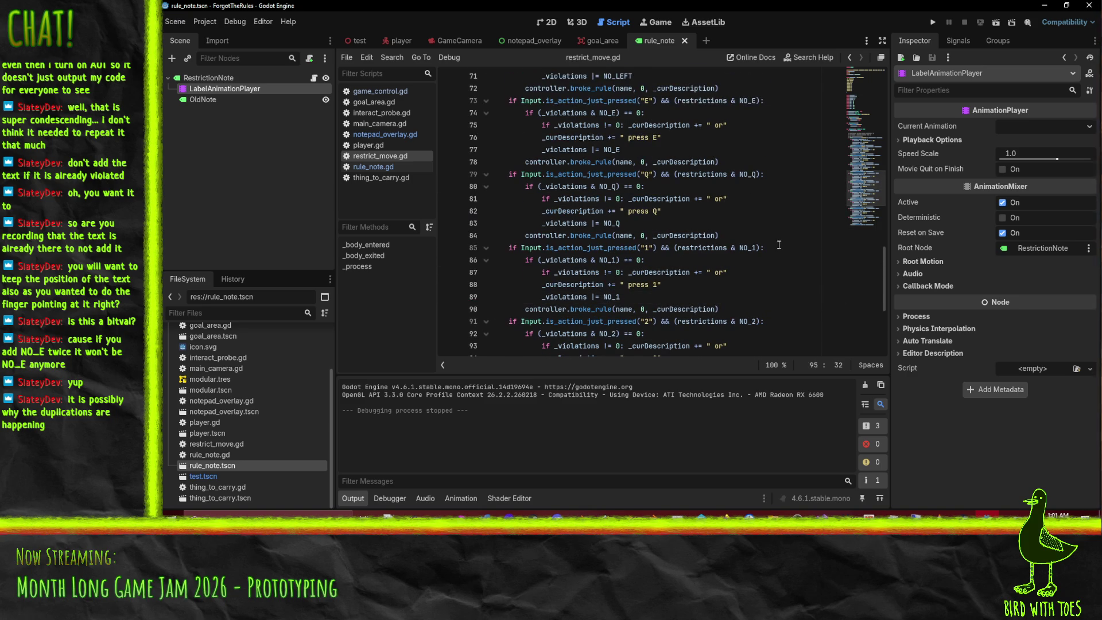
pyautogui.scroll(9, 777, 236)
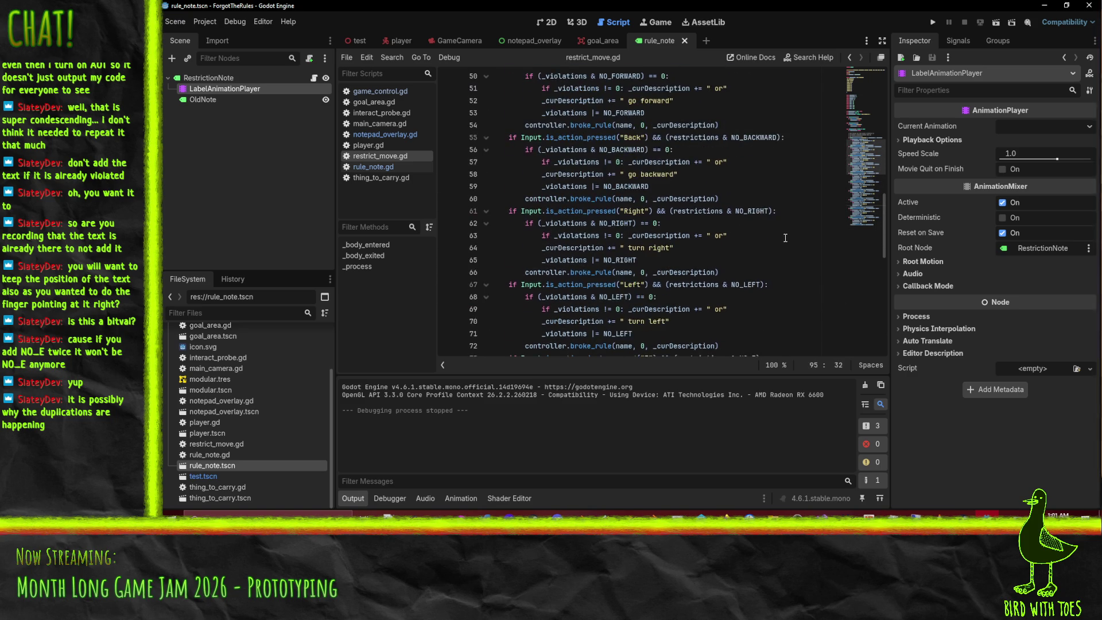
pyautogui.scroll(5, 792, 237)
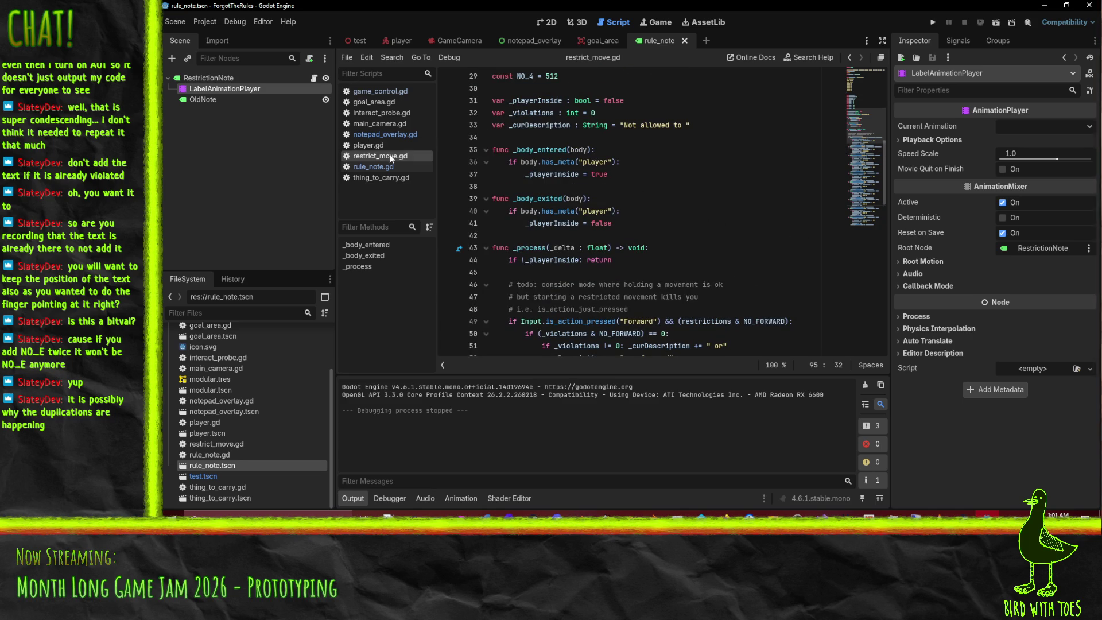
pyautogui.click(391, 90)
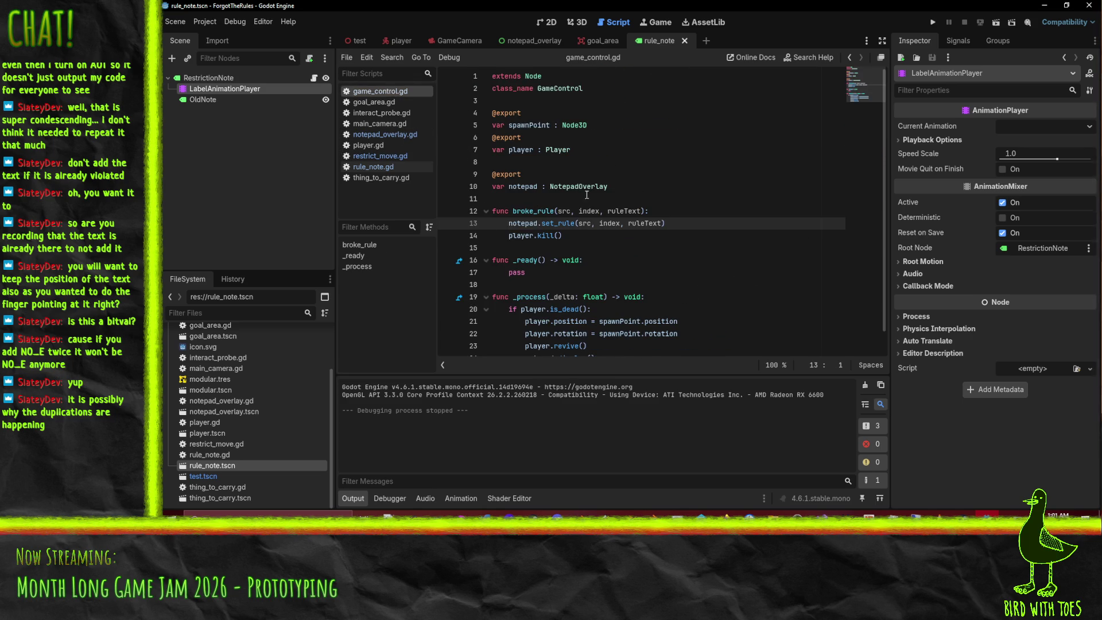
# Step: Add 'if player.is_dead(): return' as broke_rule's first line and run the project
pyautogui.click(656, 213)
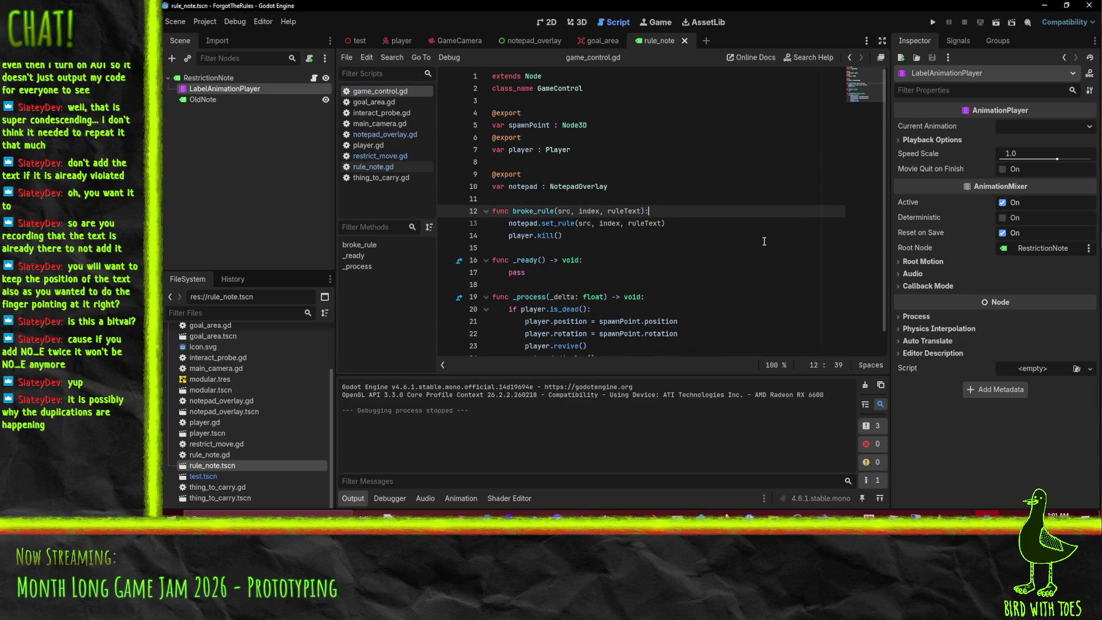
pyautogui.press('Return')
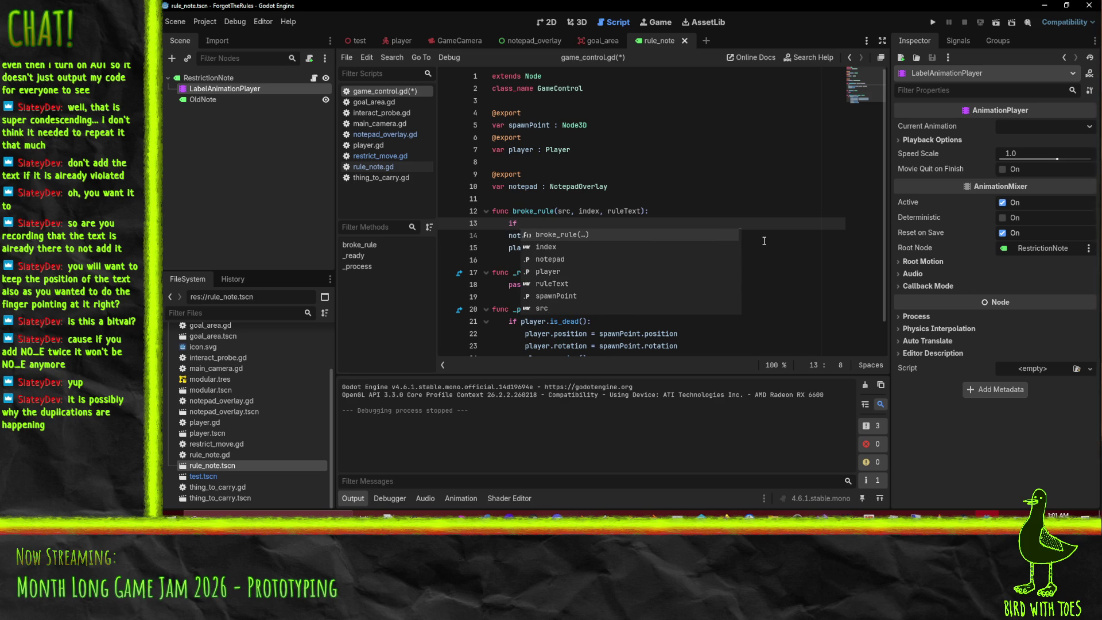
pyautogui.write('player.')
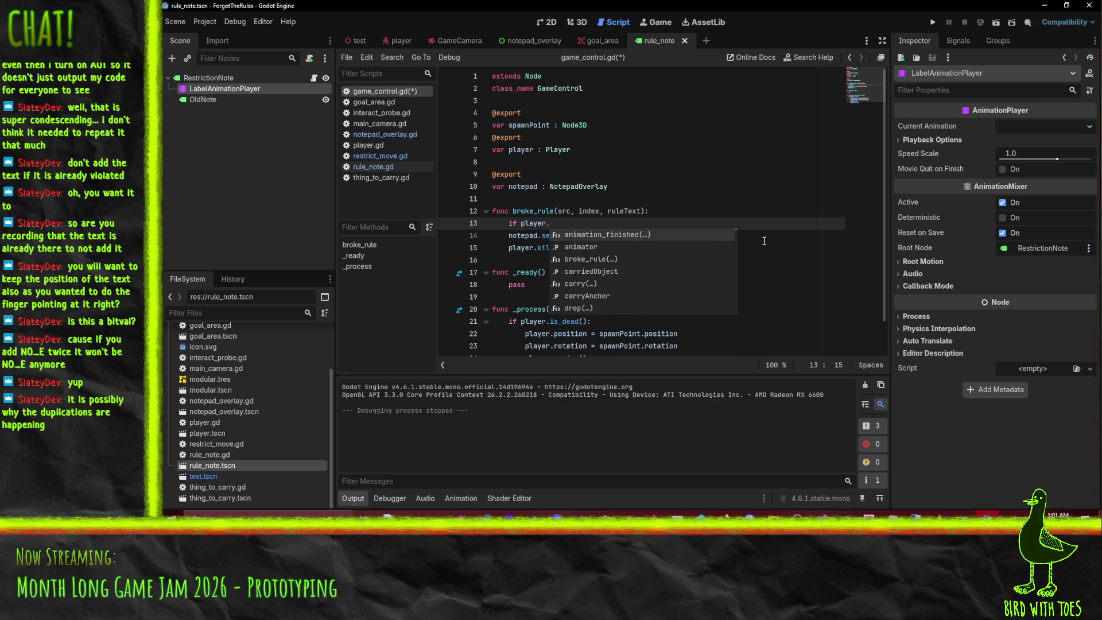
pyautogui.write('is')
pyautogui.press('Return')
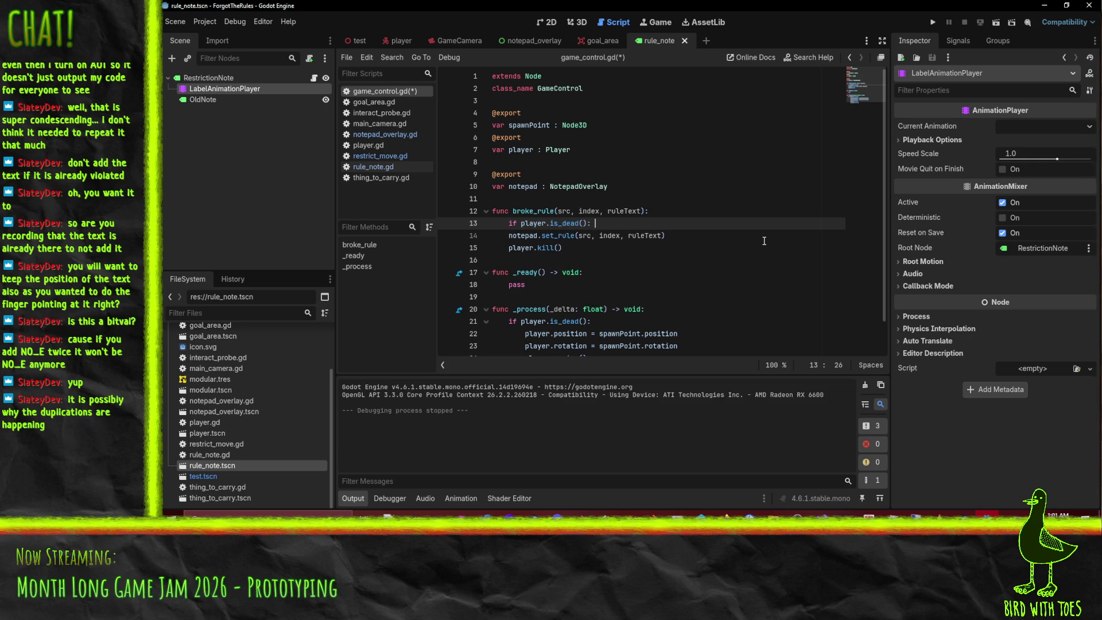
pyautogui.write('return')
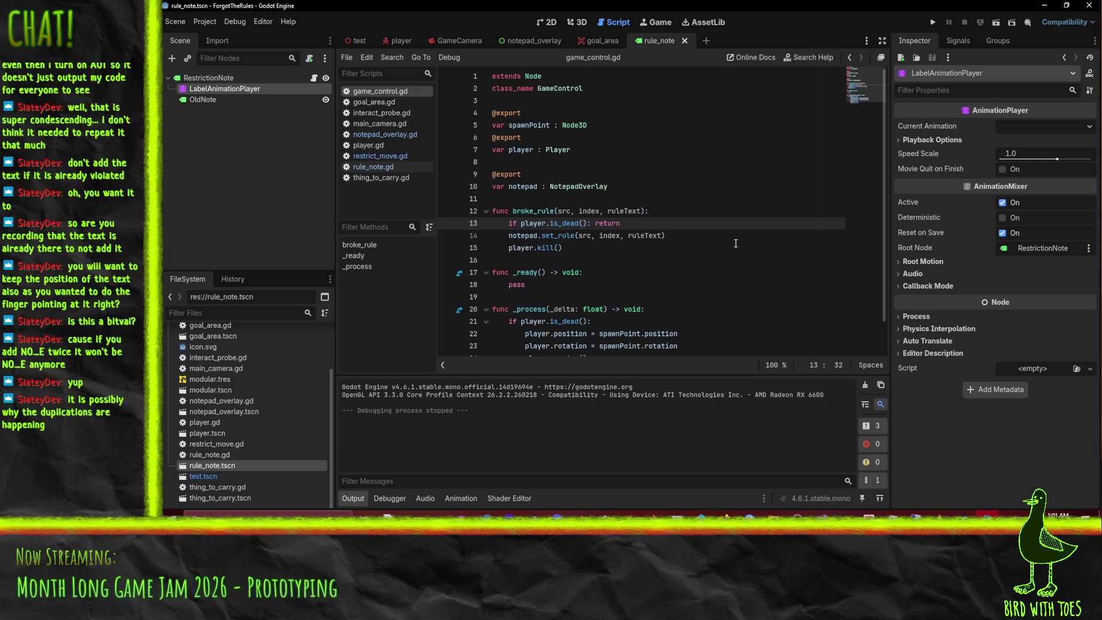
pyautogui.click(932, 22)
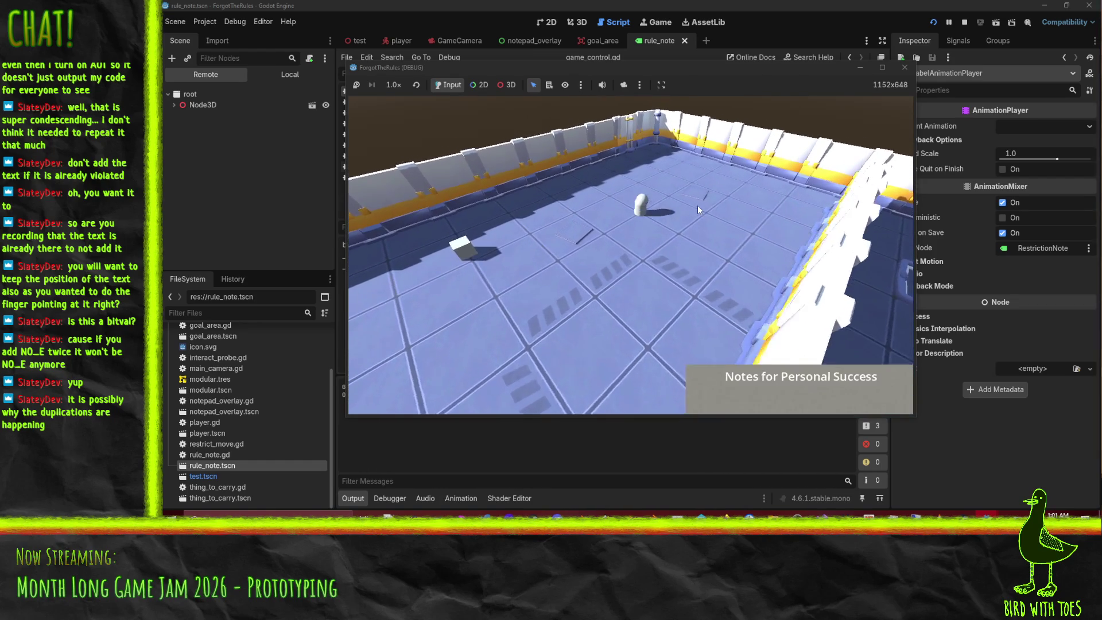
# Step: Break the turn-left and go-backward rules repeatedly so the notes panel lists each rule once
pyautogui.press('s')
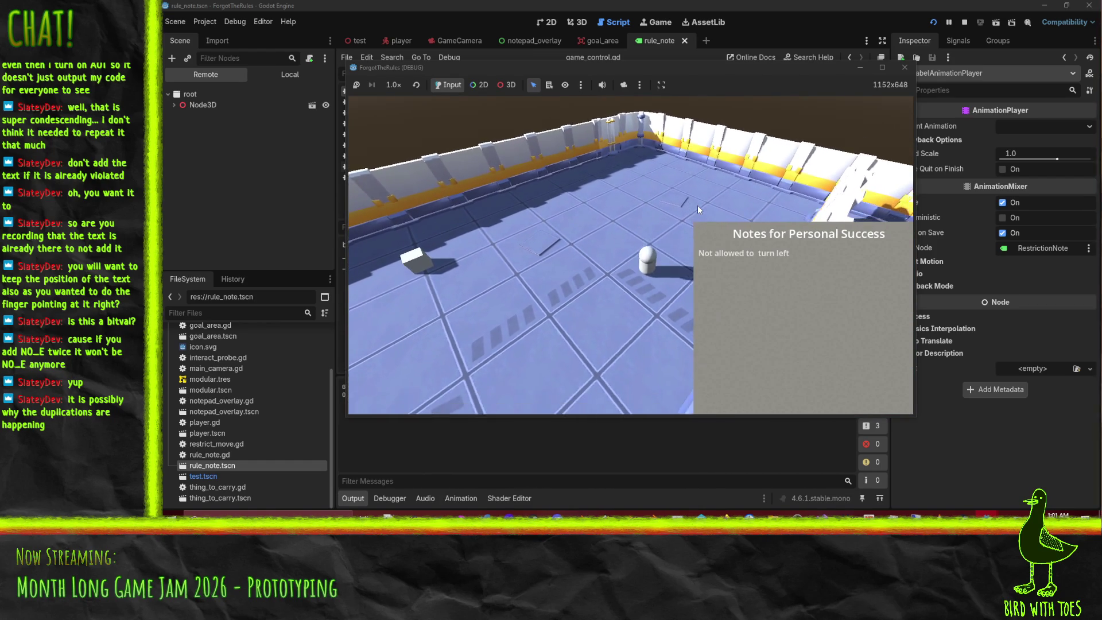
pyautogui.press('s')
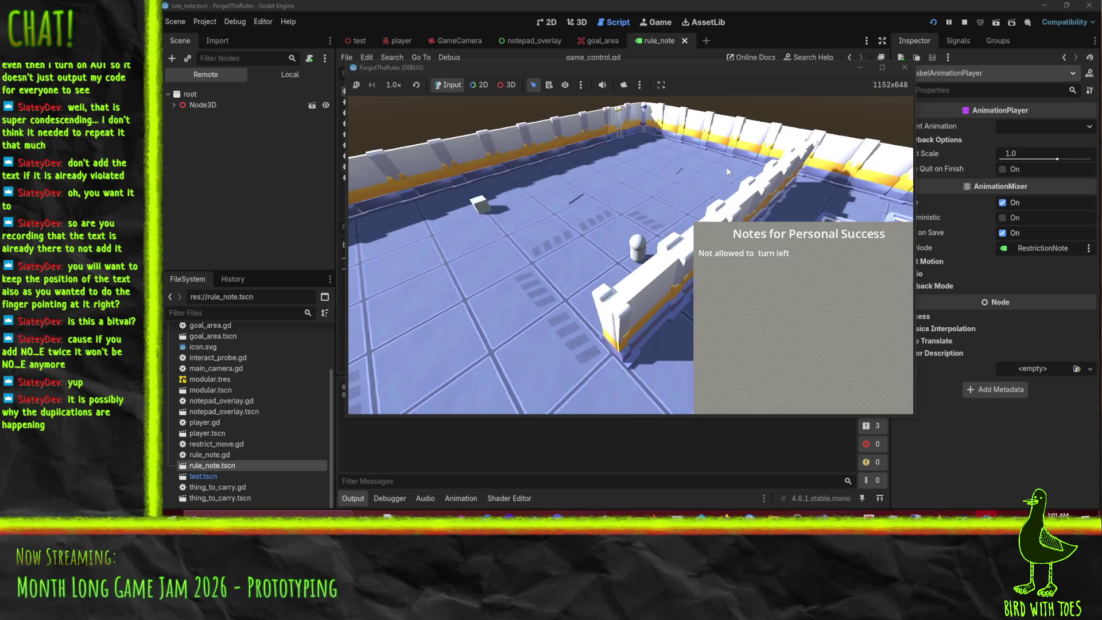
pyautogui.press('w')
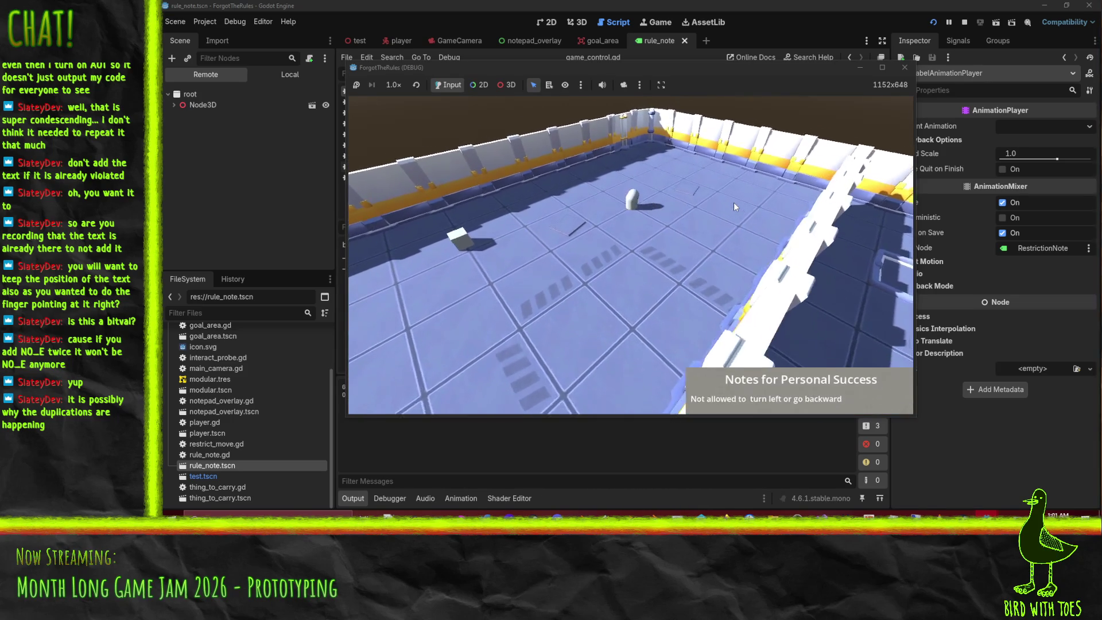
# Step: Stop the game, run it again to retest, then stop it once more
pyautogui.click(965, 23)
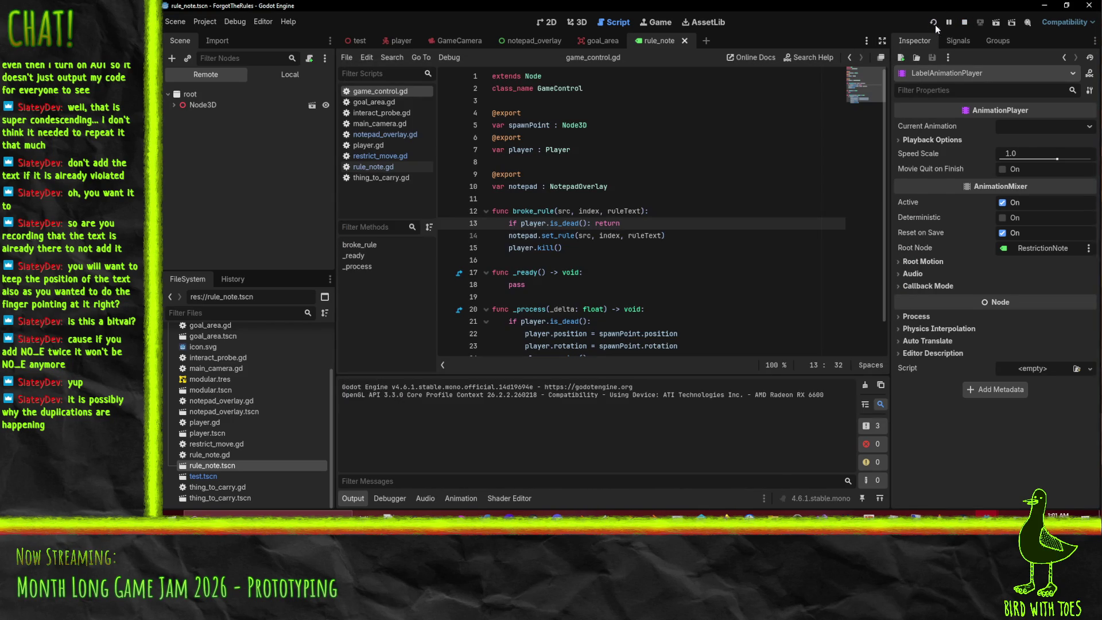
pyautogui.click(934, 23)
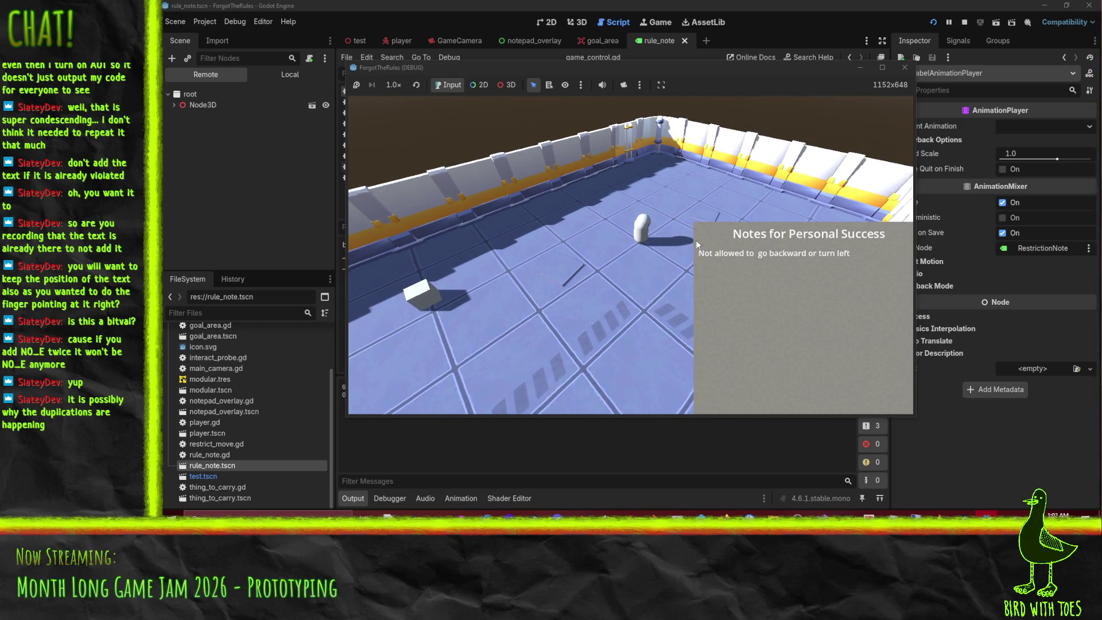
pyautogui.click(905, 67)
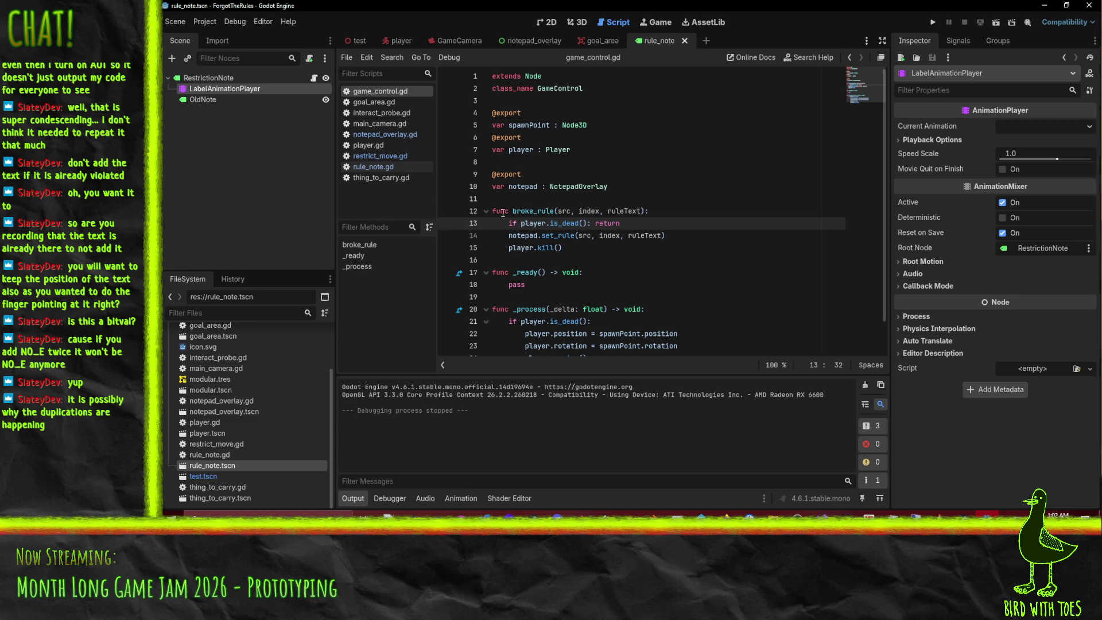
# Step: Look through restrict_move.gd and notepad_overlay.gd, then open rule_note.gd
pyautogui.click(377, 155)
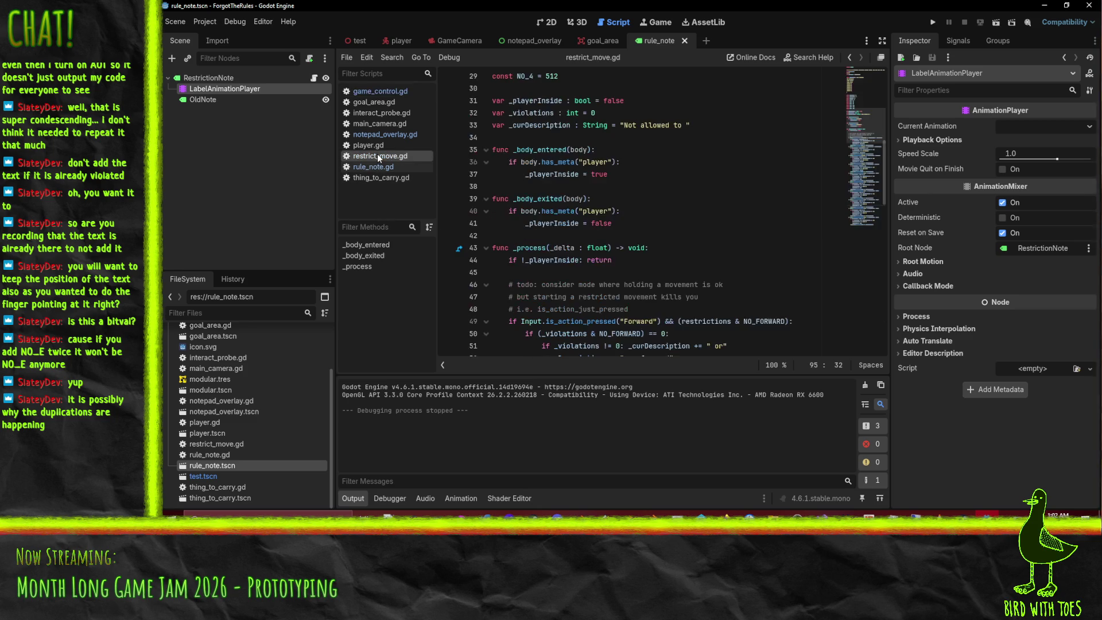
pyautogui.click(381, 134)
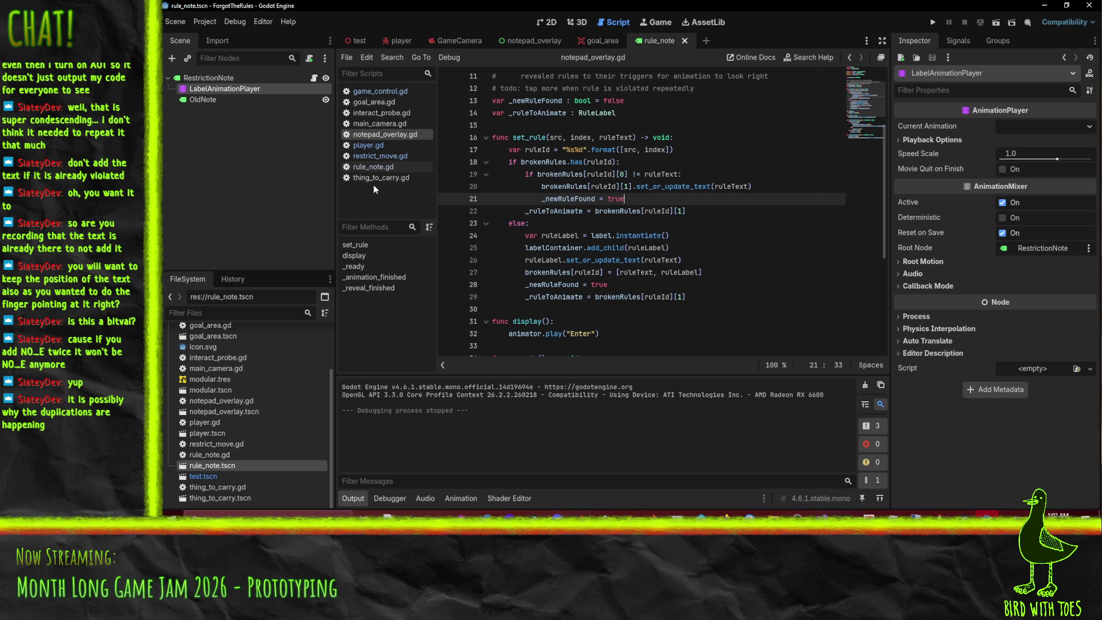
pyautogui.click(377, 167)
# Step: Add print("update text ", newText) at the top of set_or_update_text and run the game
pyautogui.click(637, 149)
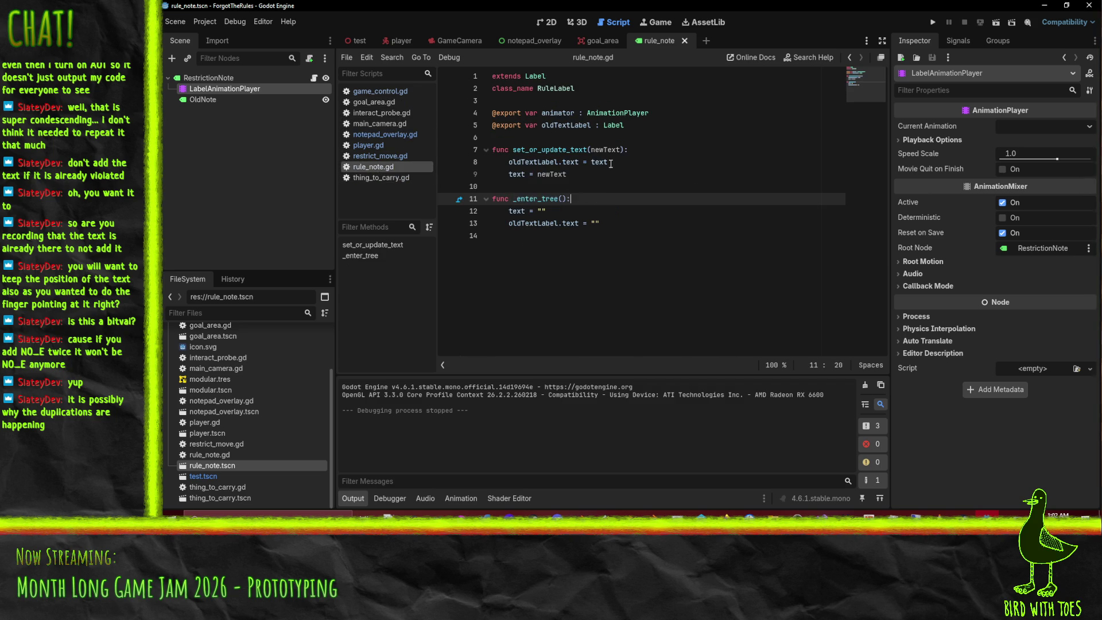
pyautogui.press('Return')
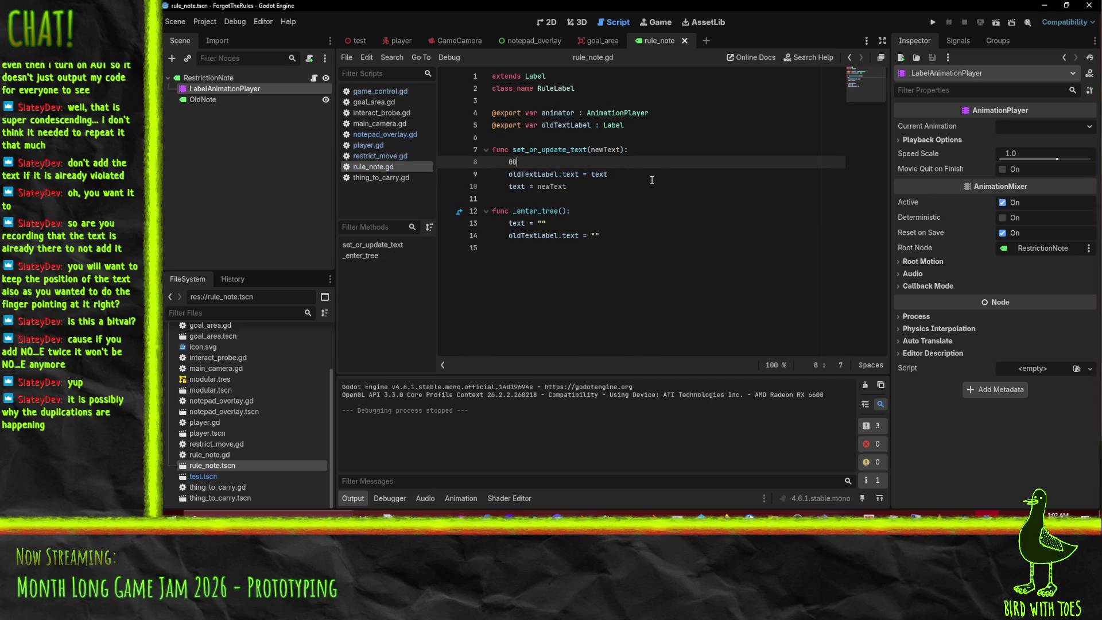
pyautogui.write('rint("upd')
pyautogui.press('BackSpace')
pyautogui.press('BackSpace')
pyautogui.write('date text ", ')
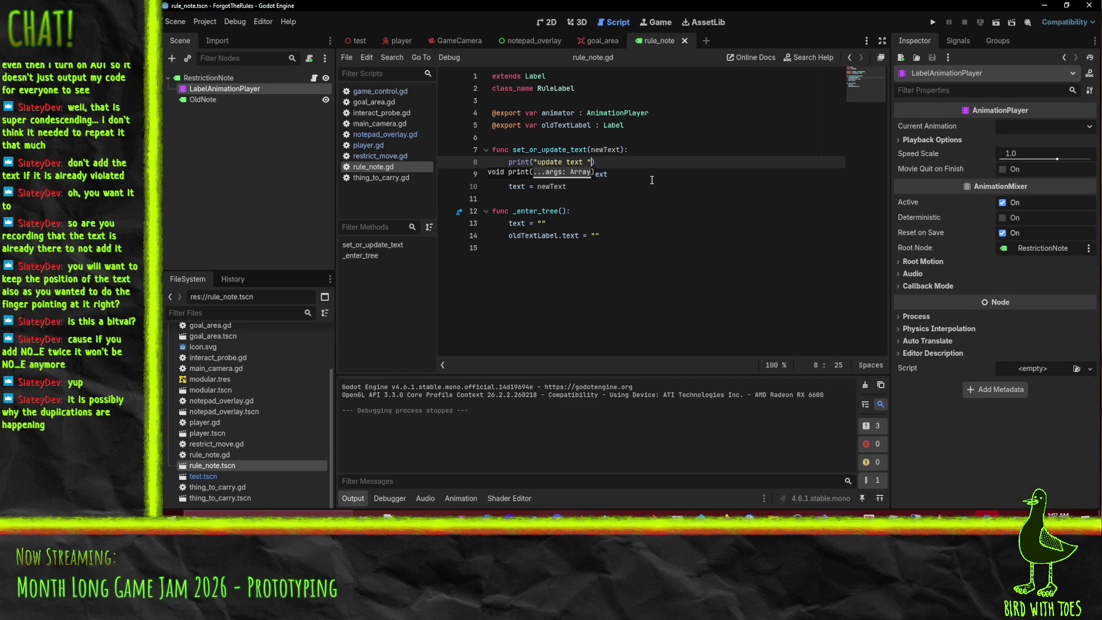
pyautogui.write('newText')
pyautogui.click(934, 24)
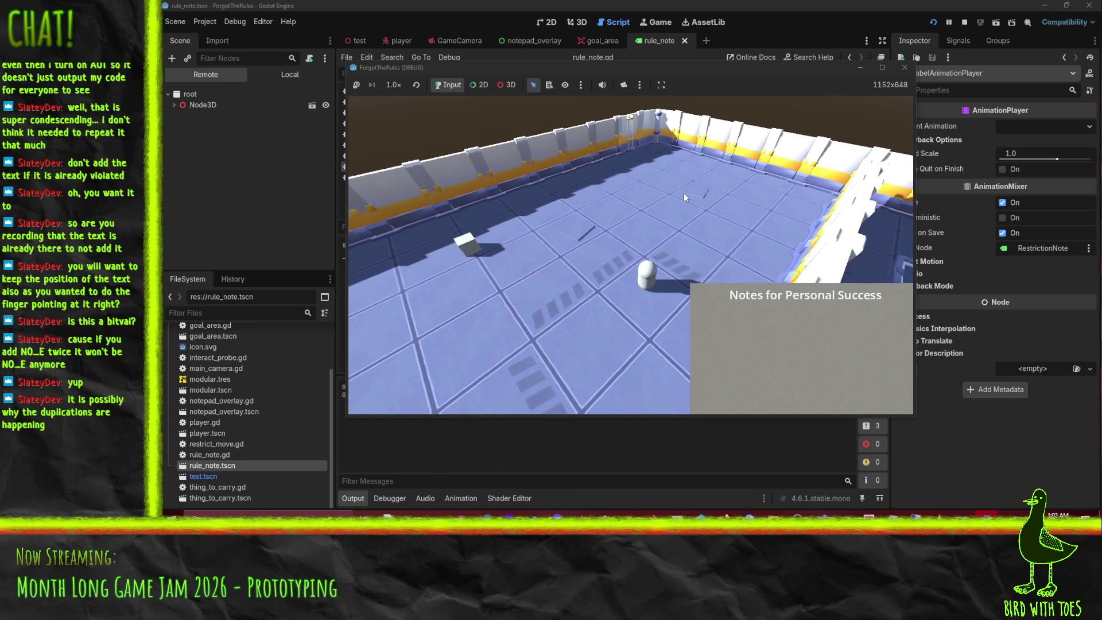
# Step: Play while checking the editor, close the game with F8, and select a repeated 'update text' Output line
pyautogui.click(388, 438)
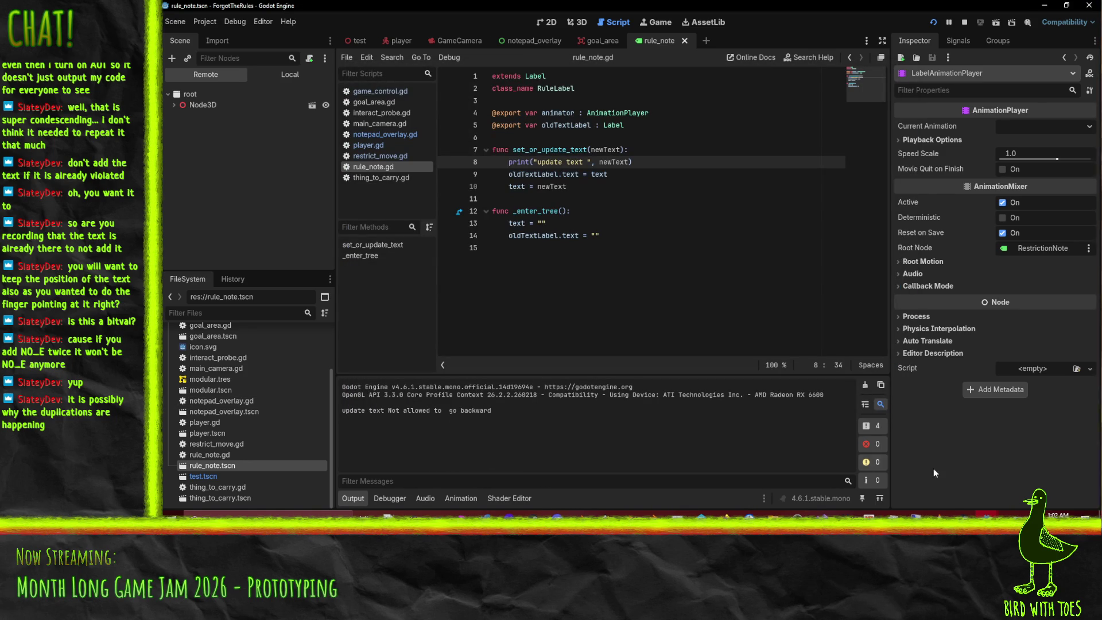
pyautogui.moveTo(987, 513)
pyautogui.click(947, 474)
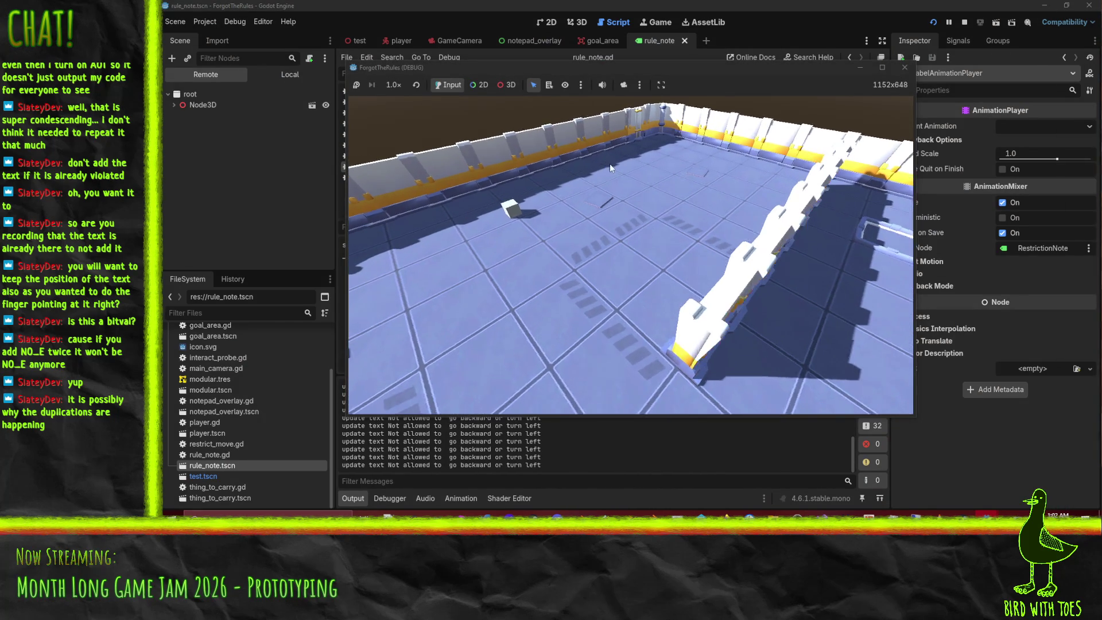
pyautogui.press('F8')
pyautogui.scroll(5, 567, 442)
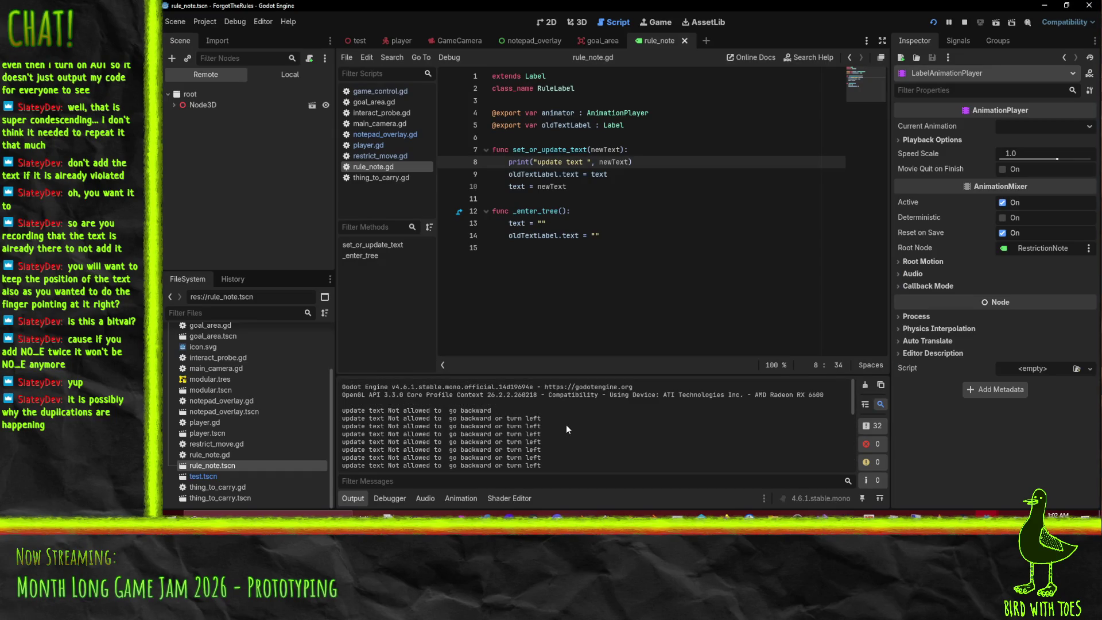
pyautogui.moveTo(343, 421); pyautogui.dragTo(583, 415)
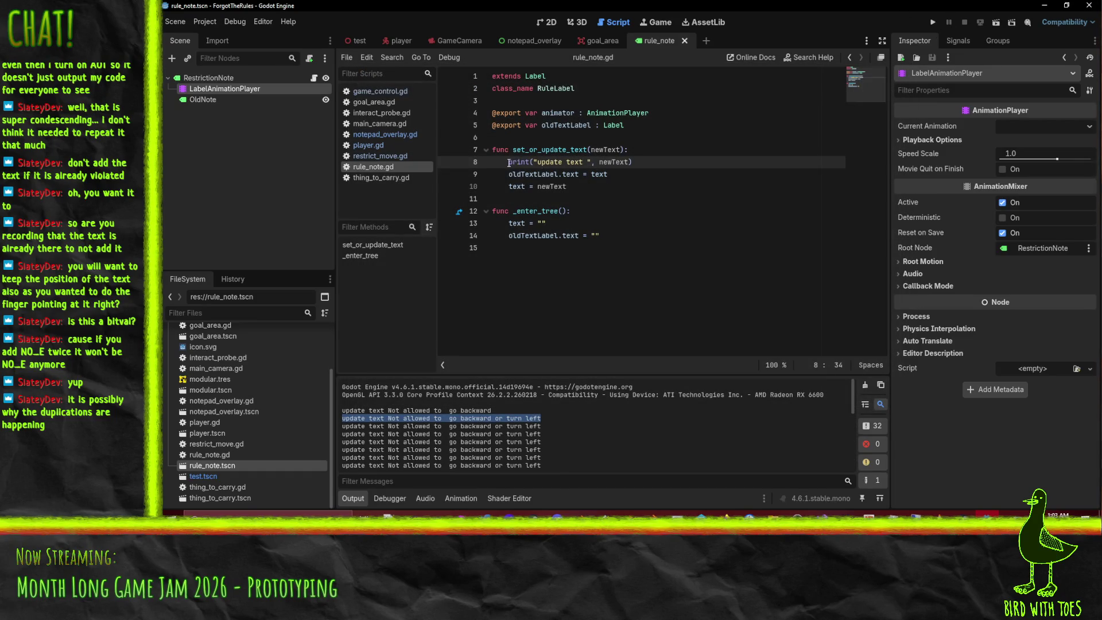
# Step: In restrict_move.gd, review the NO_LEFT violation check and the broke_rule call on line 72
pyautogui.click(574, 186)
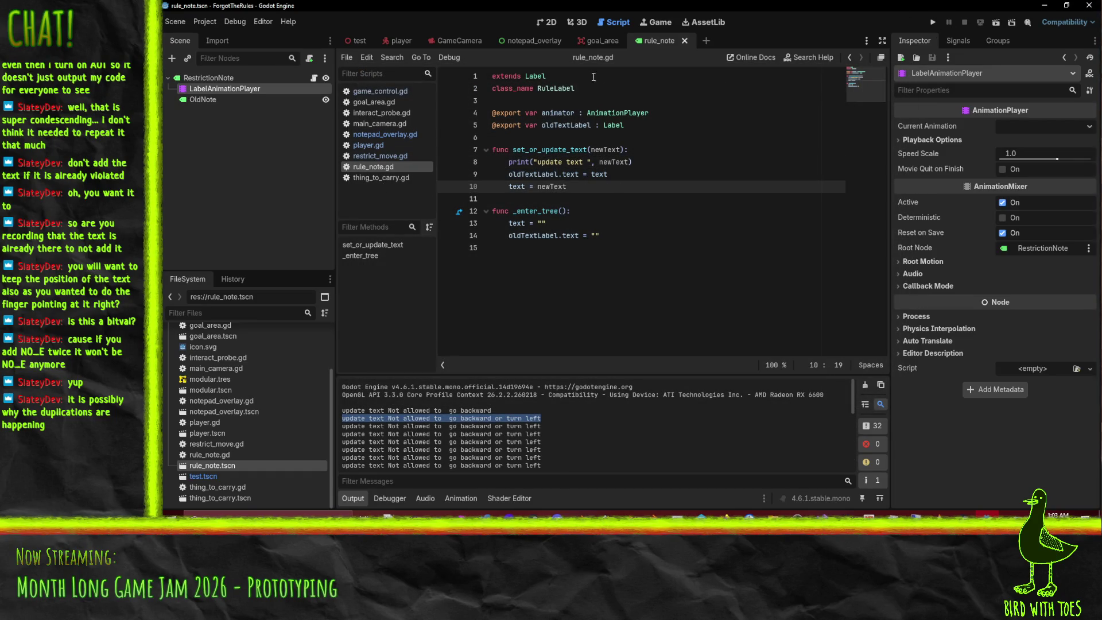
pyautogui.click(380, 156)
pyautogui.scroll(-15, 585, 202)
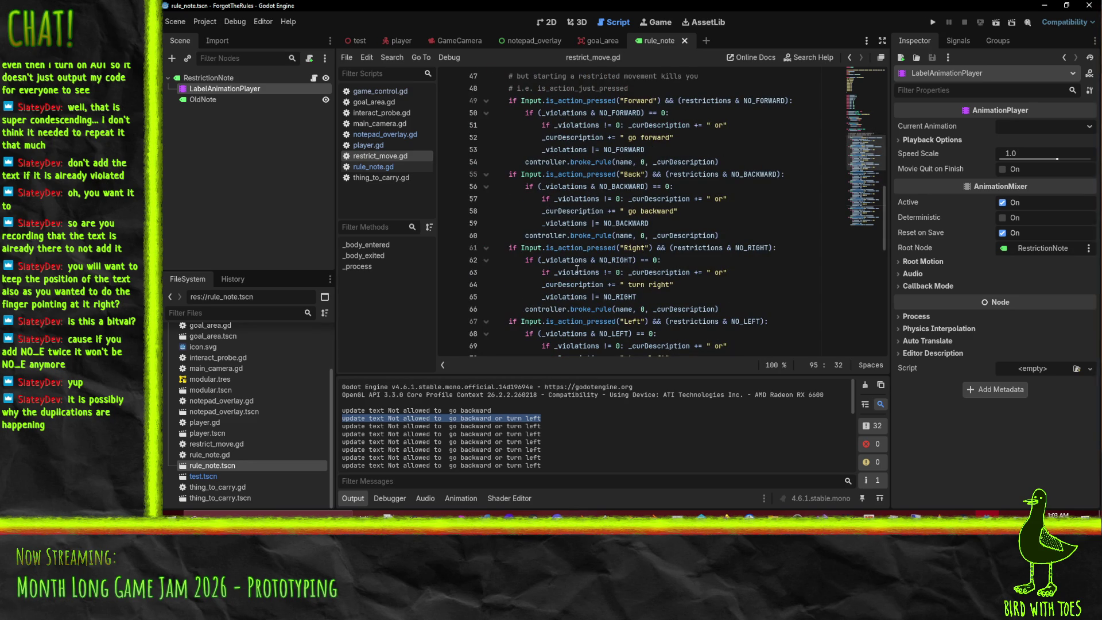
pyautogui.click(557, 266)
pyautogui.scroll(-2, 556, 266)
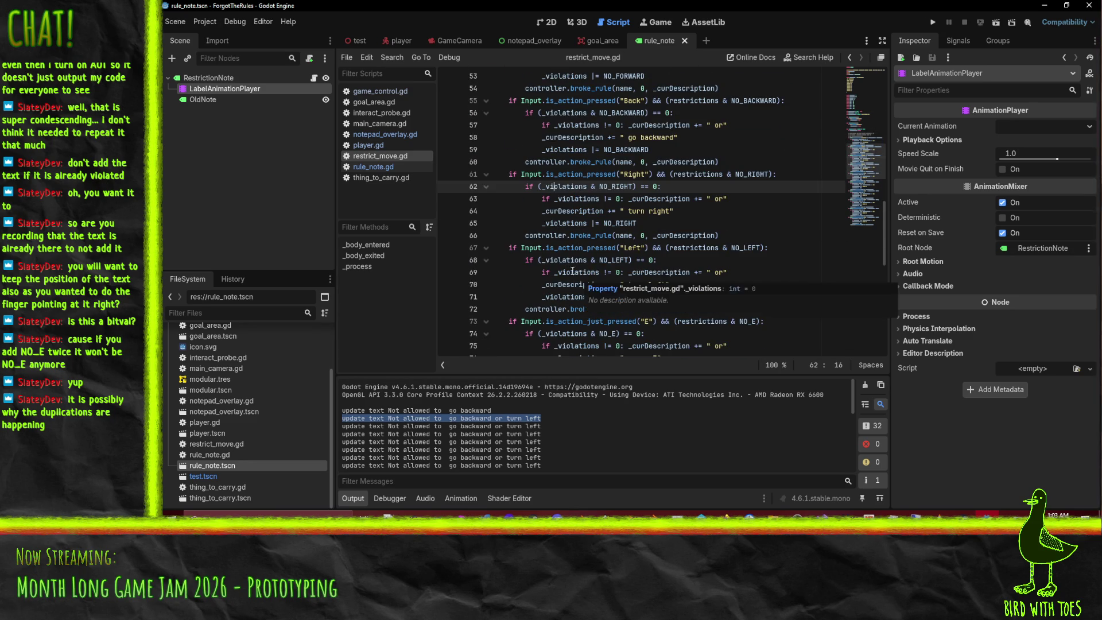
pyautogui.click(556, 261)
pyautogui.click(626, 260)
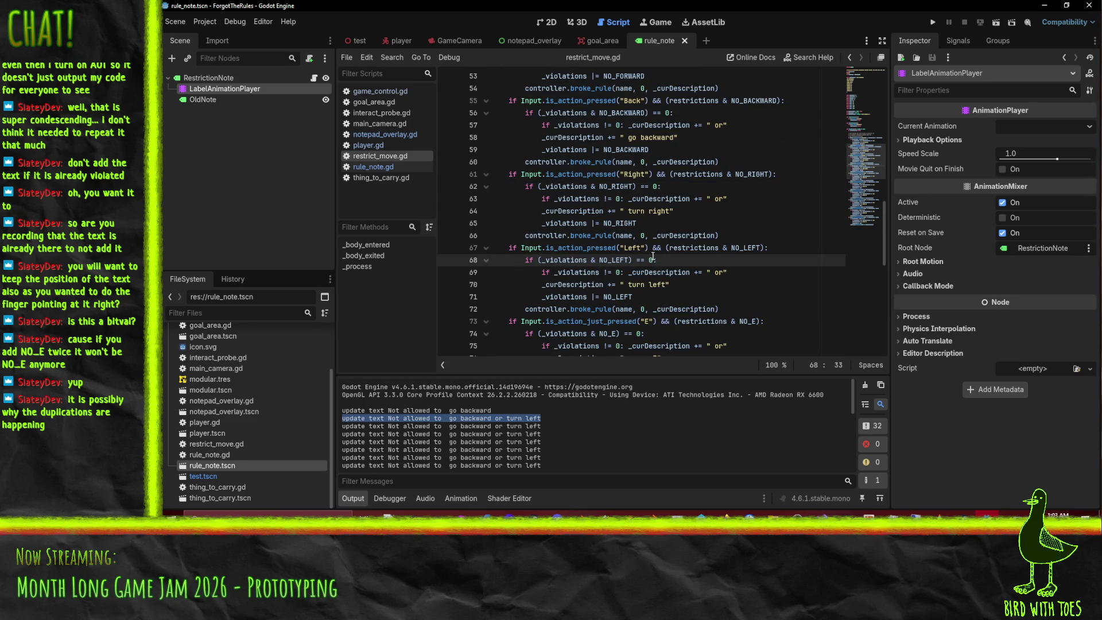
pyautogui.click(543, 275)
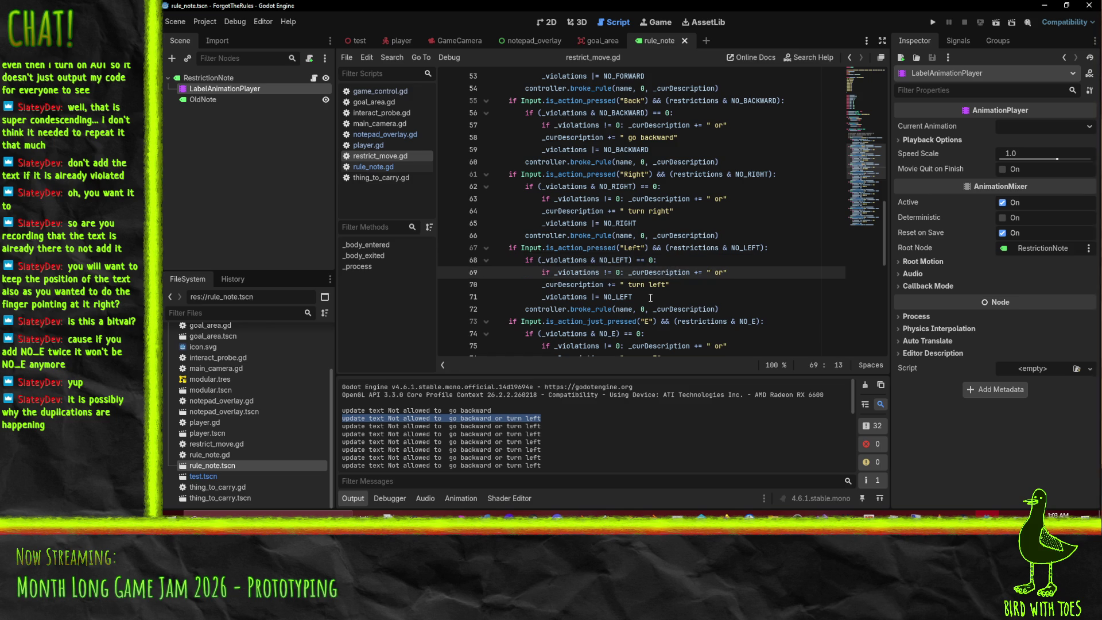
pyautogui.scroll(-1, 655, 291)
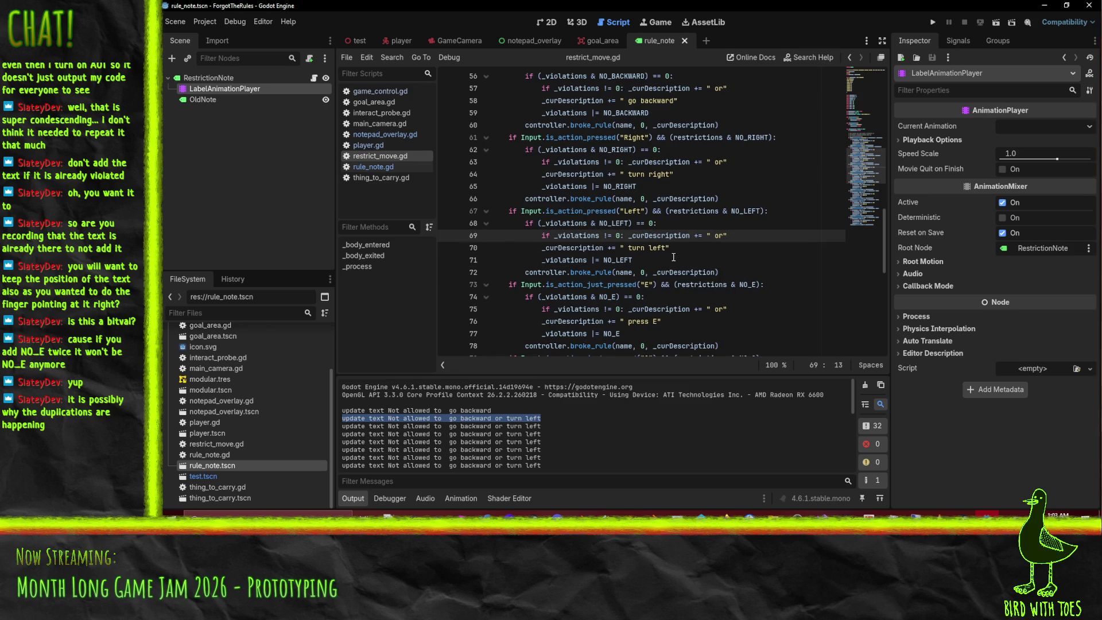
pyautogui.click(678, 250)
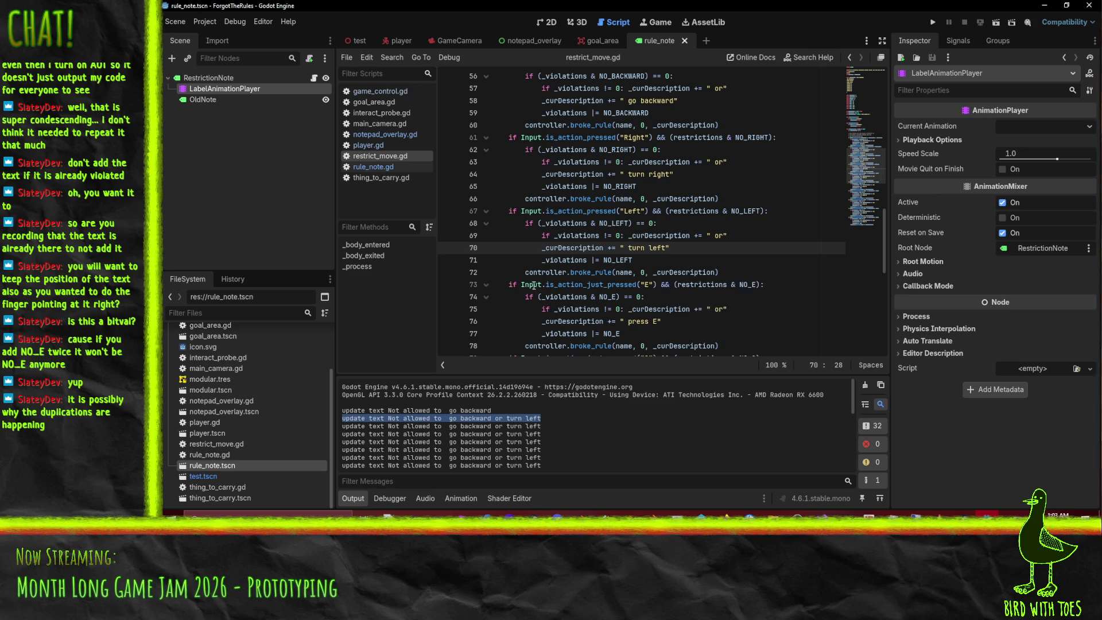
pyautogui.click(547, 272)
pyautogui.moveTo(666, 277)
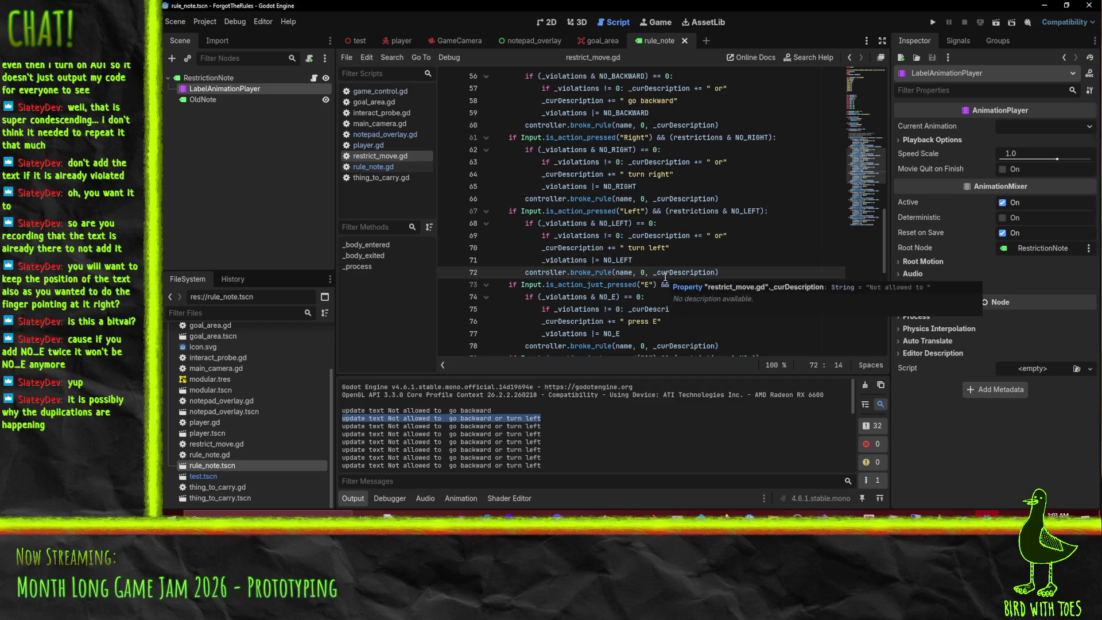
pyautogui.moveTo(719, 272); pyautogui.dragTo(522, 272)
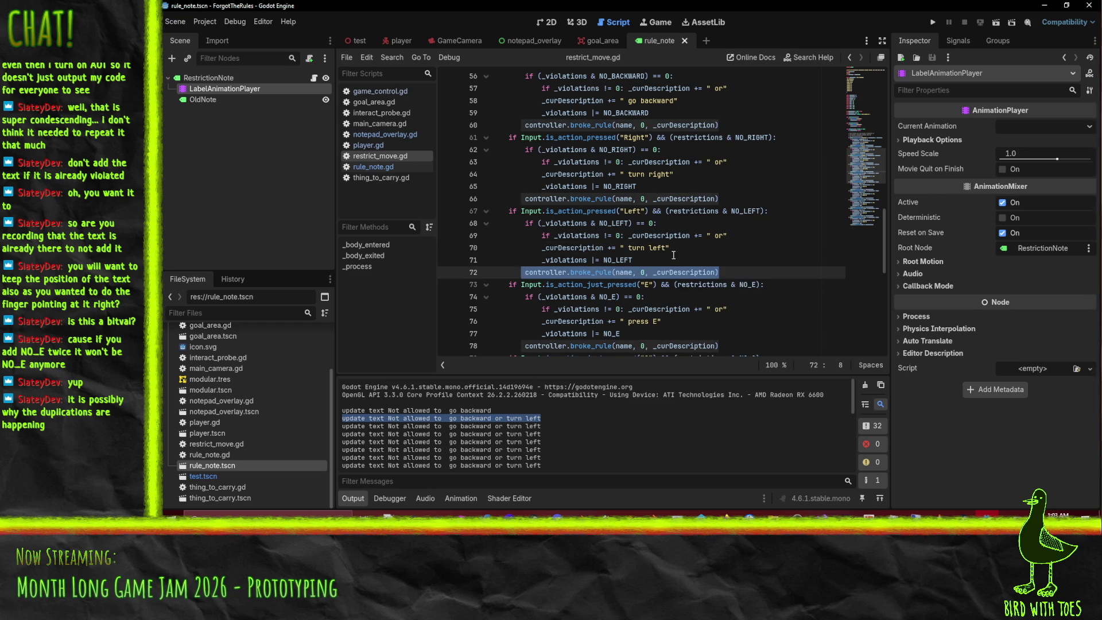
# Step: Review the _curDescription declaration and the forward and turn-right violation checks
pyautogui.scroll(-1, 682, 297)
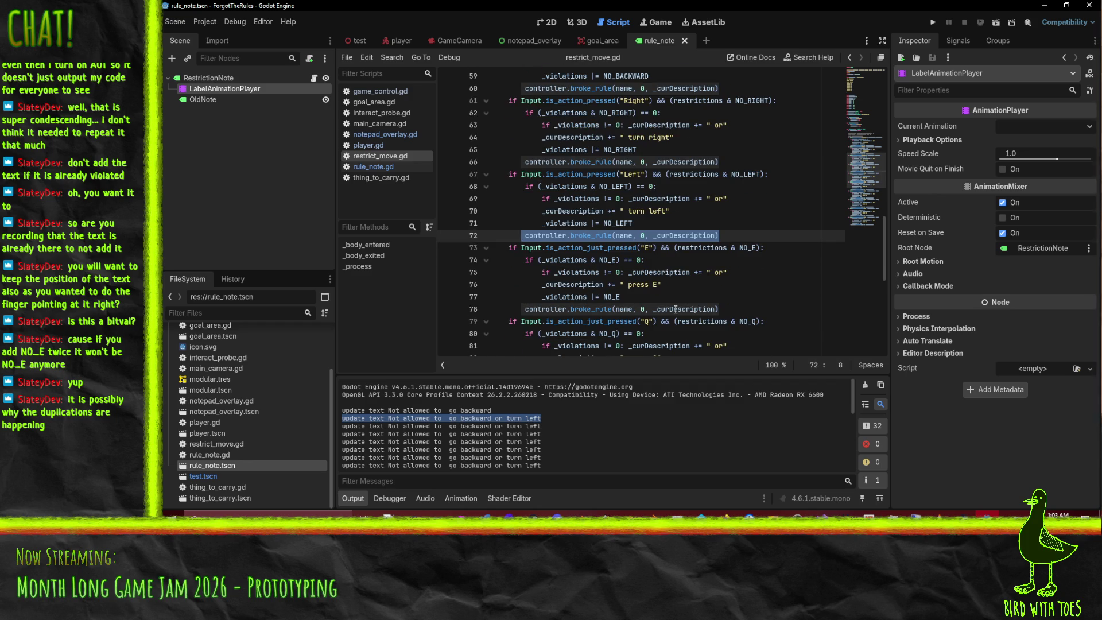
pyautogui.moveTo(676, 309)
pyautogui.scroll(15, 604, 224)
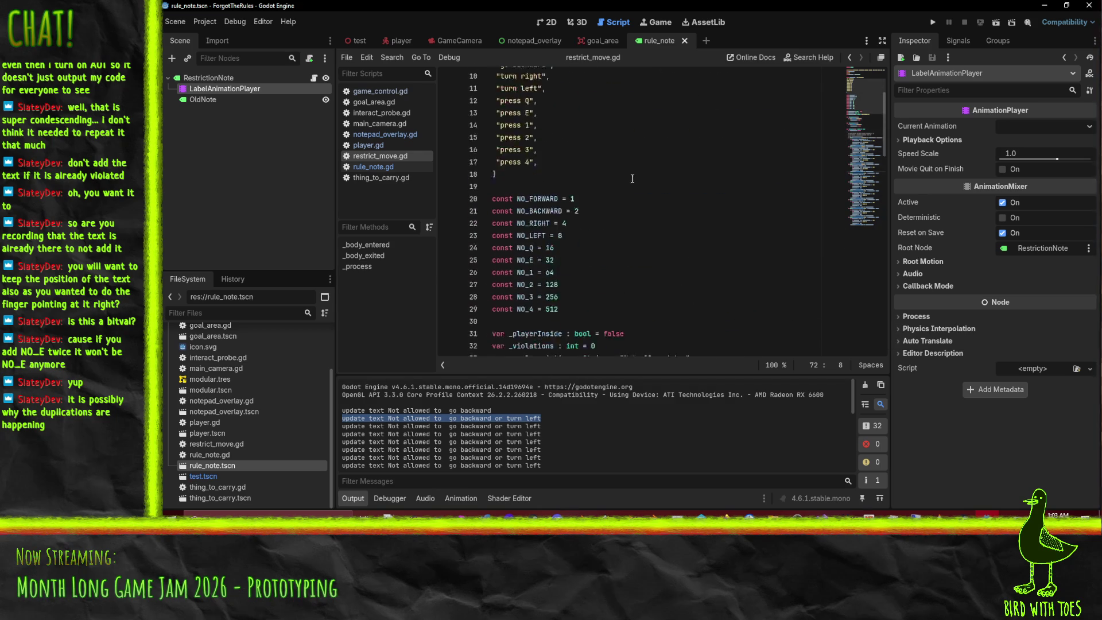
pyautogui.scroll(-4, 604, 224)
pyautogui.click(681, 247)
pyautogui.press('pagedown')
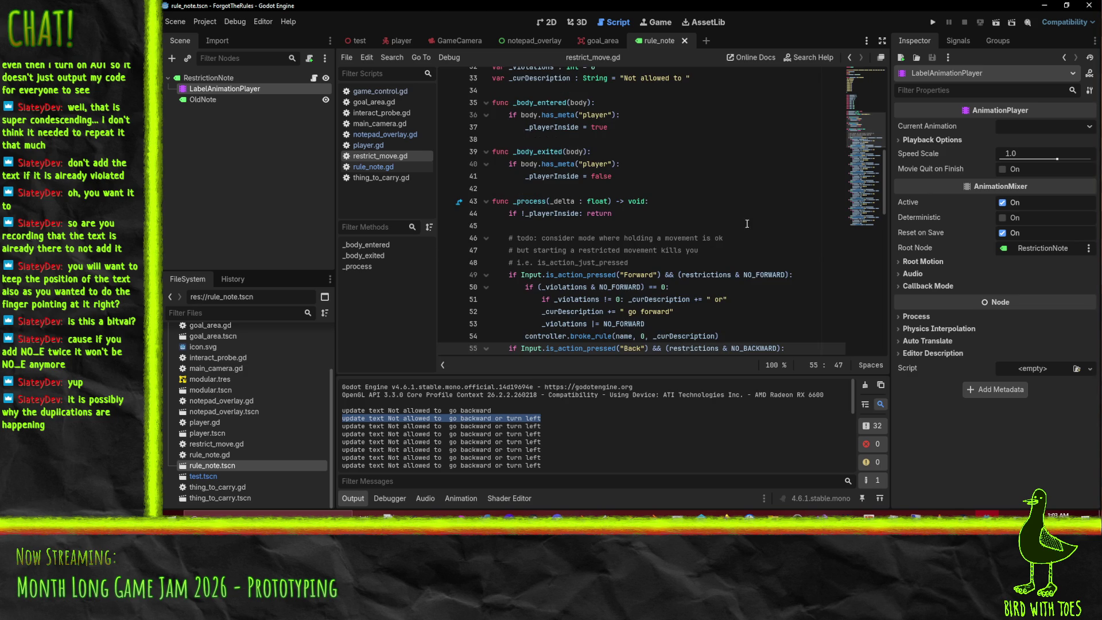
pyautogui.scroll(-1, 729, 217)
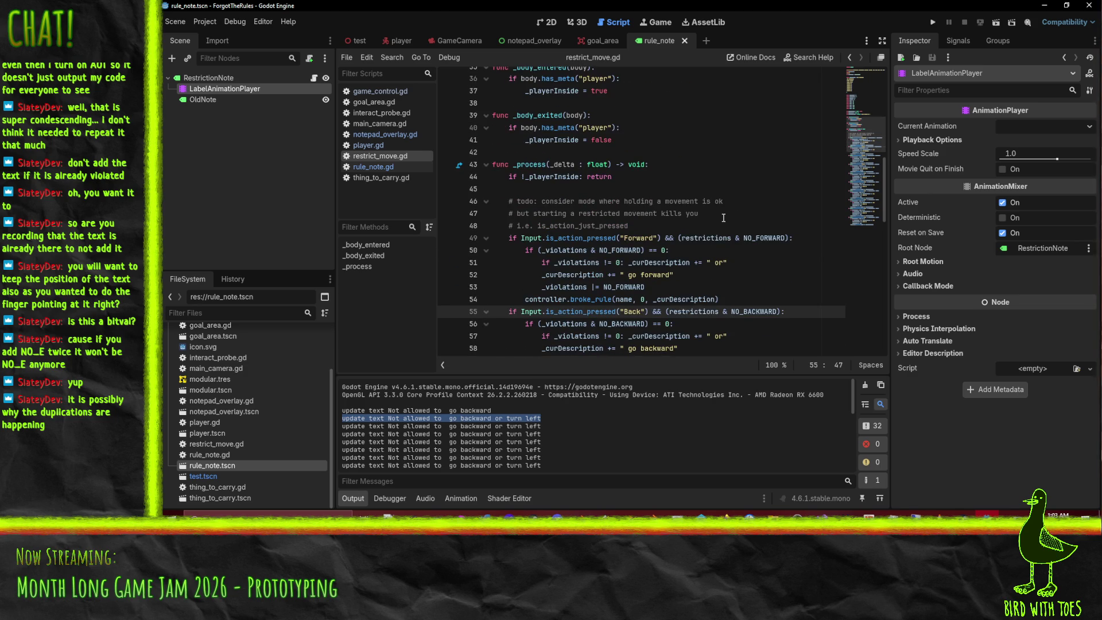
pyautogui.press('pageup')
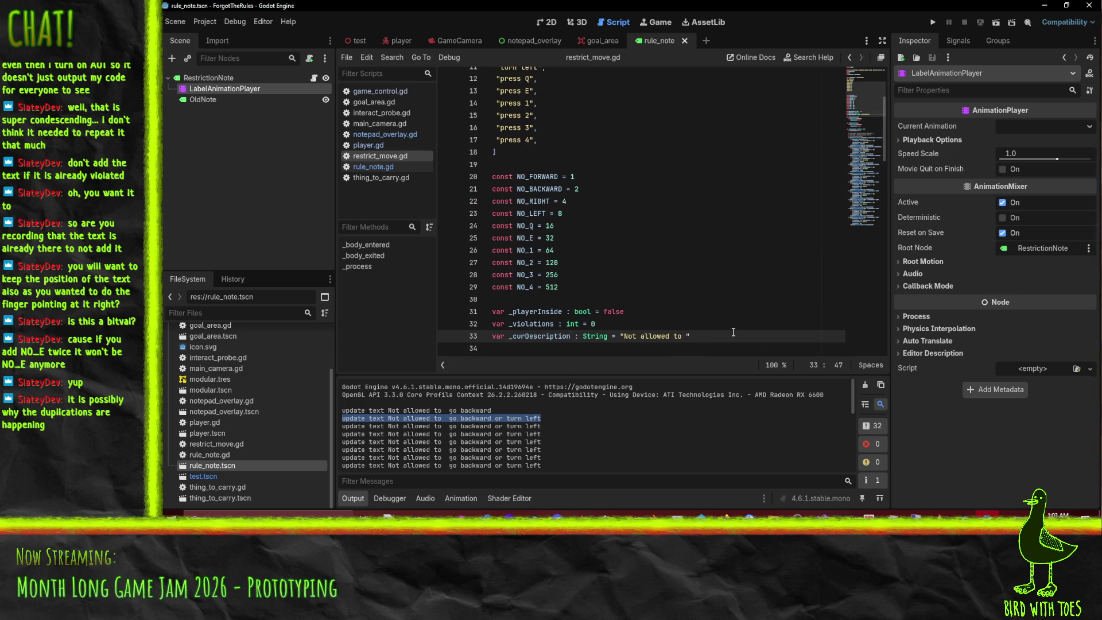
pyautogui.scroll(-9, 746, 319)
pyautogui.click(762, 218)
pyautogui.scroll(-4, 746, 219)
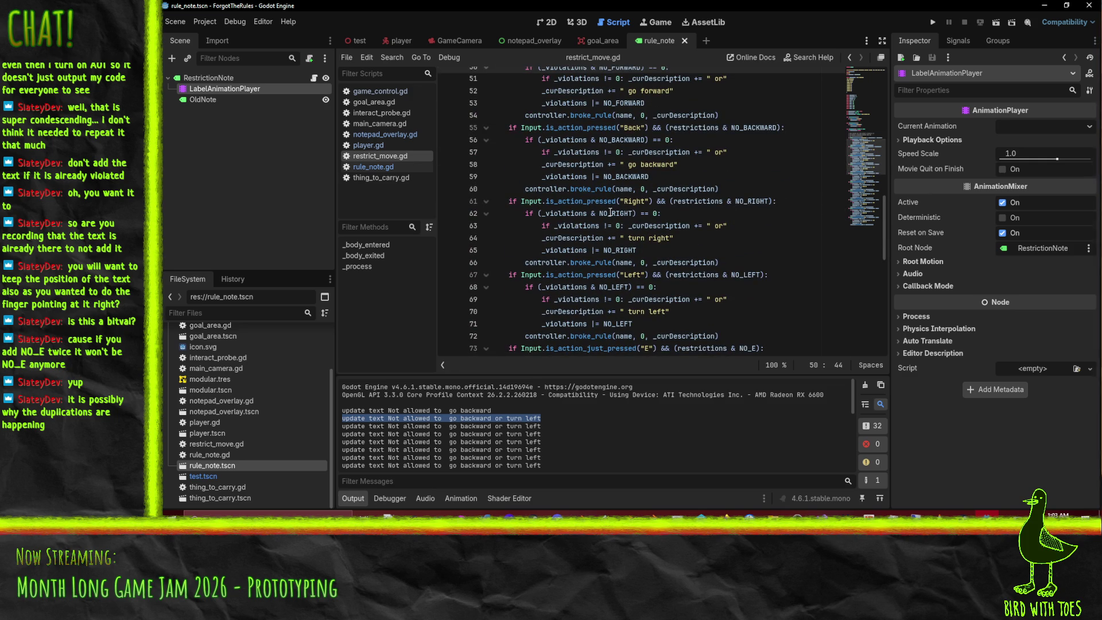
pyautogui.click(644, 254)
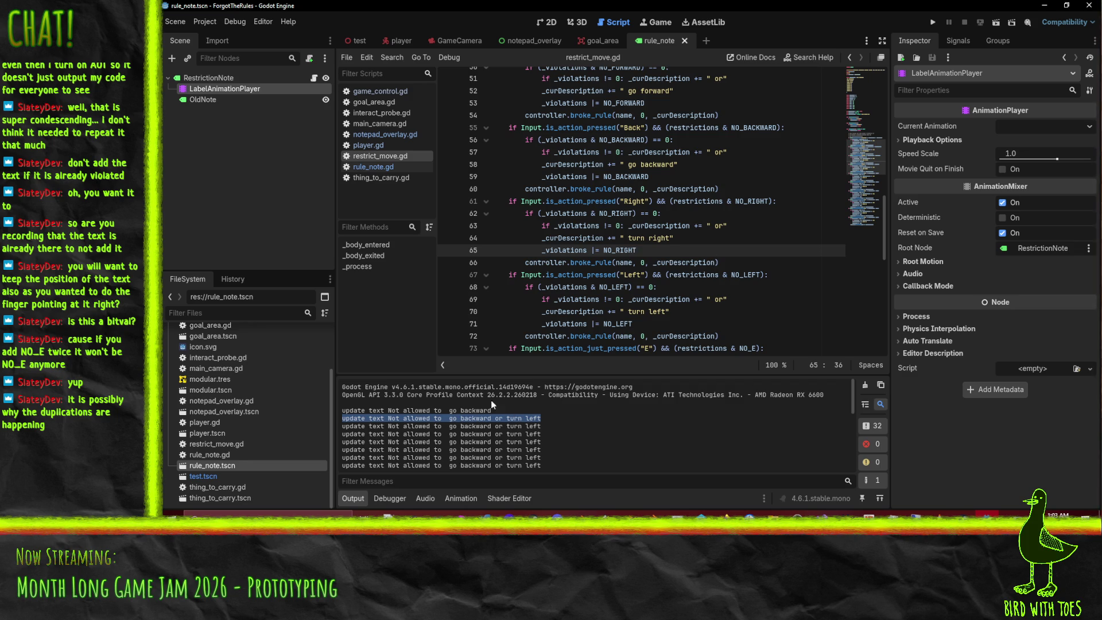
# Step: Test-run the game, confirm a single 'update text Not allowed to turn left' log, then stop it
pyautogui.click(932, 23)
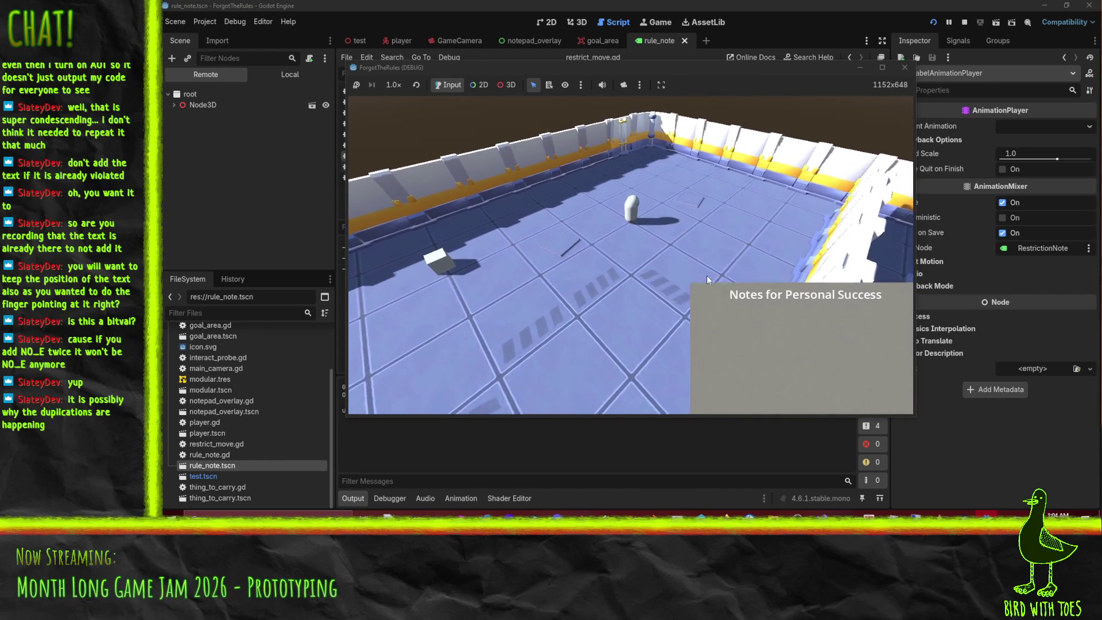
pyautogui.click(574, 470)
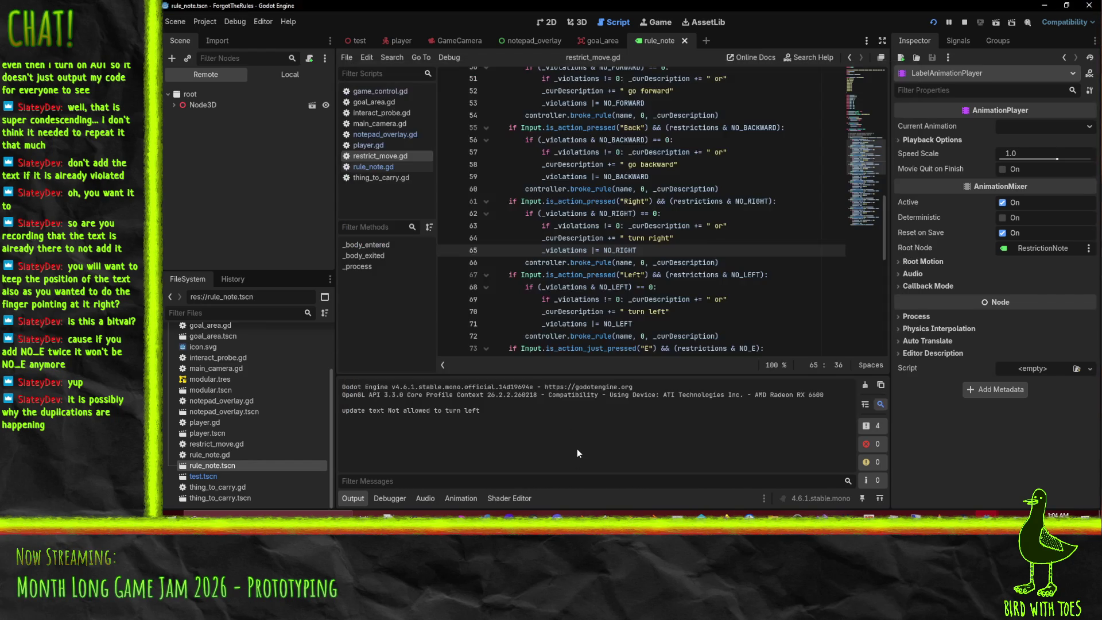
pyautogui.click(963, 23)
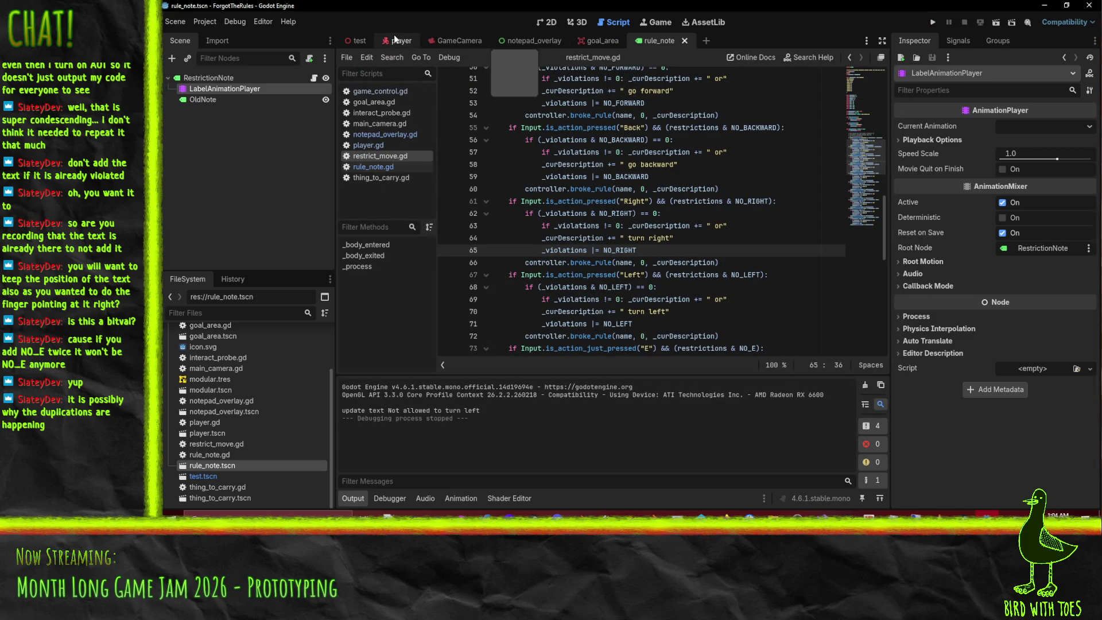
pyautogui.click(379, 91)
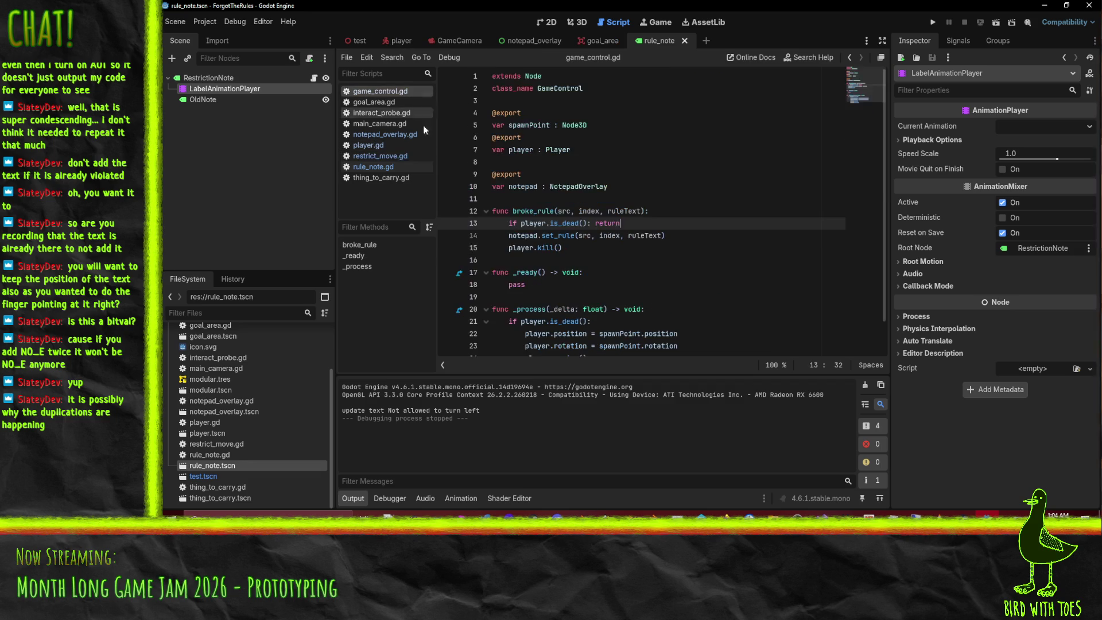
# Step: Change the broke_rule guard in game_control.gd to 'if !player.is_alive(): return' and save
pyautogui.moveTo(506, 226); pyautogui.dragTo(623, 223)
pyautogui.click(633, 220)
pyautogui.rightClick(541, 224)
pyautogui.click(520, 222)
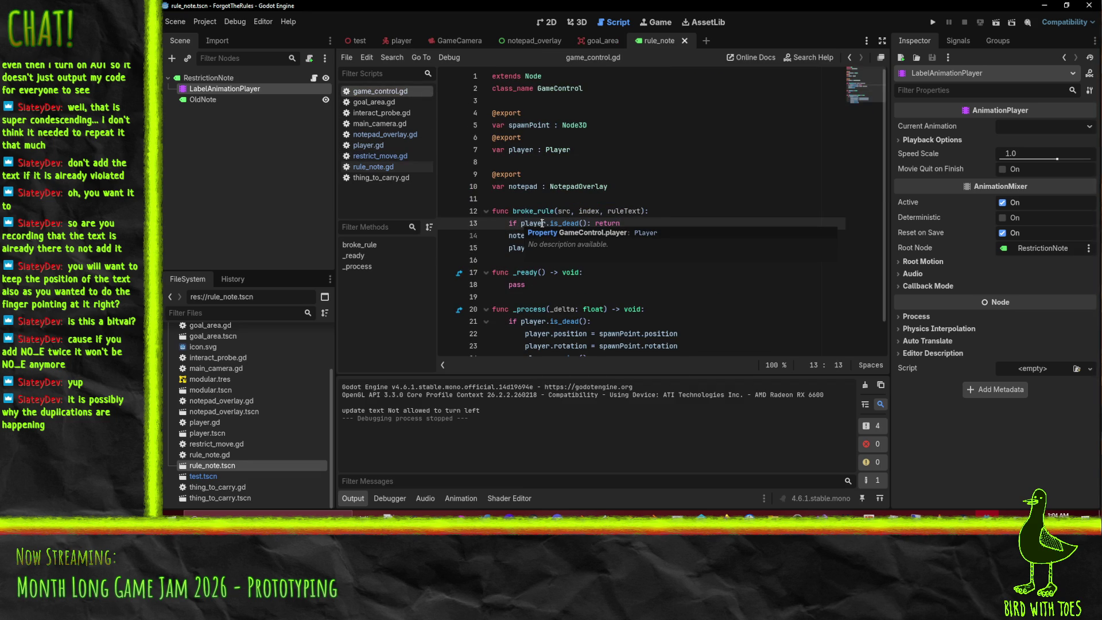
pyautogui.doubleClick(560, 224)
pyautogui.write('is_alive')
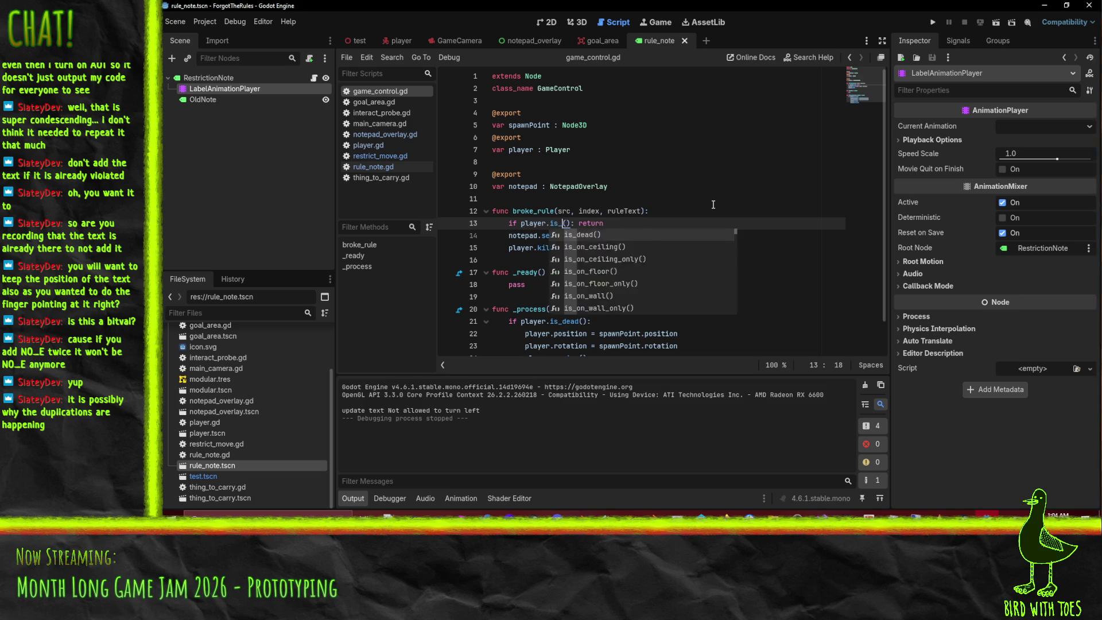
pyautogui.press('Left')
pyautogui.press('Left')
pyautogui.press('Left')
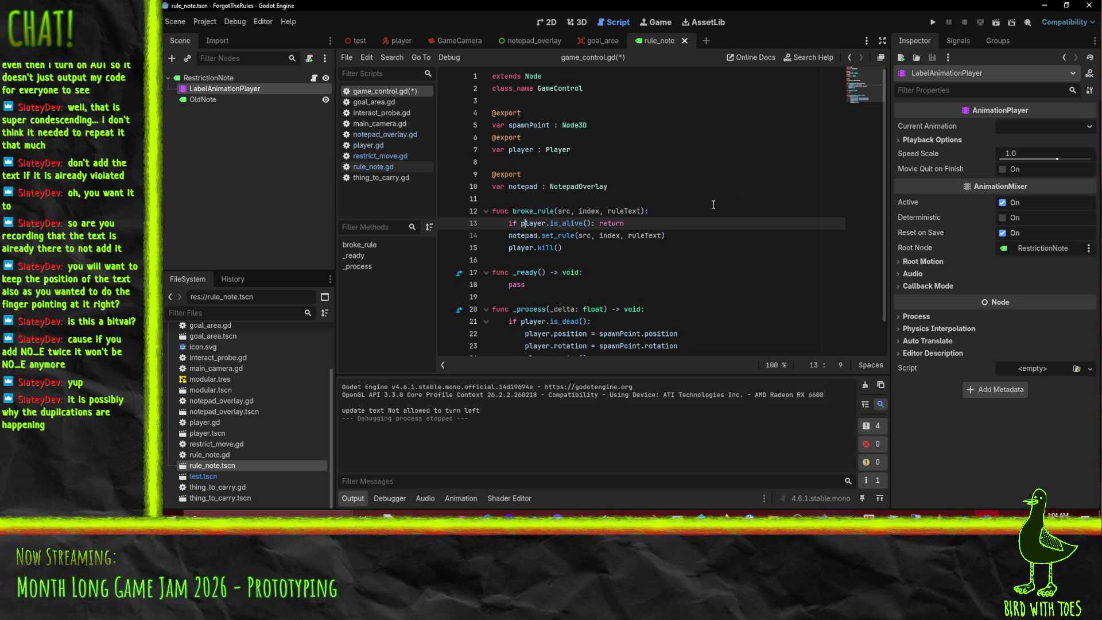
pyautogui.write('!')
pyautogui.press('Up')
pyautogui.press('End')
pyautogui.press('Down')
pyautogui.hotkey('ctrl', 's')
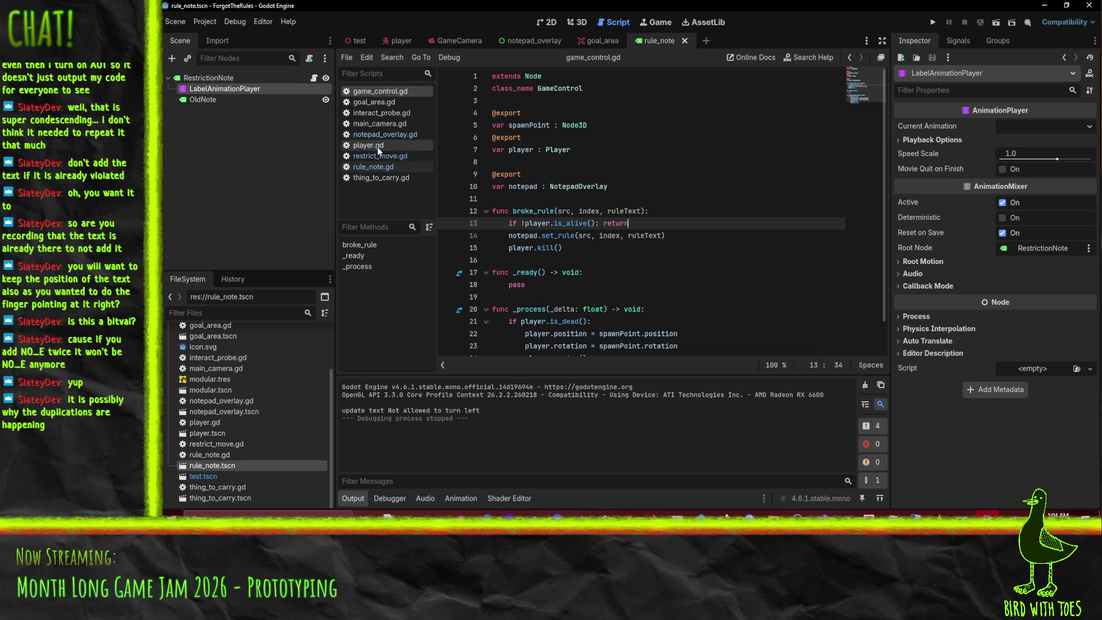
# Step: Add 'func is_alive() -> bool: return _alive' to player.gd, then run the game
pyautogui.click(377, 146)
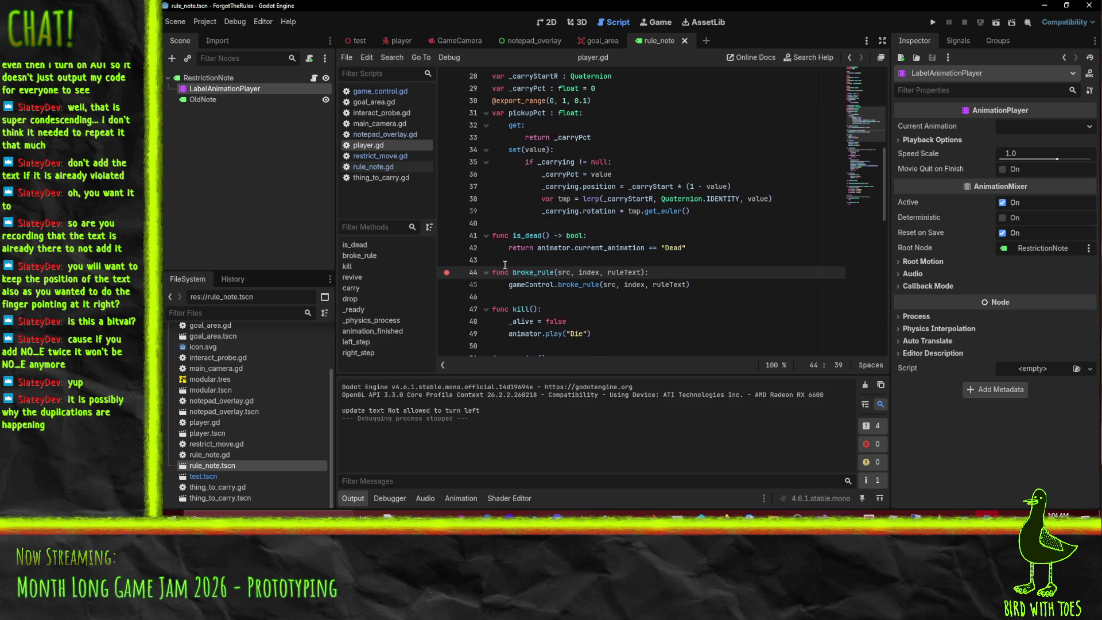
pyautogui.click(680, 226)
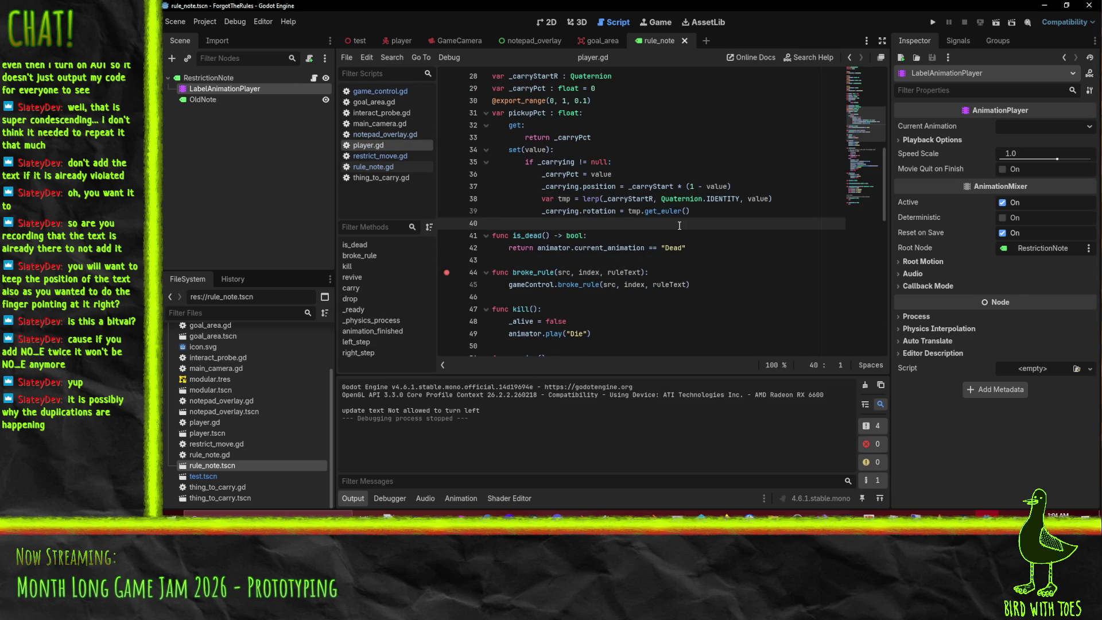
pyautogui.press('Return')
pyautogui.press('Return')
pyautogui.press('Up')
pyautogui.write('func')
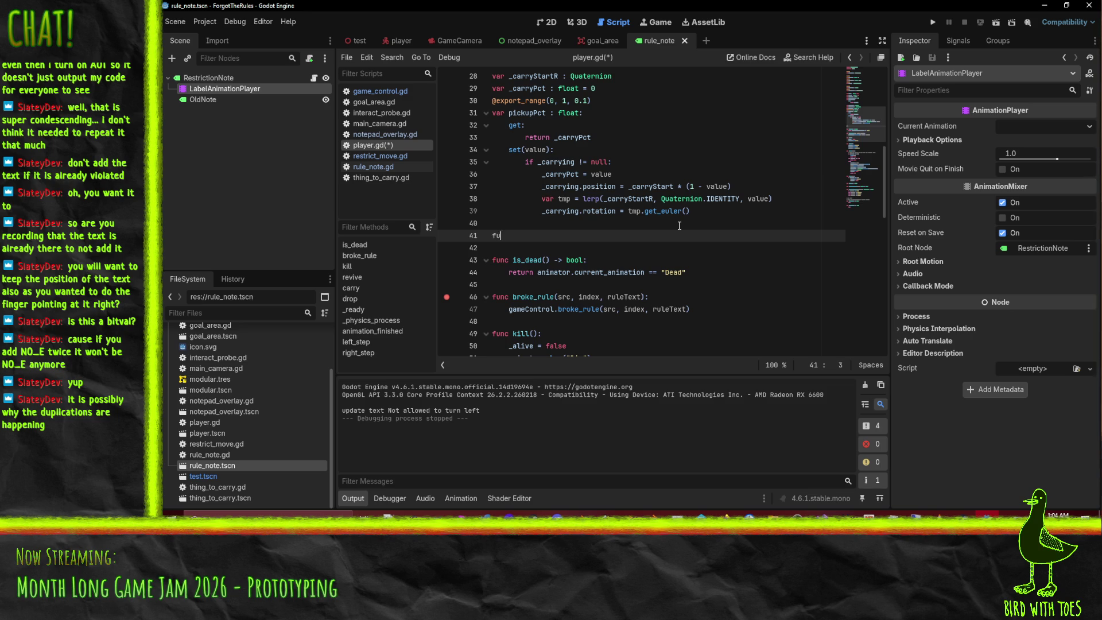
pyautogui.write('_a')
pyautogui.write('bool:')
pyautogui.press('Return')
pyautogui.write('return ')
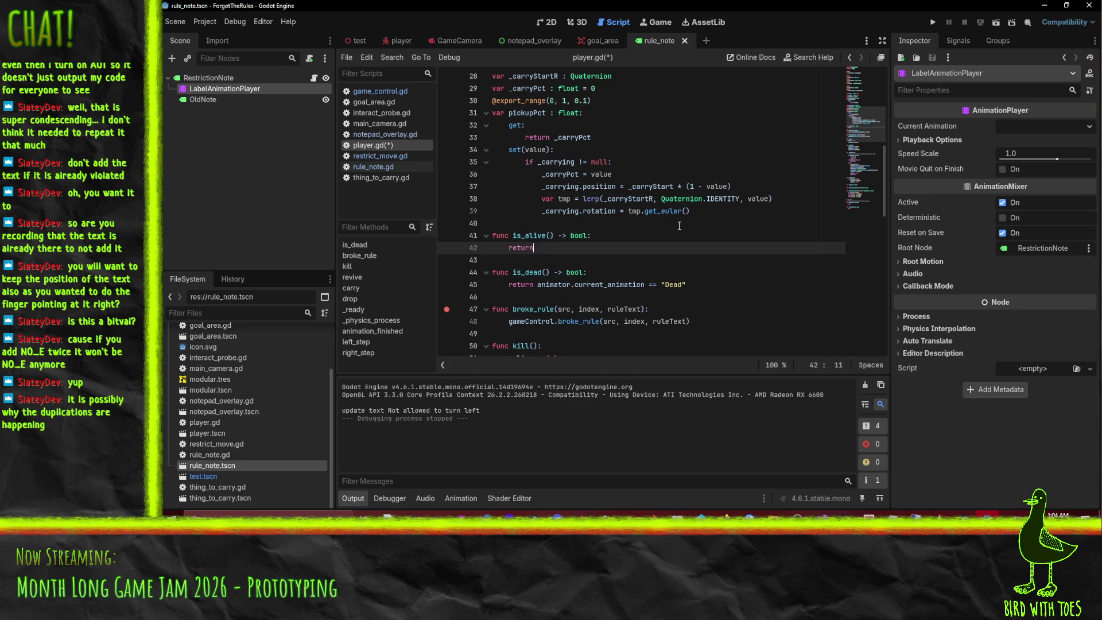
pyautogui.write('!alive')
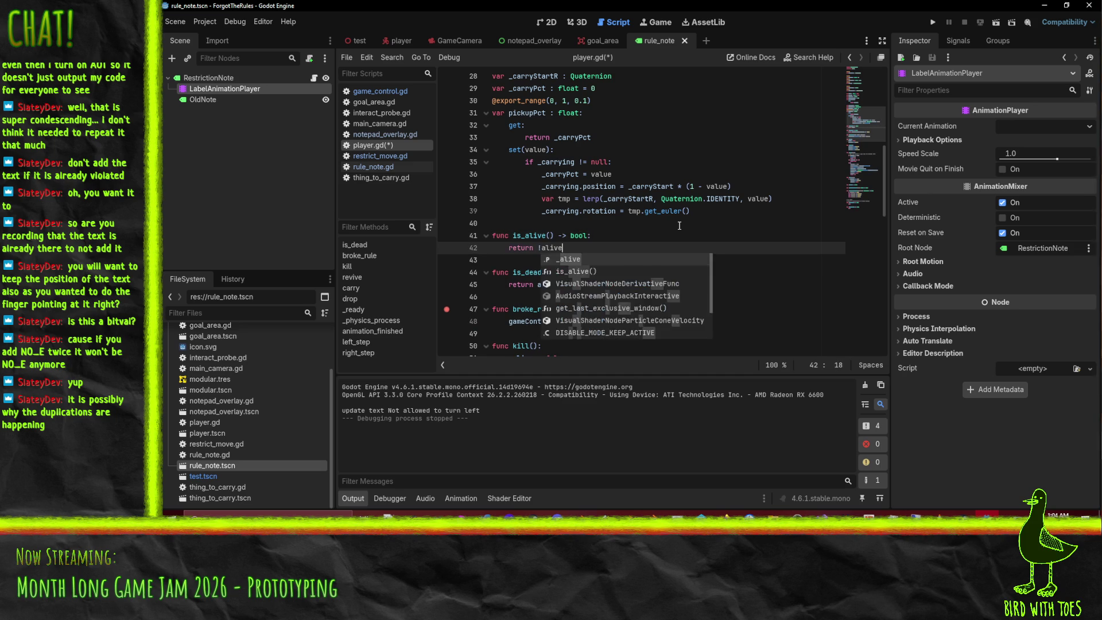
pyautogui.click(543, 253)
pyautogui.press('BackSpace')
pyautogui.press('Down')
pyautogui.press('Down')
pyautogui.press('Down')
pyautogui.scroll(2, 544, 299)
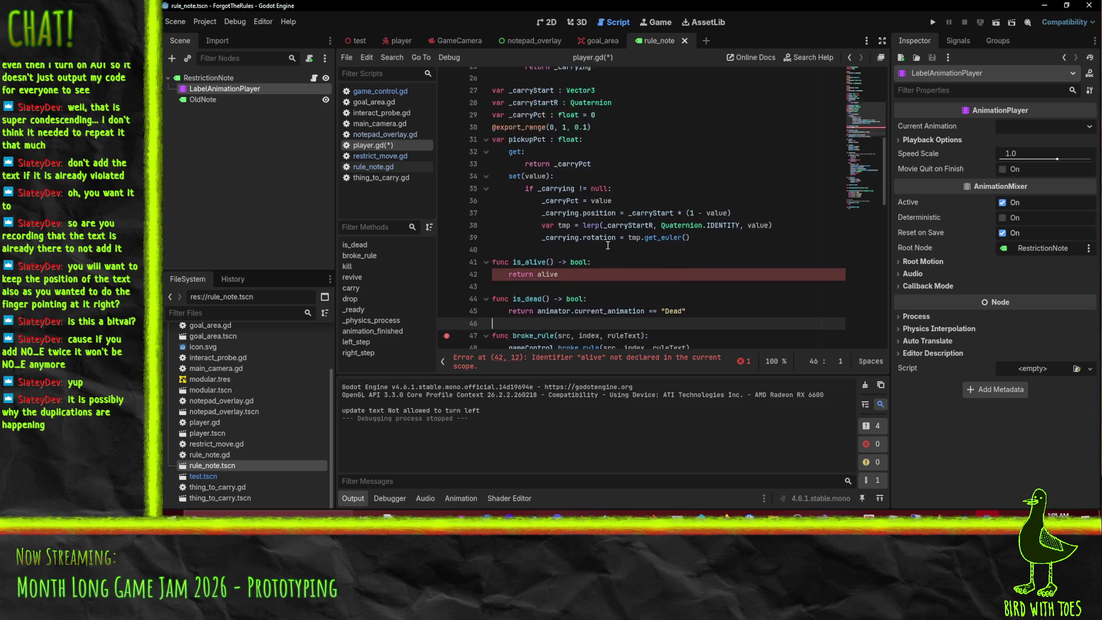
pyautogui.click(538, 321)
pyautogui.write('_')
pyautogui.click(500, 272)
pyautogui.scroll(-3, 483, 280)
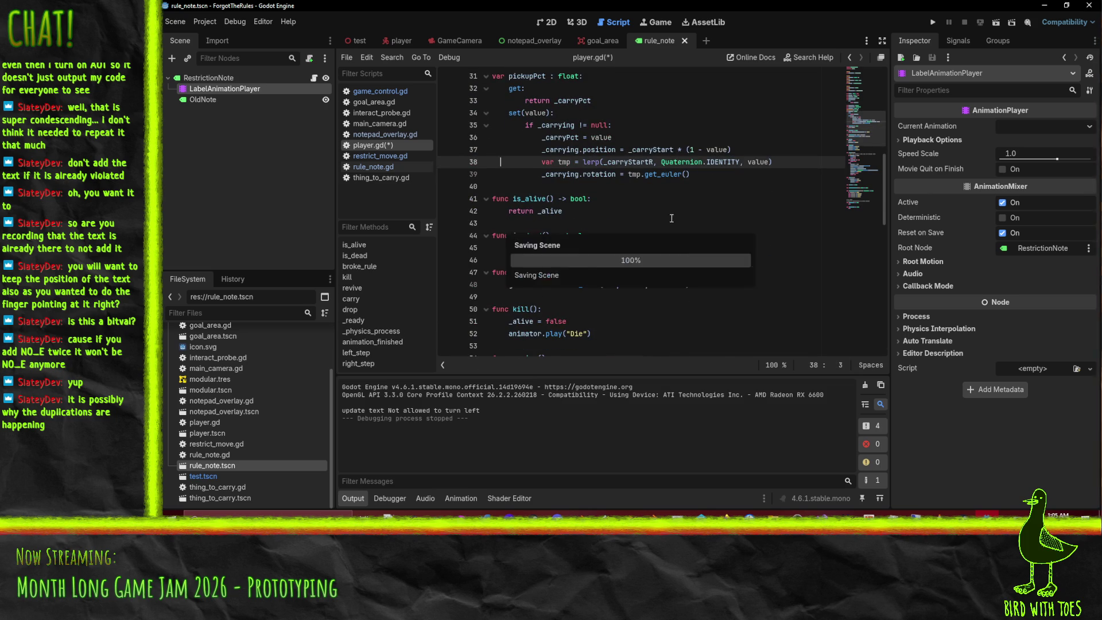
pyautogui.click(929, 25)
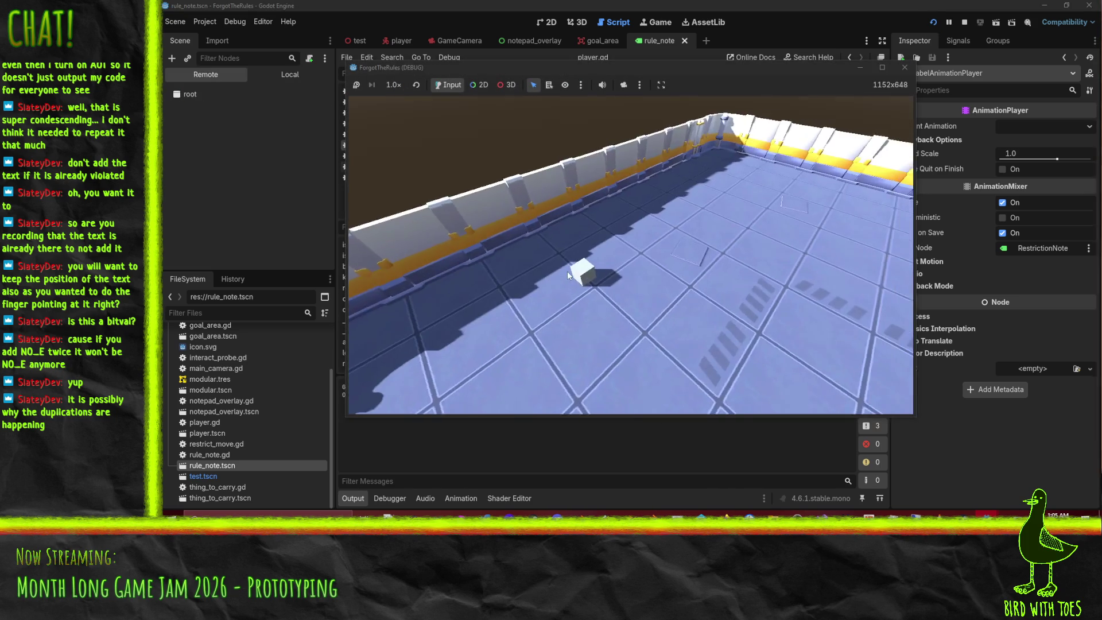
# Step: Steer the player with S, W, A and D to break the turn-left and go-backward rules
pyautogui.press('s')
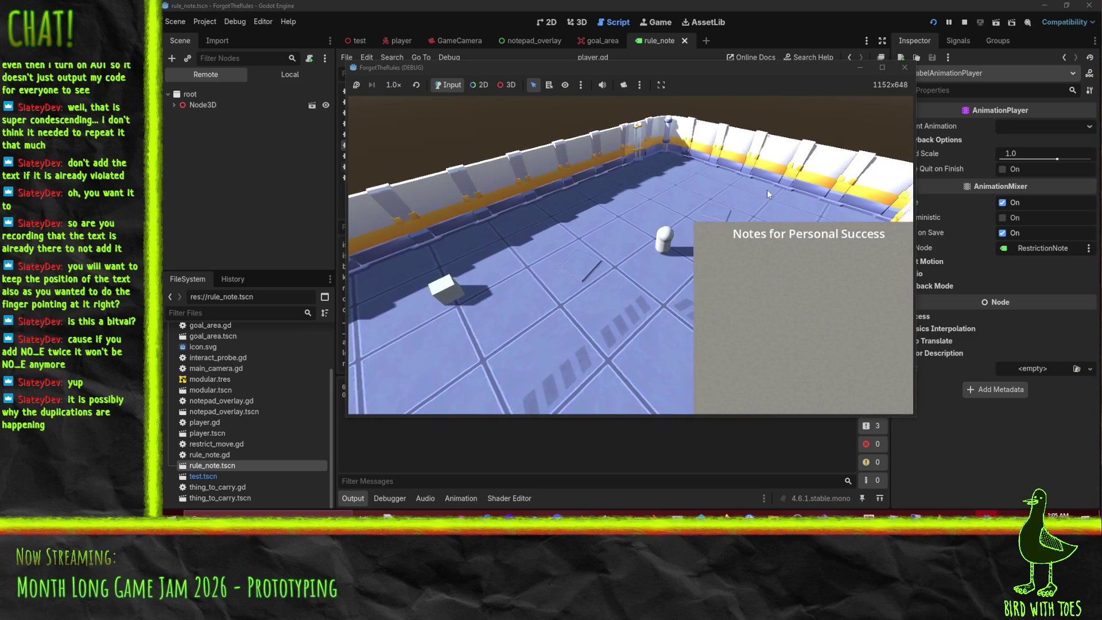
pyautogui.press('w')
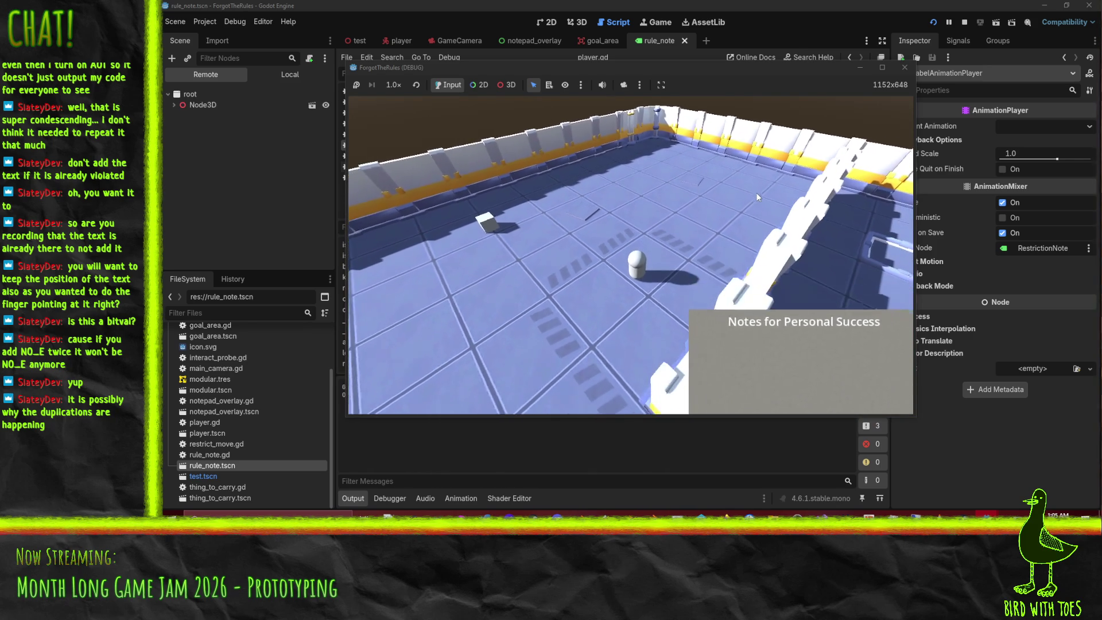
pyautogui.press('s')
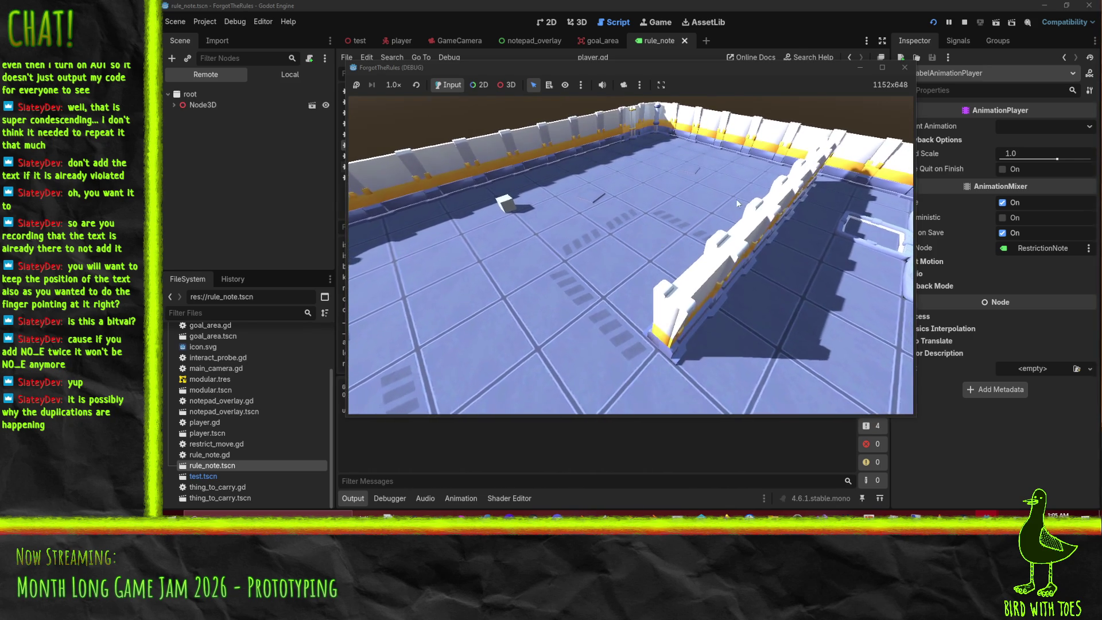
pyautogui.press('a')
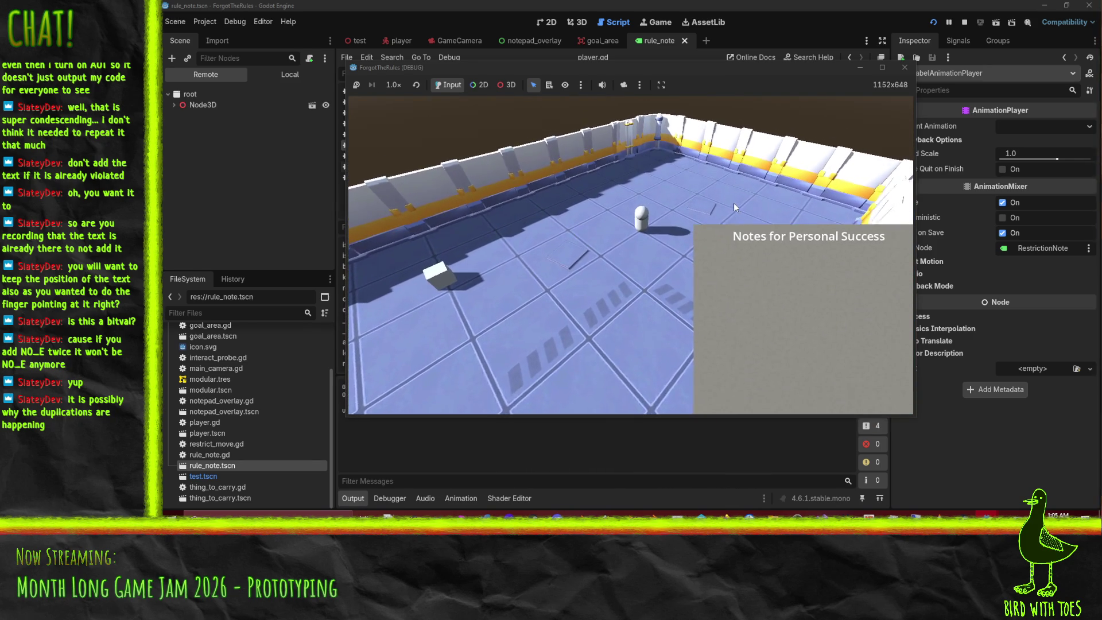
pyautogui.press('d')
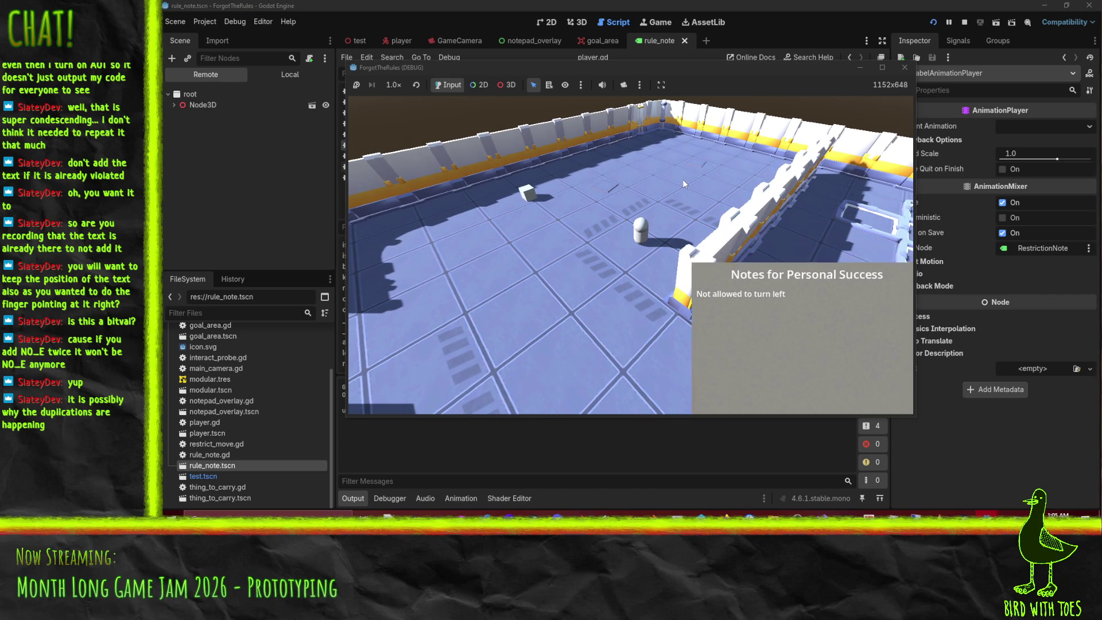
pyautogui.press('w')
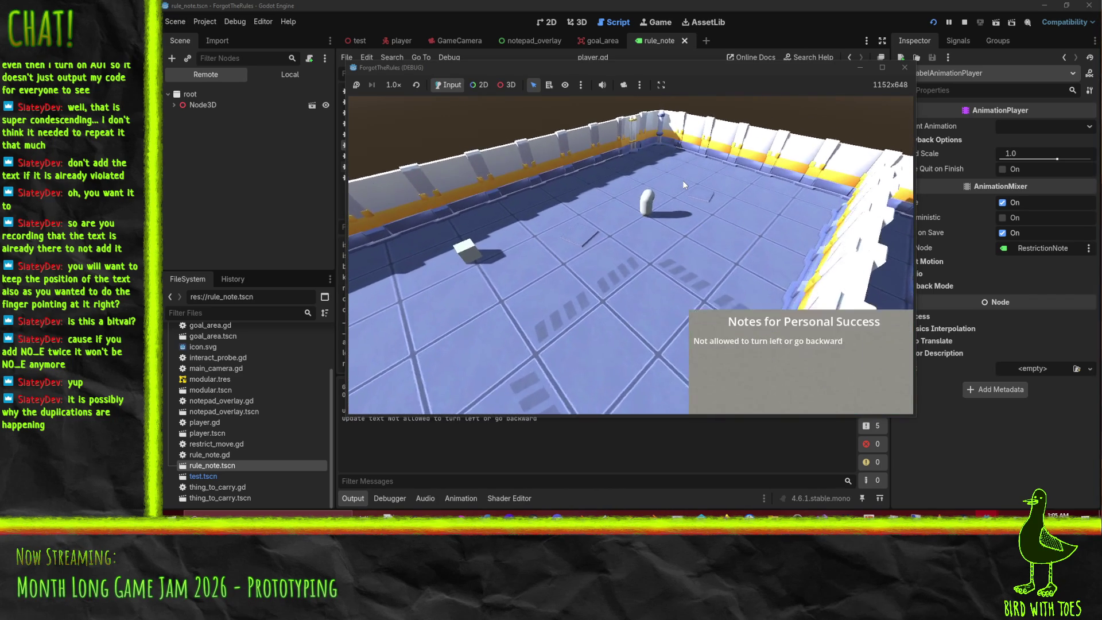
# Step: Check the Output log for the single 'Not allowed to turn left or go backward' line, then stop the game
pyautogui.click(456, 461)
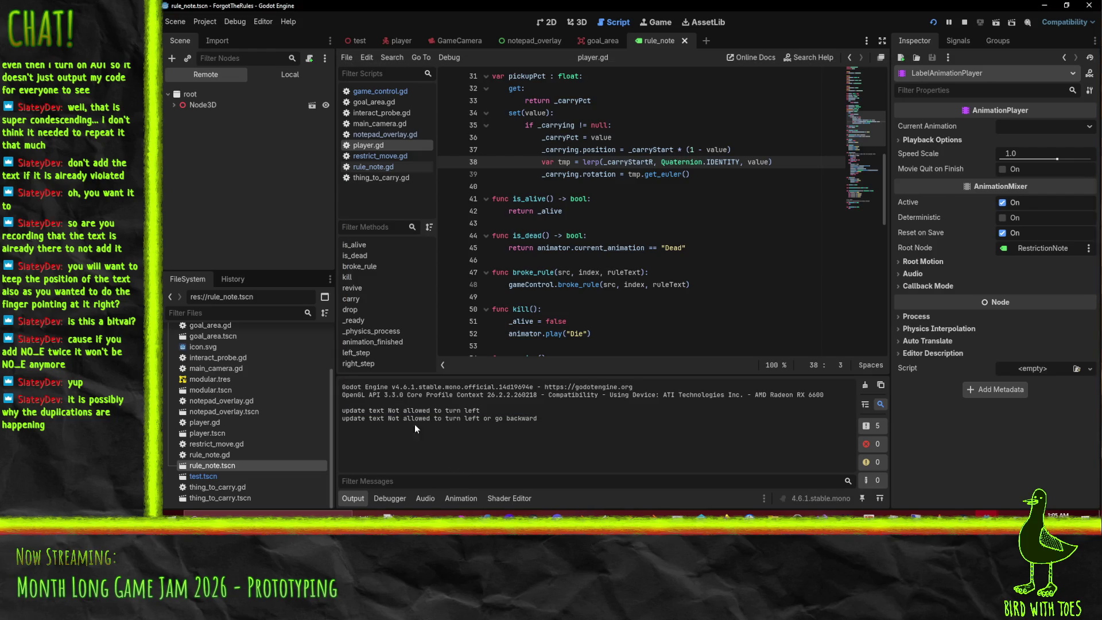
pyautogui.moveTo(986, 514)
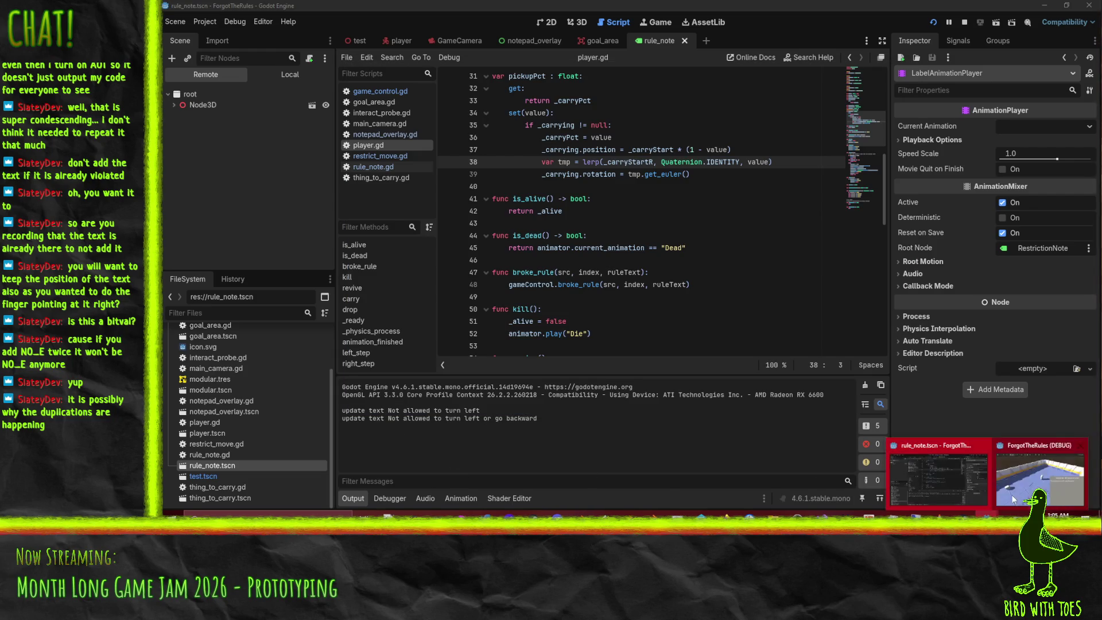
pyautogui.click(958, 476)
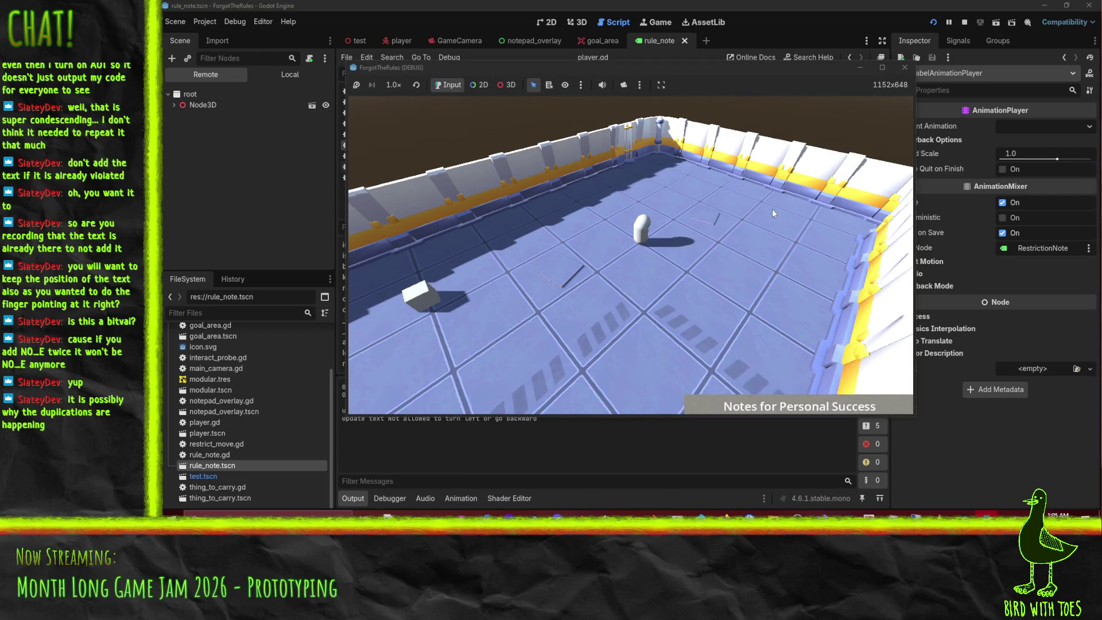
pyautogui.click(967, 23)
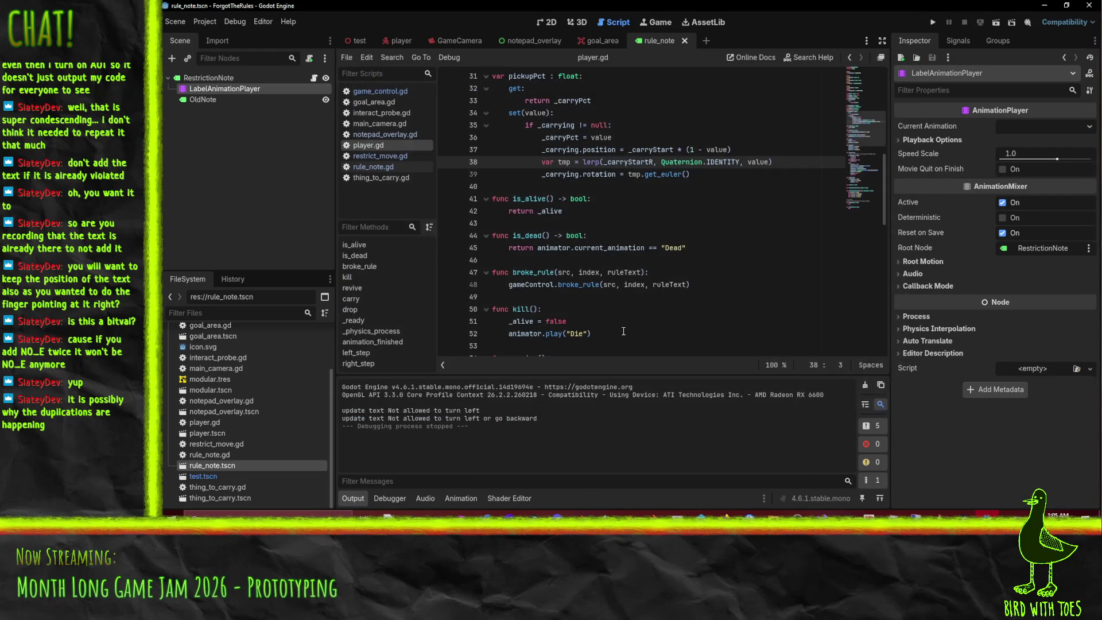
# Step: Check the GDScript docs and the notepad_overlay and rule_note animation players, previewing the Hidden animation
pyautogui.scroll(1, 629, 199)
pyautogui.scroll(-1, 633, 201)
pyautogui.hotkey('alt', 'Tab')
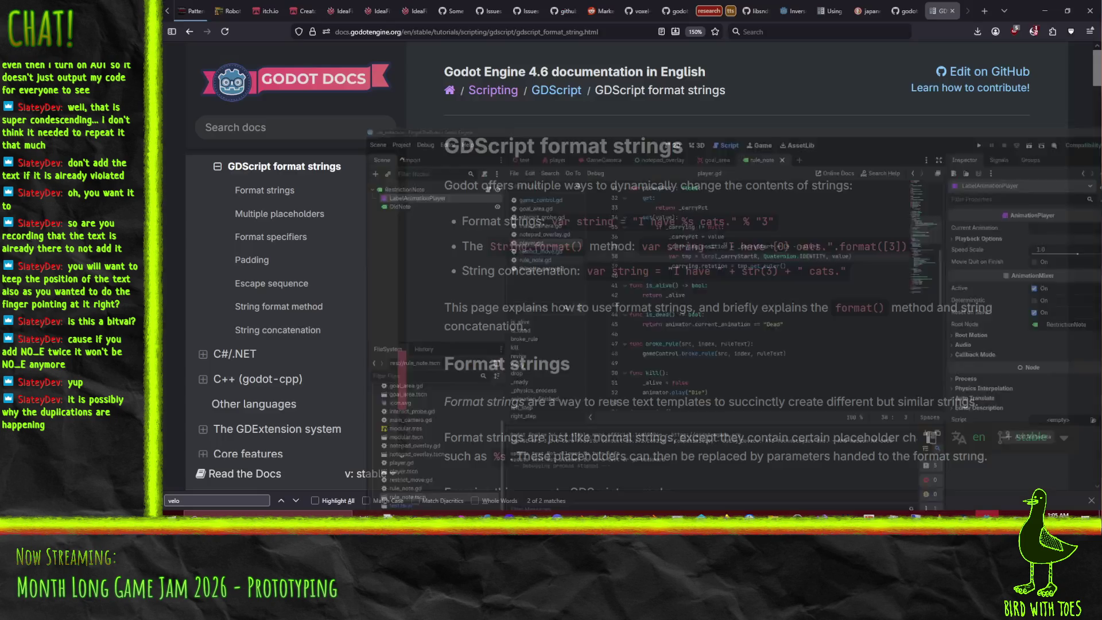
pyautogui.hotkey('alt', 'Tab')
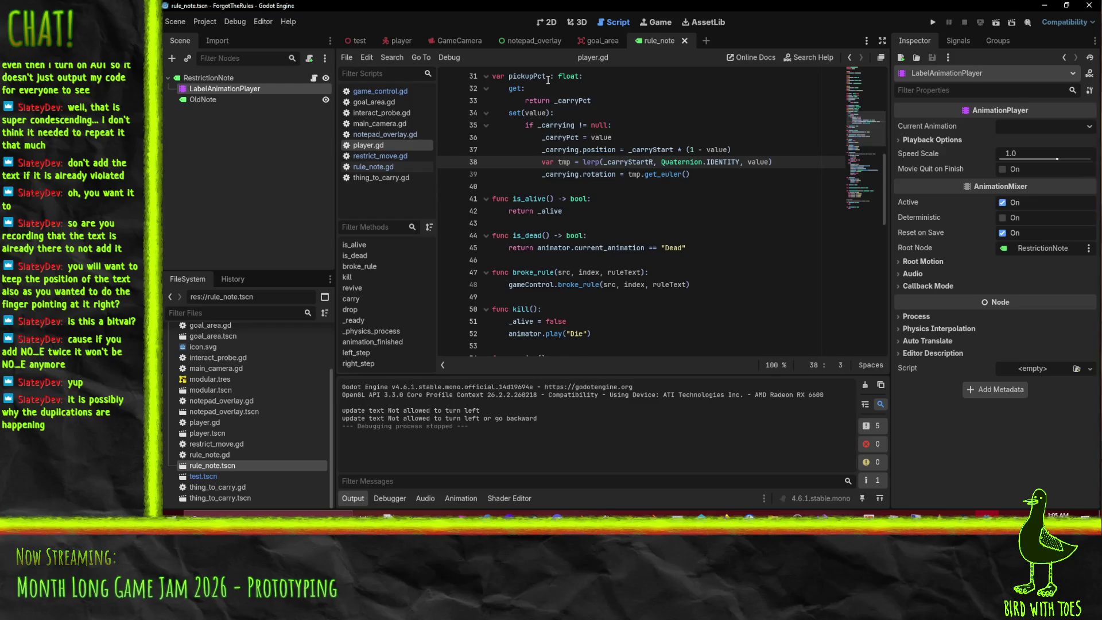
pyautogui.click(533, 41)
pyautogui.click(216, 132)
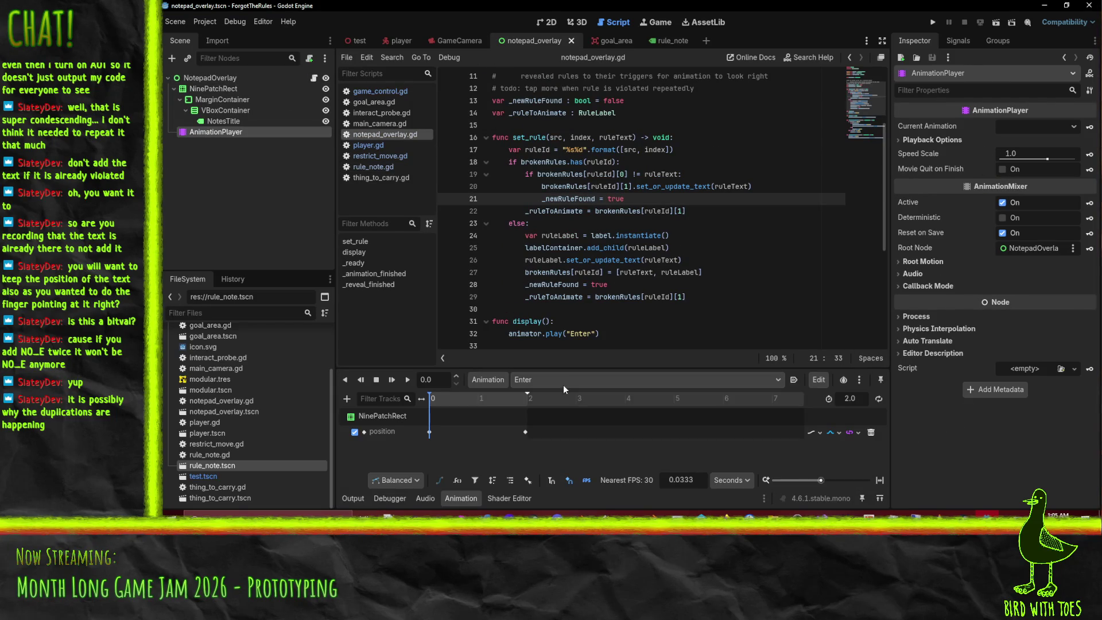
pyautogui.click(563, 383)
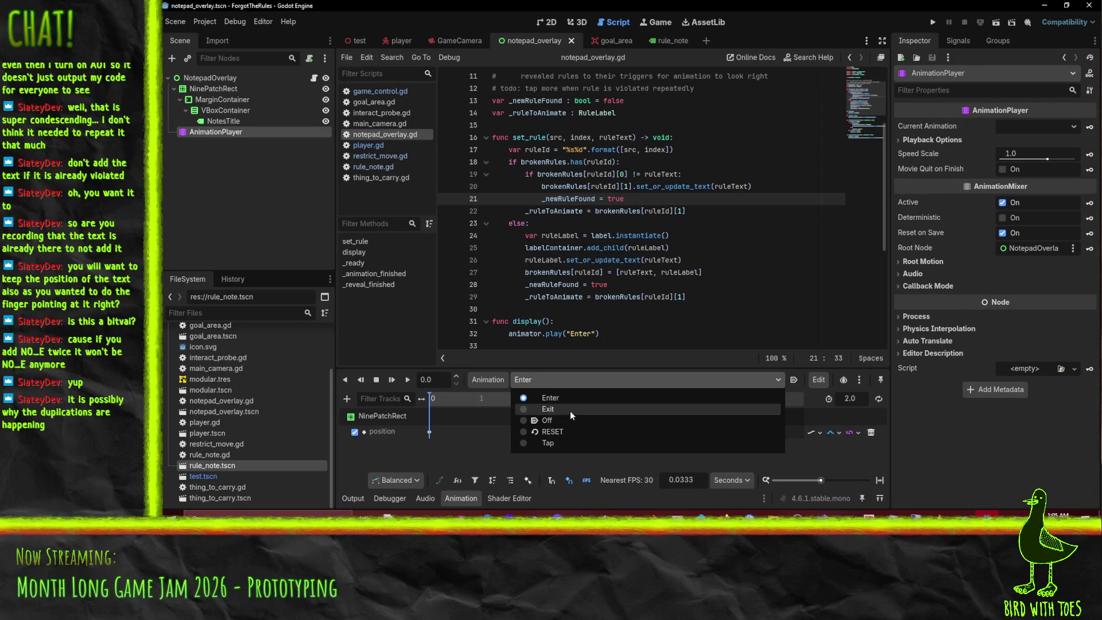
pyautogui.click(249, 110)
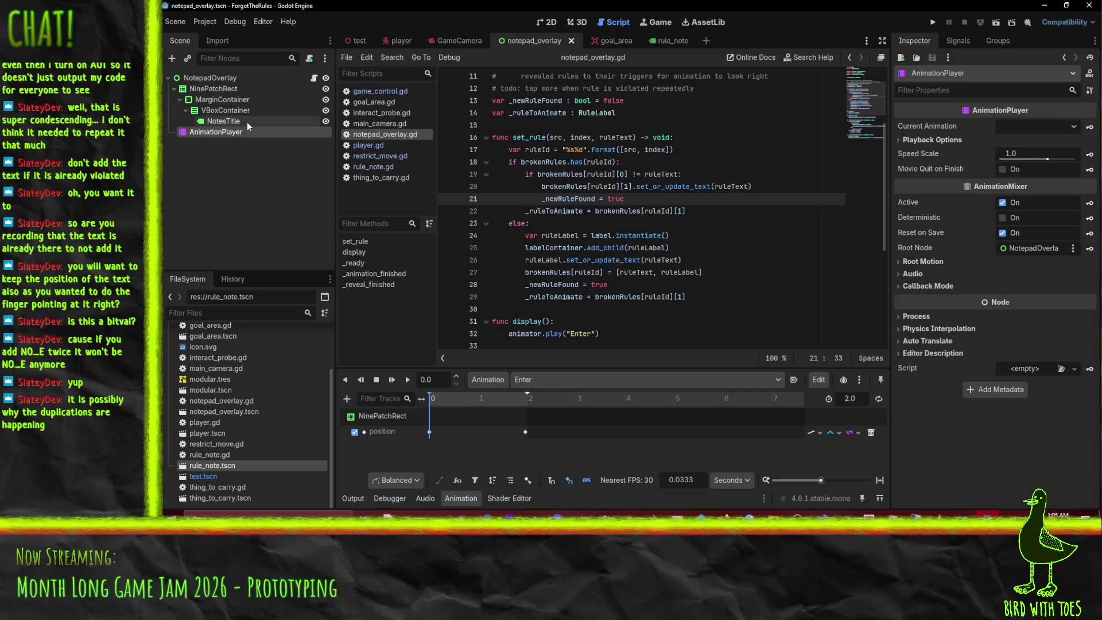
pyautogui.click(680, 42)
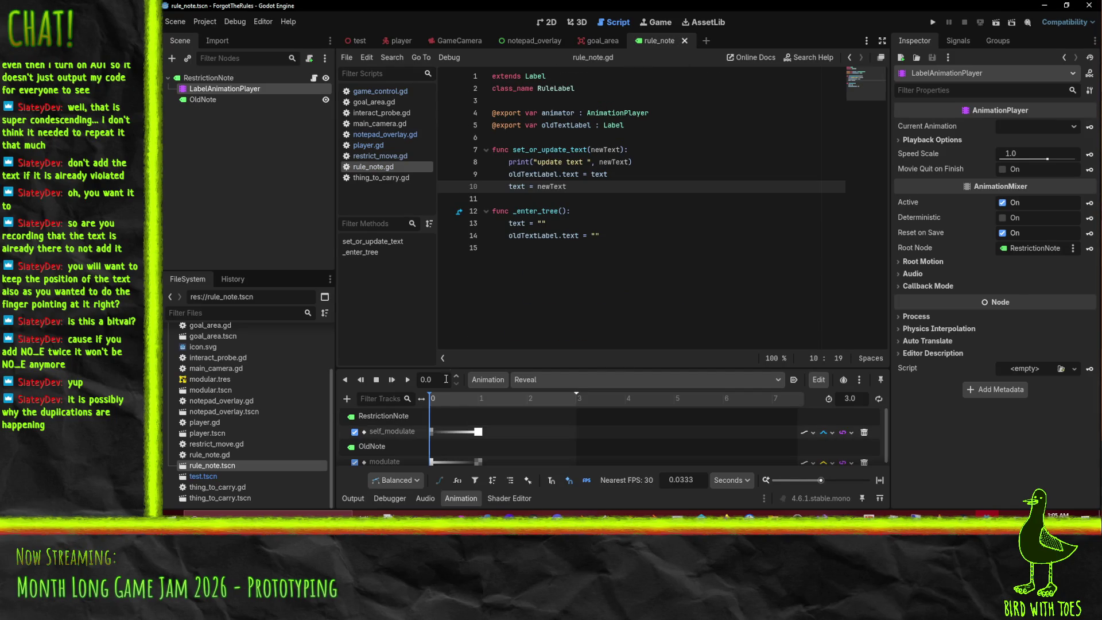
pyautogui.click(570, 374)
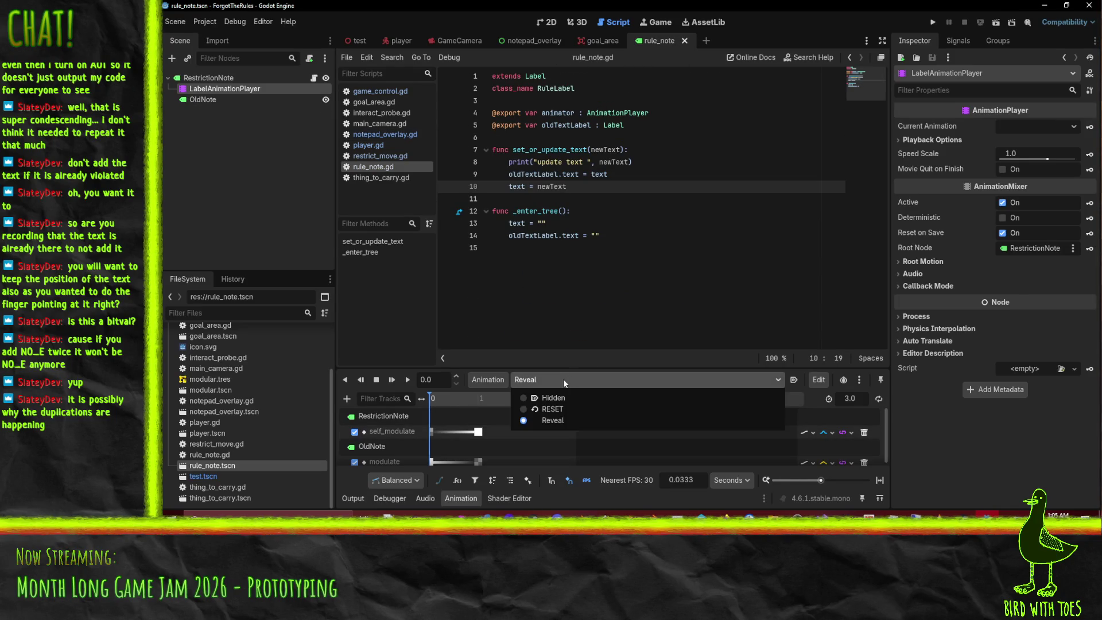
pyautogui.click(570, 397)
pyautogui.moveTo(431, 399)
pyautogui.mouseDown()
pyautogui.moveTo(483, 401)
pyautogui.moveTo(374, 401)
pyautogui.mouseUp()
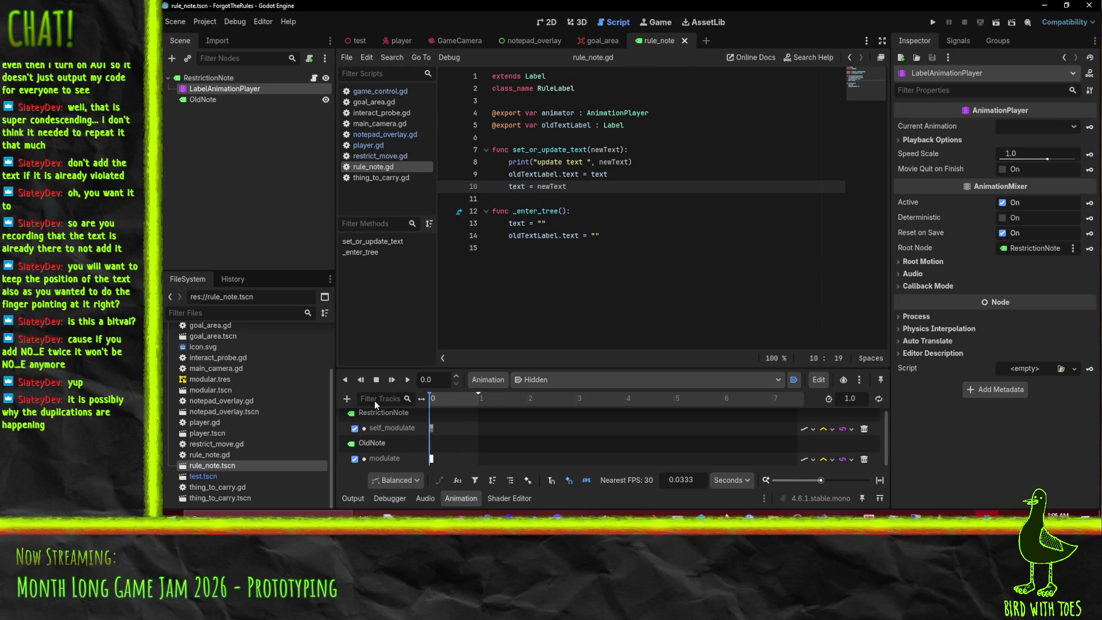
pyautogui.click(465, 432)
# Step: Add animator.play("Hidden") after text = newText in set_or_update_text and run the game
pyautogui.click(621, 237)
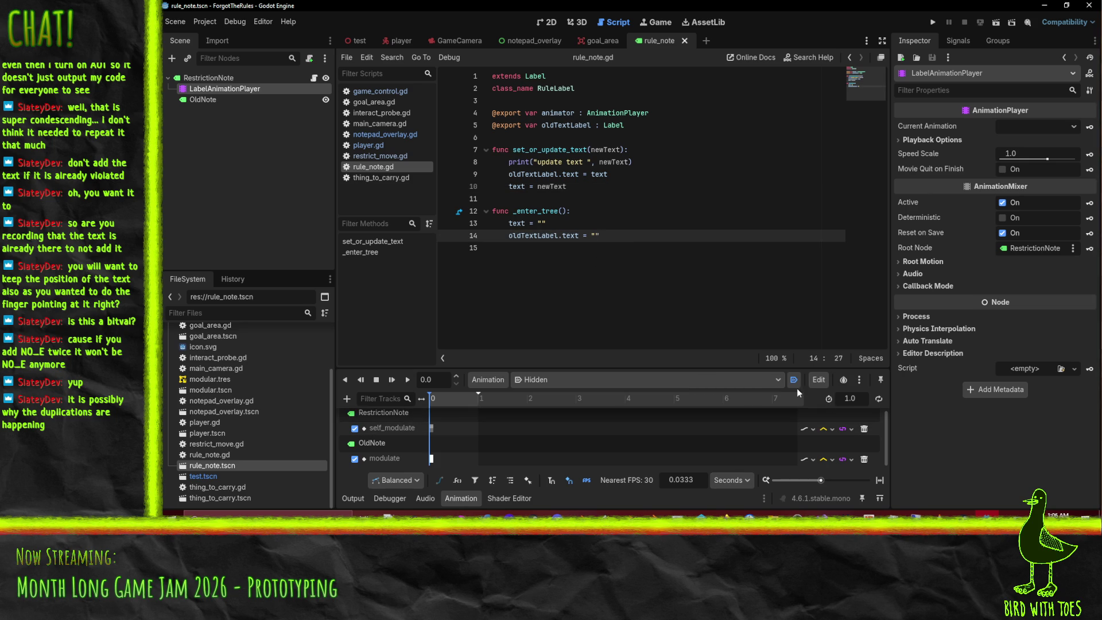
pyautogui.click(615, 201)
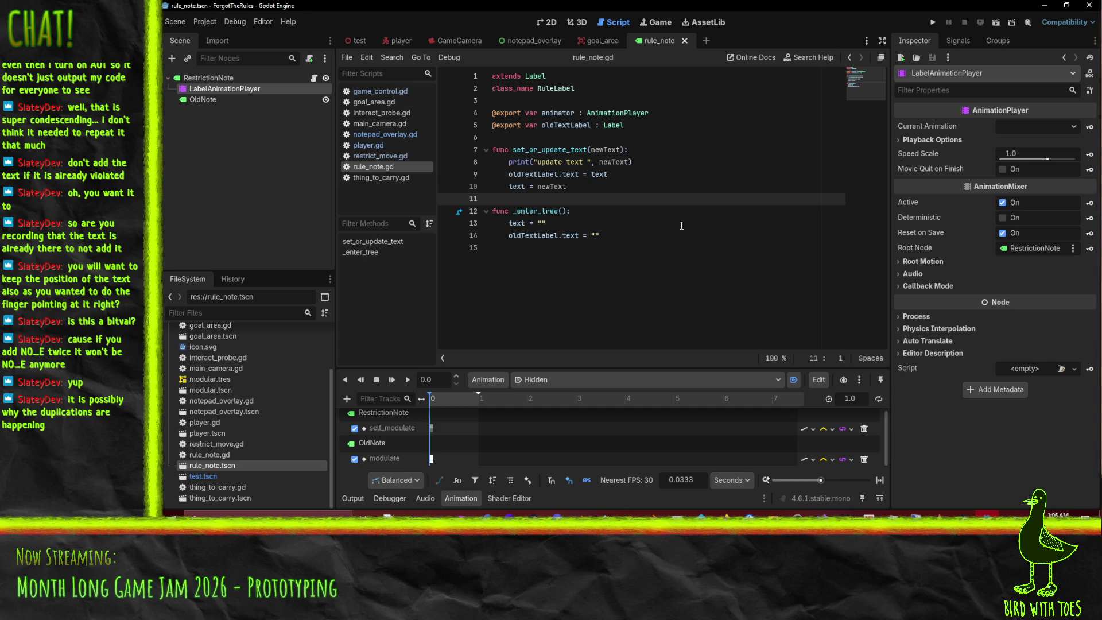
pyautogui.click(593, 379)
pyautogui.click(593, 379)
pyautogui.click(688, 184)
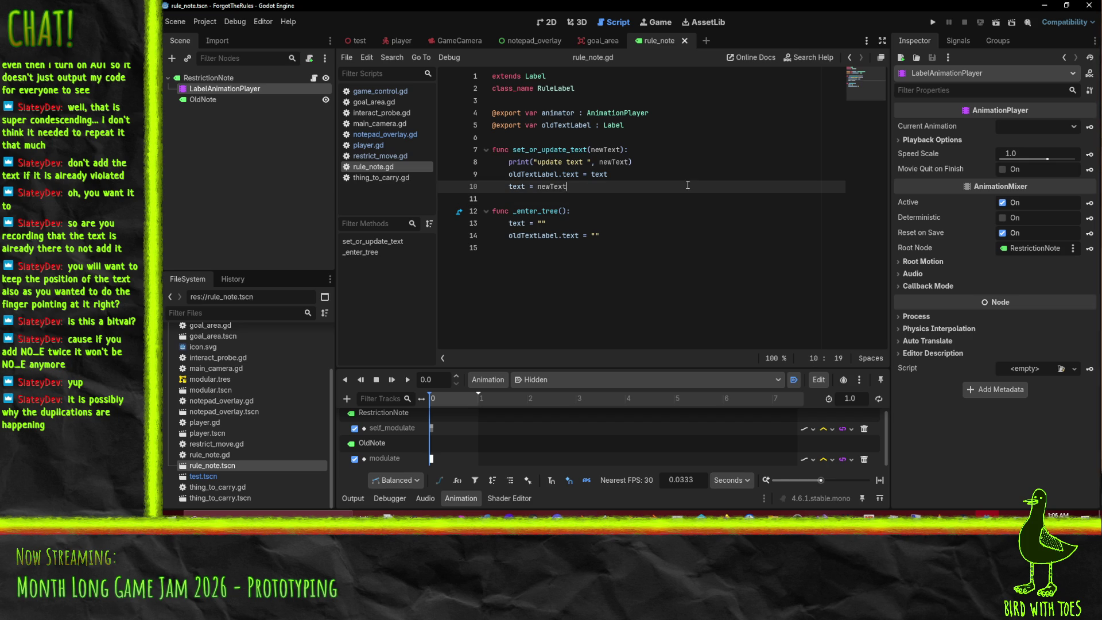
pyautogui.press('Return')
pyautogui.write('anima')
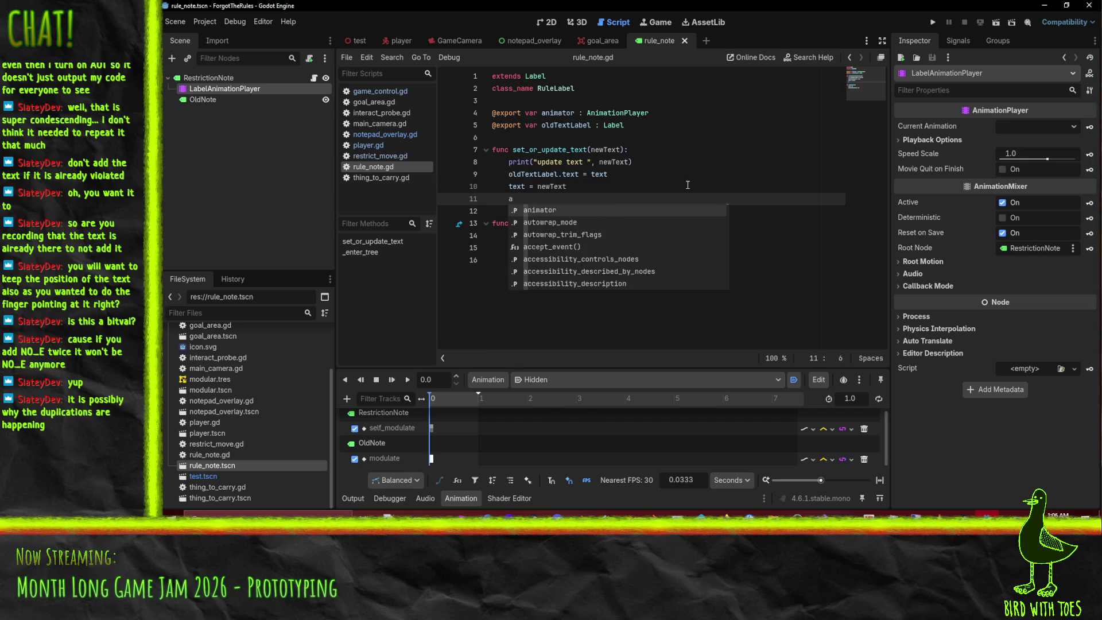
pyautogui.write('tor.play("')
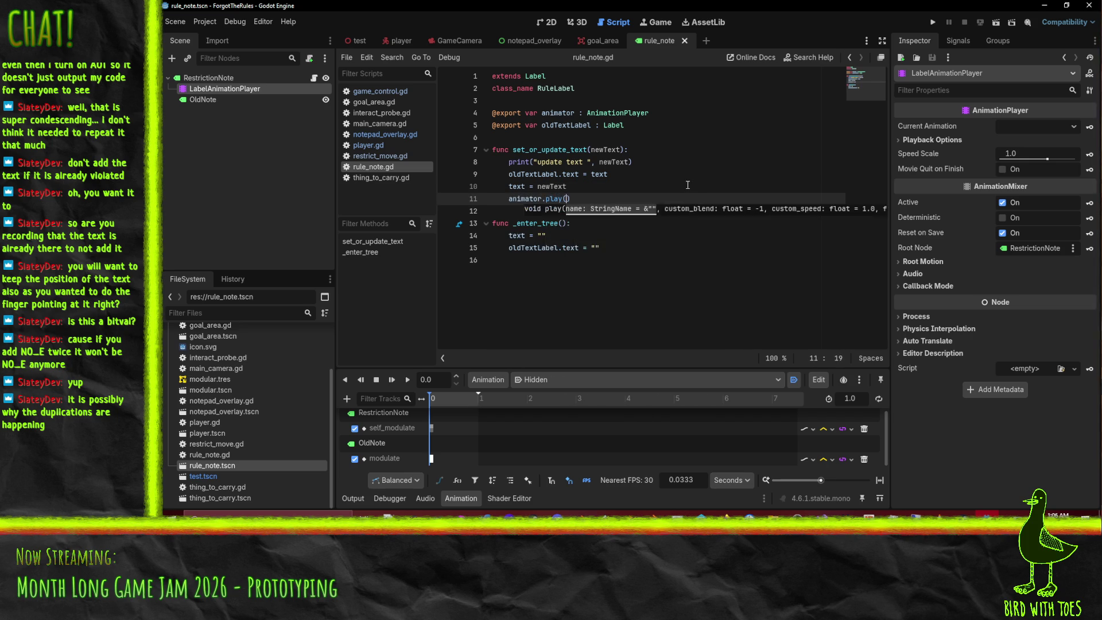
pyautogui.write('Hidden')
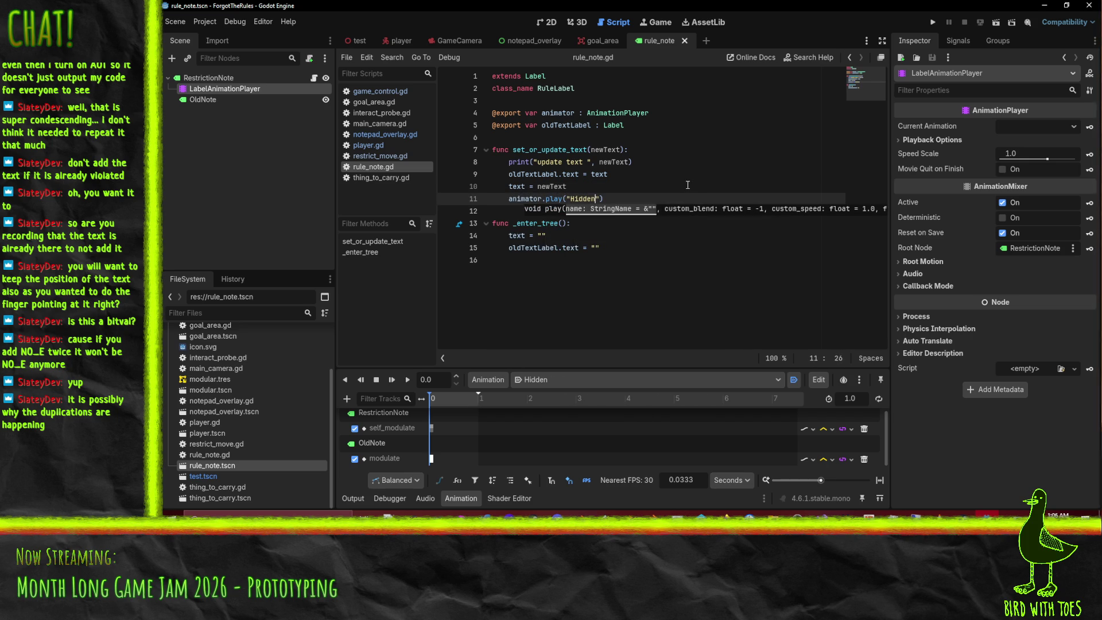
pyautogui.press('End')
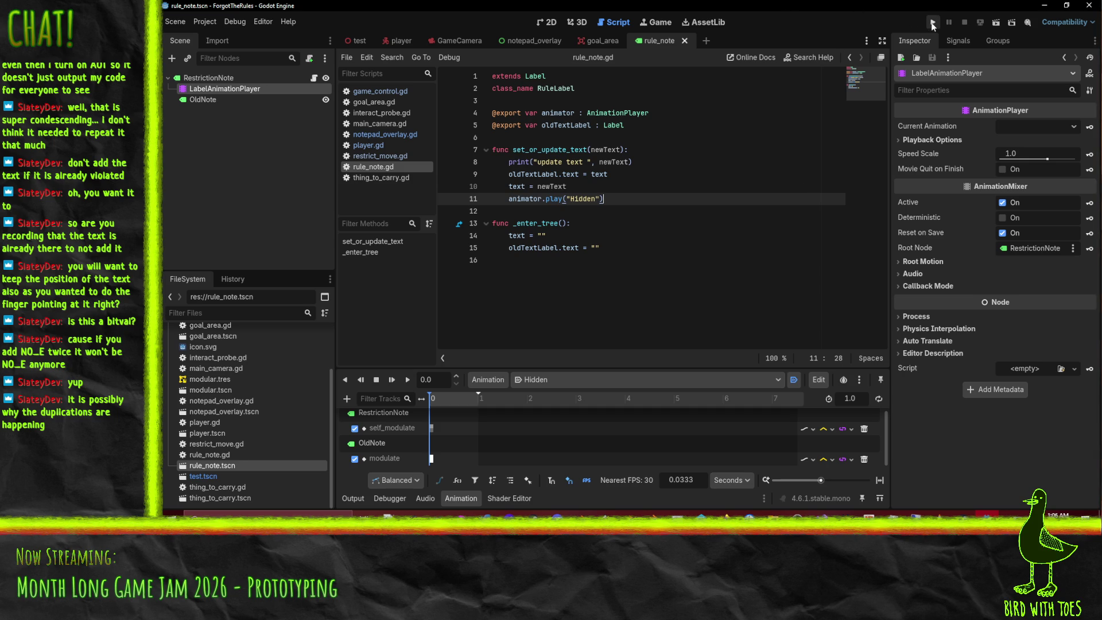
pyautogui.click(932, 26)
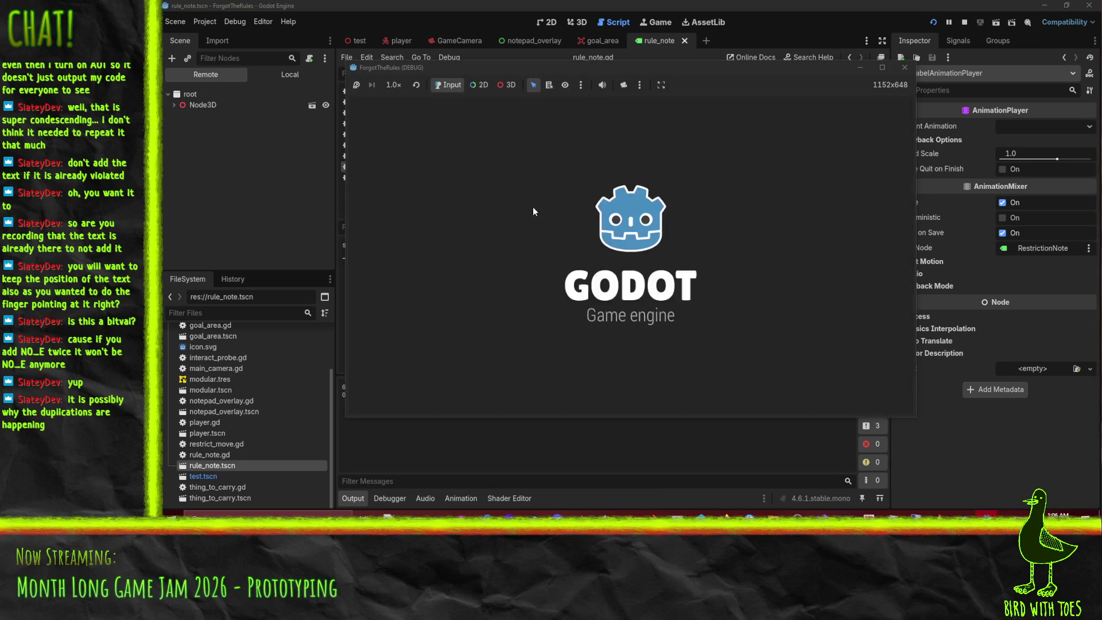